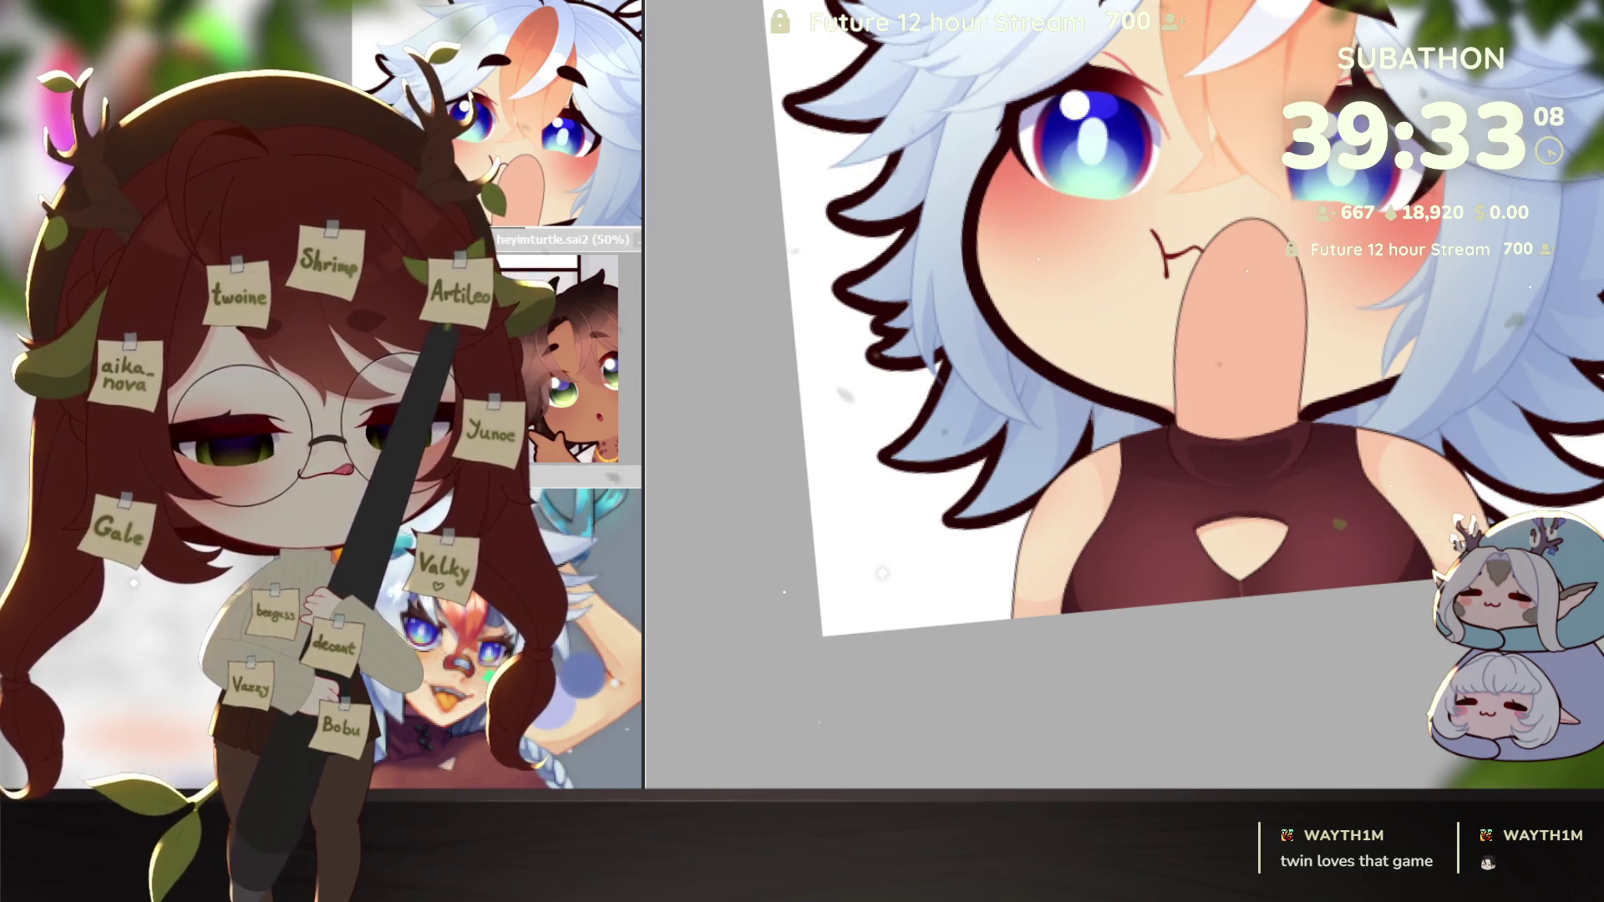
Step: Shrink the brush to a much smaller size while adjusting the zoom
{"action": "scroll", "coordinate": [1382, 590], "scroll_direction": "up", "scroll_amount": 1}
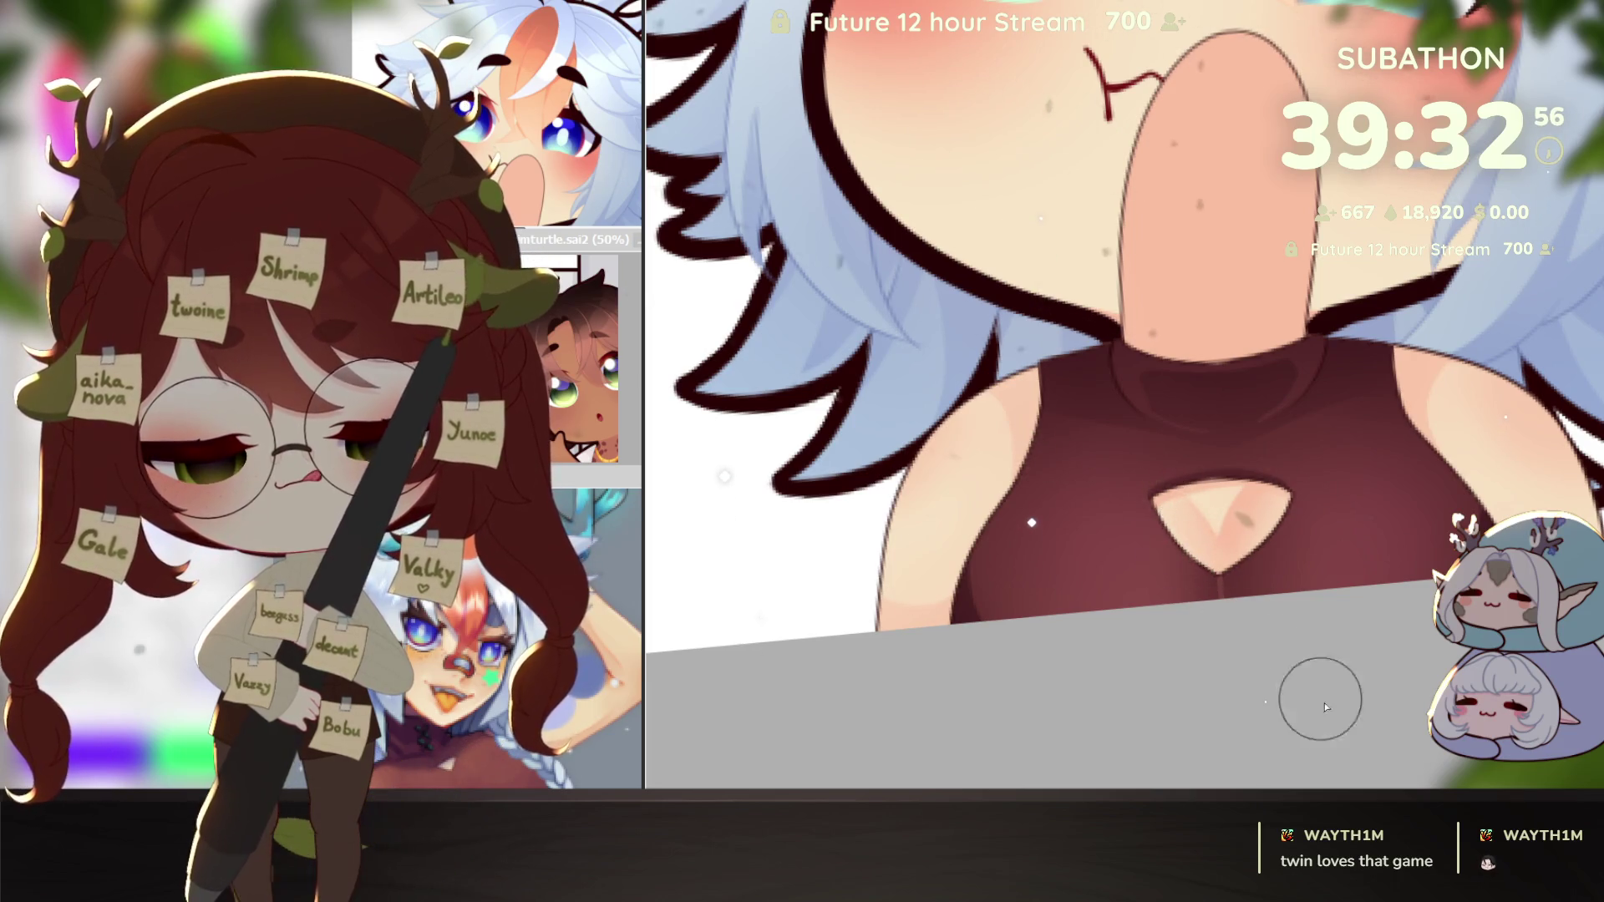
{"action": "key", "text": "["}
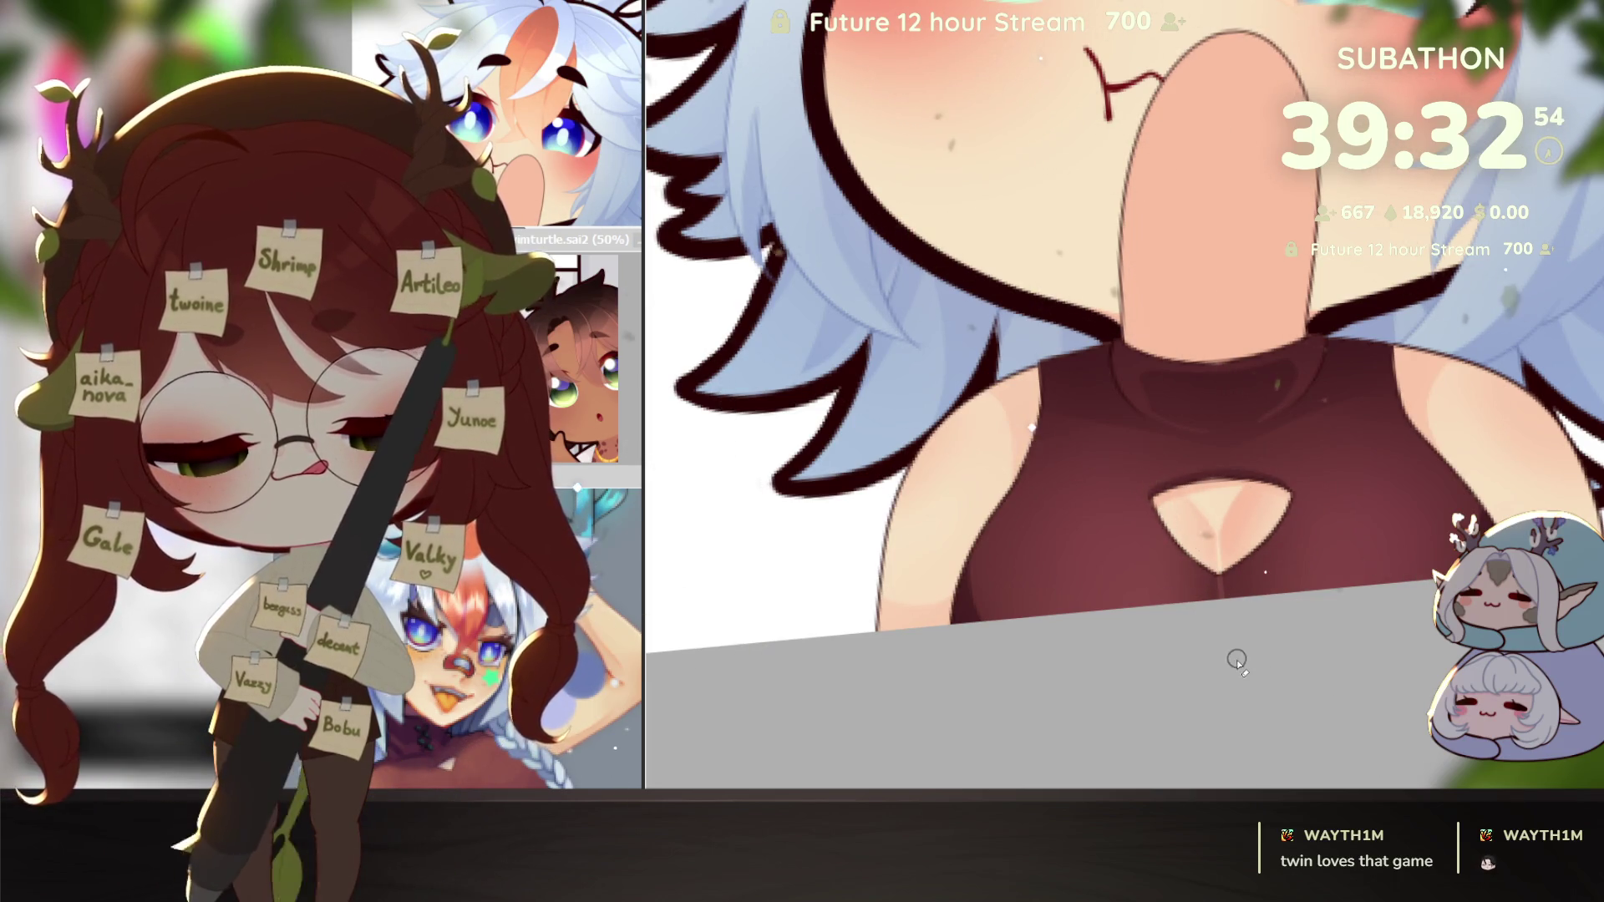
{"action": "scroll", "coordinate": [1237, 657], "scroll_direction": "down", "scroll_amount": 2}
{"action": "scroll", "coordinate": [1236, 657], "scroll_direction": "down", "scroll_amount": 1}
{"action": "scroll", "coordinate": [1236, 658], "scroll_direction": "up", "scroll_amount": 1}
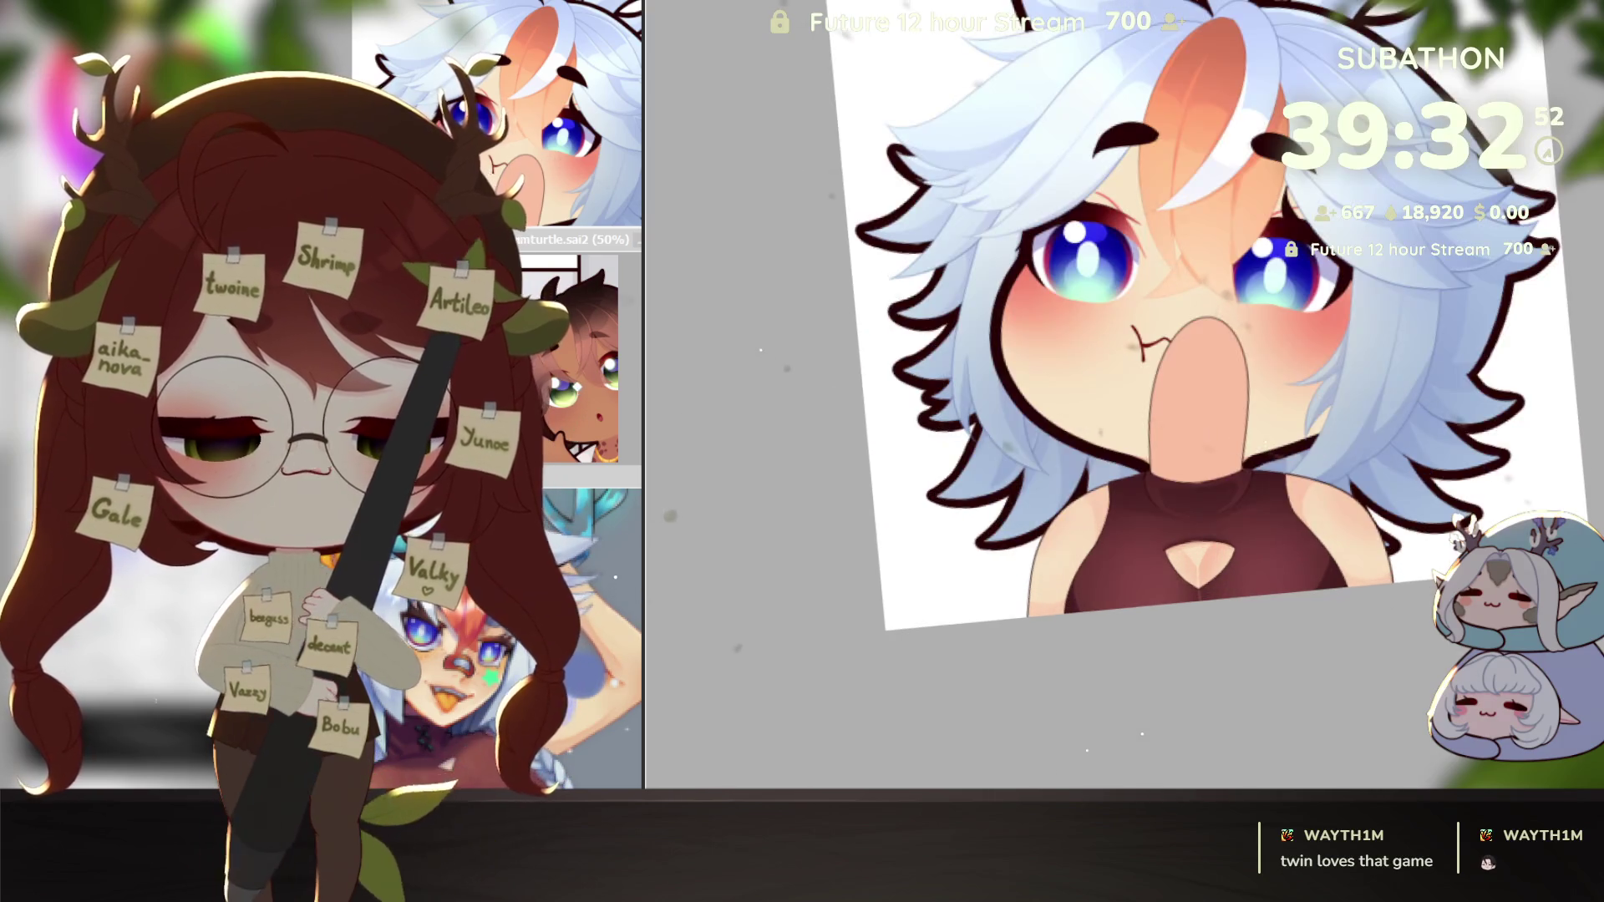
{"action": "scroll", "coordinate": [1387, 585], "scroll_direction": "down", "scroll_amount": 3}
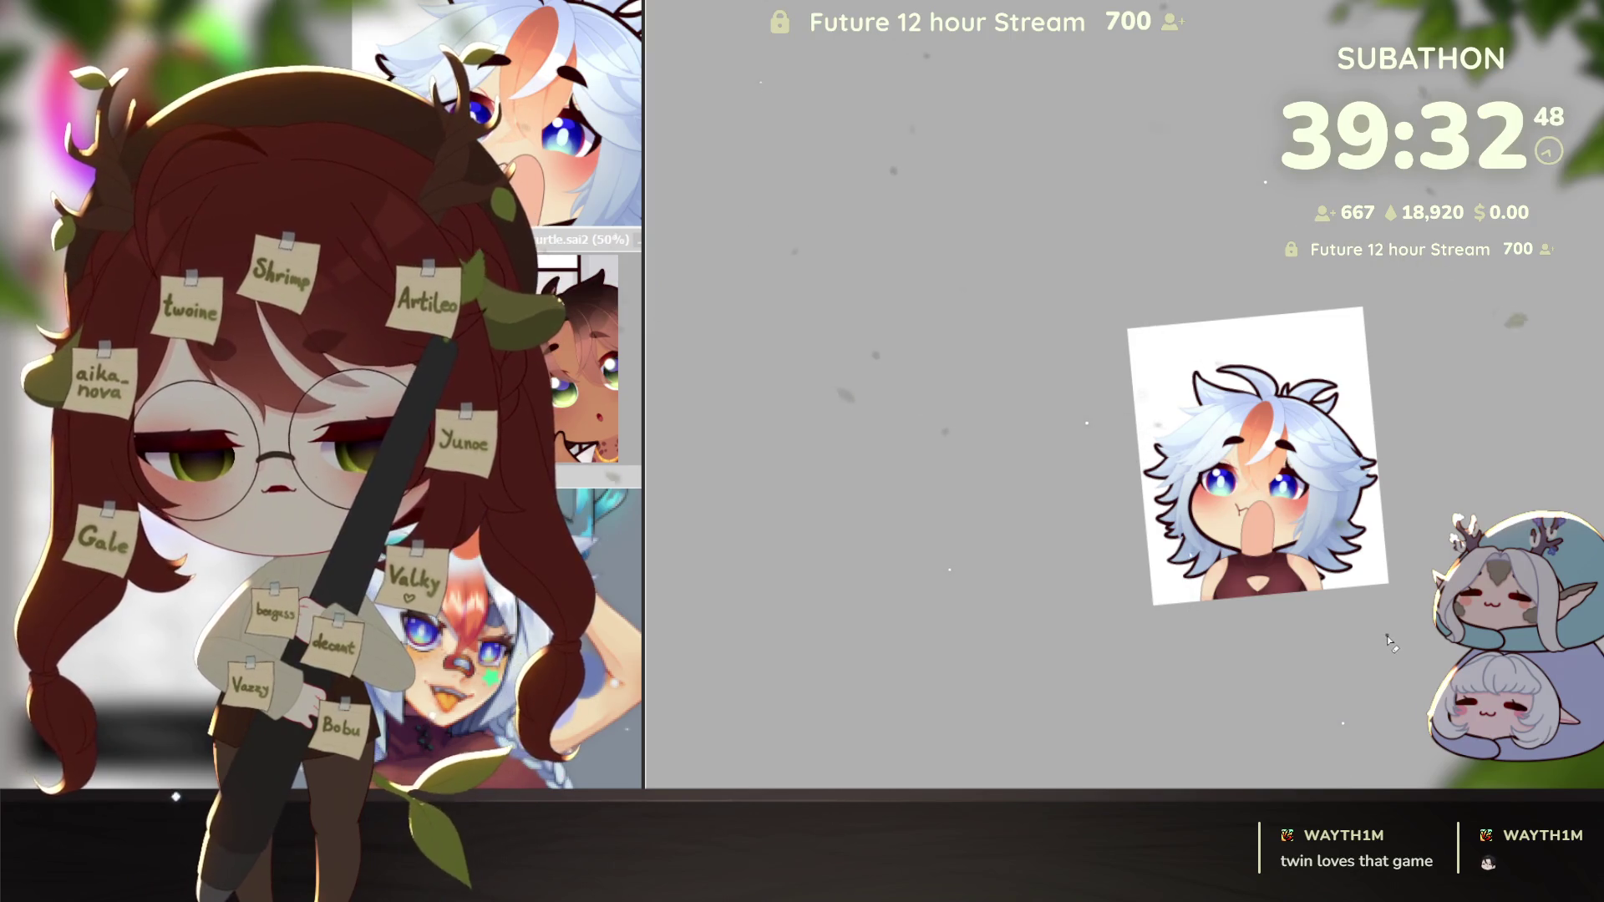
{"action": "scroll", "coordinate": [1278, 612], "scroll_direction": "up", "scroll_amount": 3}
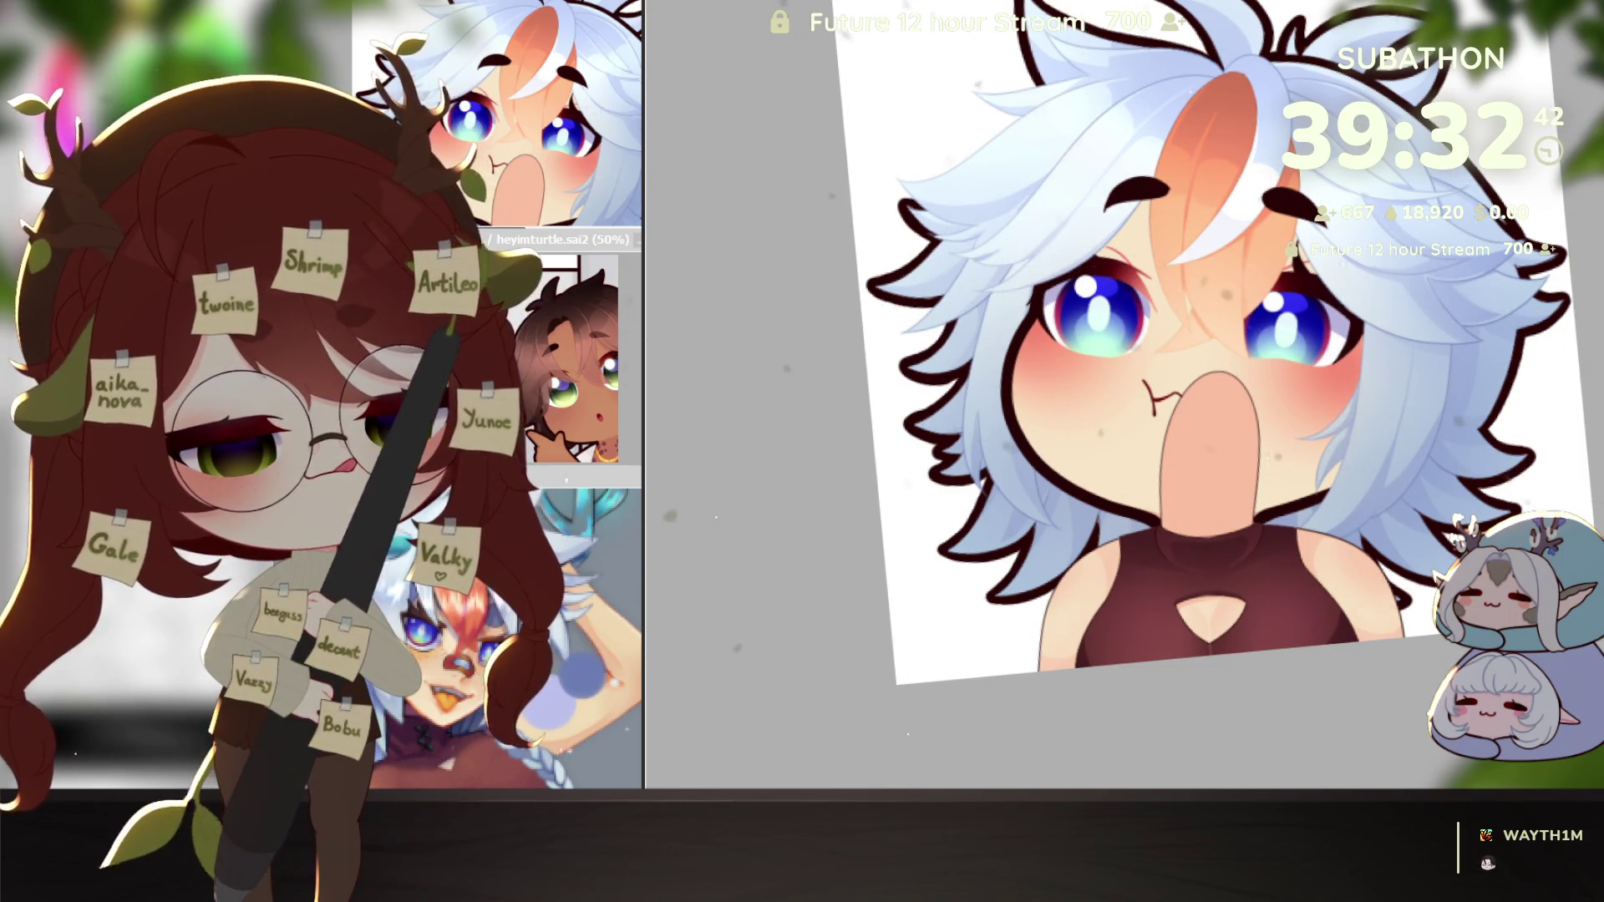
{"action": "scroll", "coordinate": [1169, 610], "scroll_direction": "up", "scroll_amount": 2}
Step: Sketch green guides along the top's left edge, neckline and chest cutout, then delete them
{"action": "mouse_move", "coordinate": [1051, 428]}
{"action": "left_mouse_down"}
{"action": "mouse_move", "coordinate": [1046, 494]}
{"action": "mouse_move", "coordinate": [965, 677]}
{"action": "left_mouse_up"}
{"action": "mouse_move", "coordinate": [1119, 406]}
{"action": "left_mouse_down"}
{"action": "mouse_move", "coordinate": [1178, 415]}
{"action": "mouse_move", "coordinate": [1138, 459]}
{"action": "left_mouse_up"}
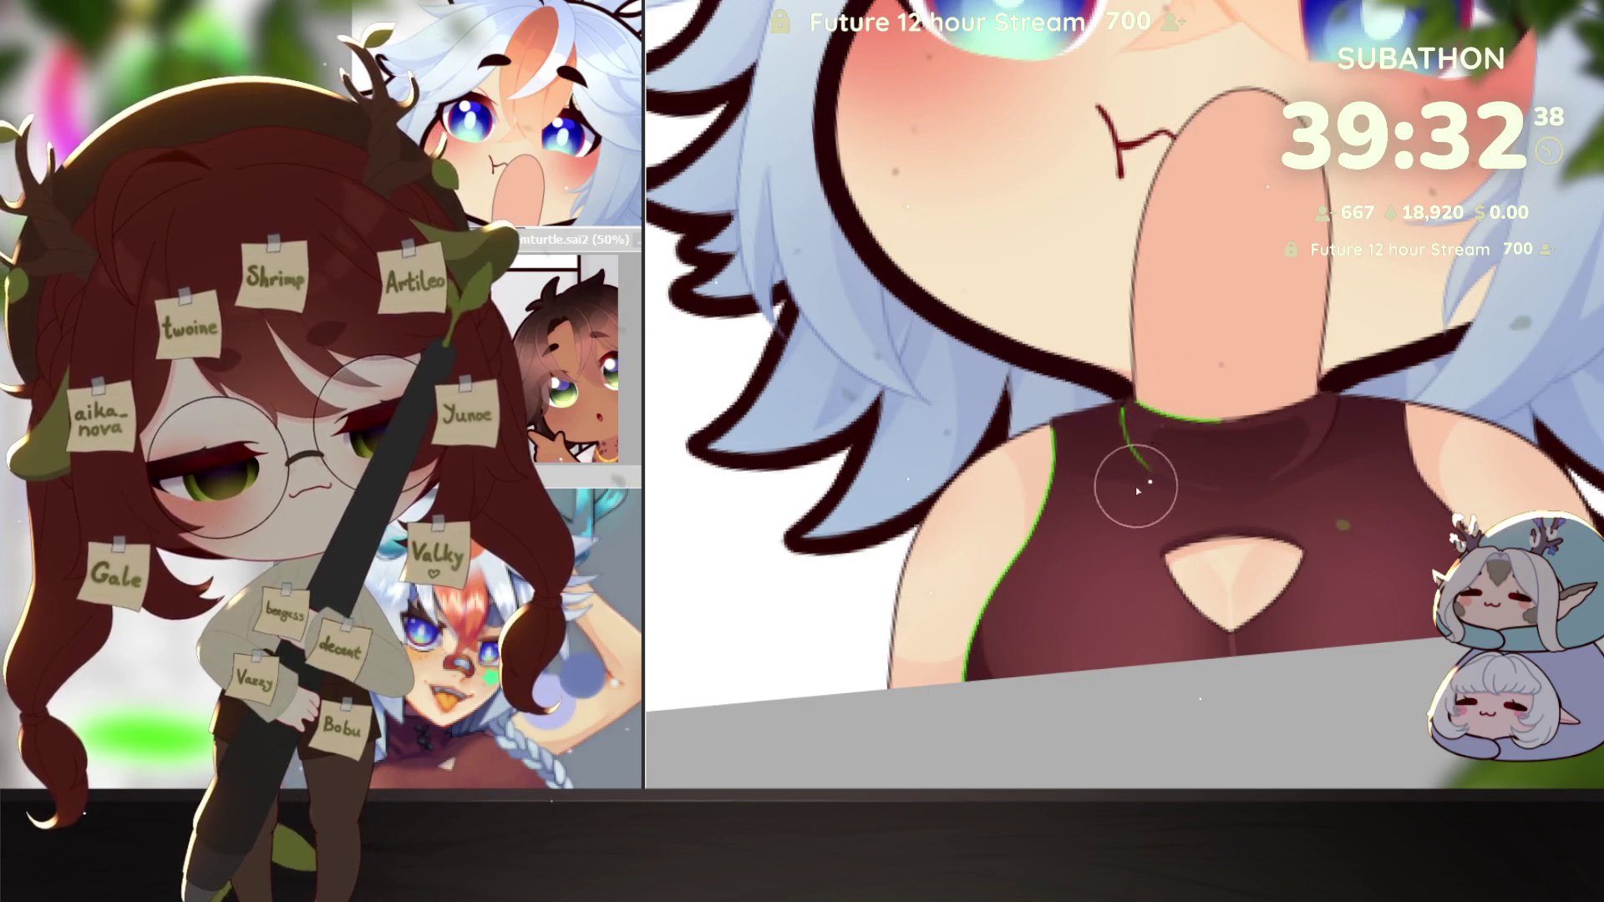
{"action": "mouse_move", "coordinate": [1220, 417]}
{"action": "left_mouse_down"}
{"action": "mouse_move", "coordinate": [1324, 410]}
{"action": "mouse_move", "coordinate": [1308, 462]}
{"action": "left_mouse_up"}
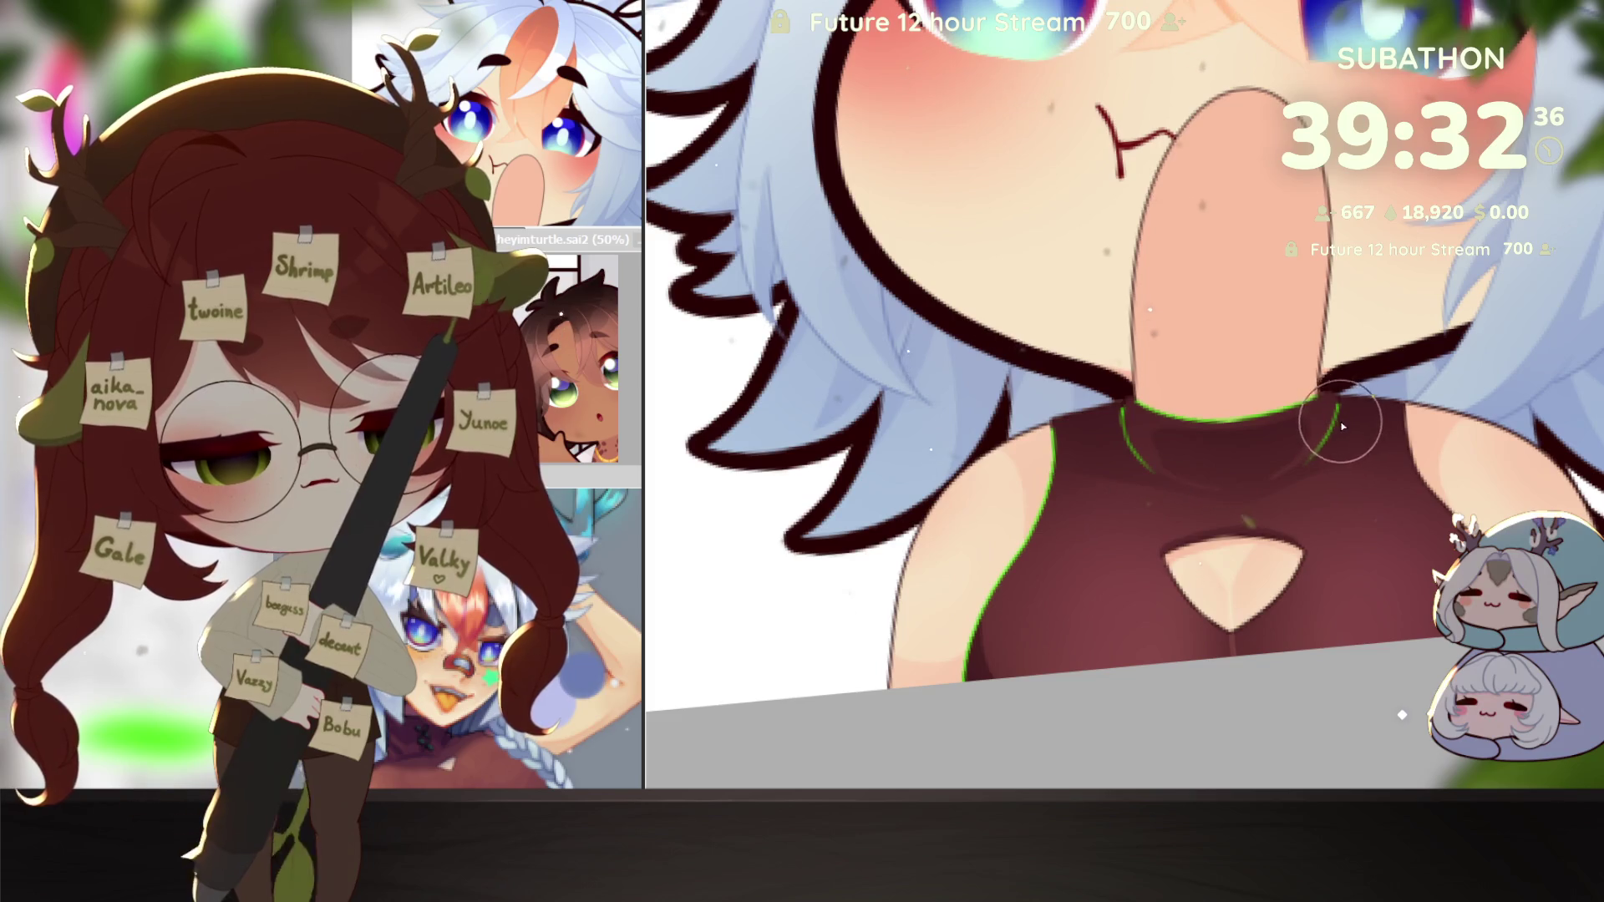
{"action": "mouse_move", "coordinate": [1166, 556]}
{"action": "left_mouse_down"}
{"action": "mouse_move", "coordinate": [1230, 631]}
{"action": "mouse_move", "coordinate": [1303, 554]}
{"action": "left_mouse_up"}
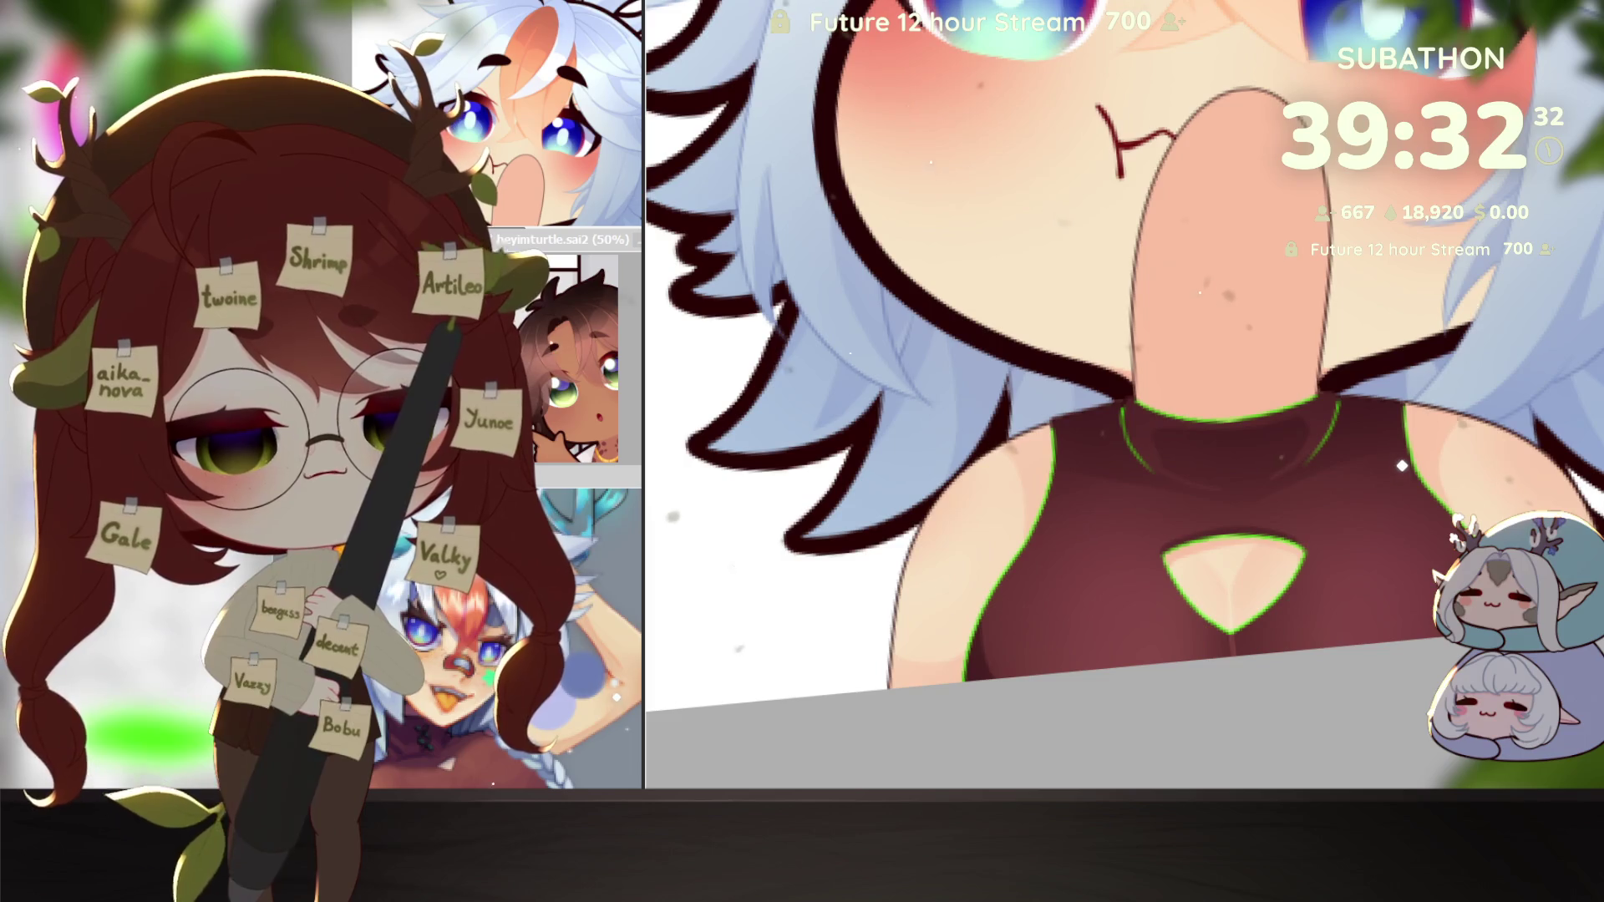
{"action": "key", "text": "Delete"}
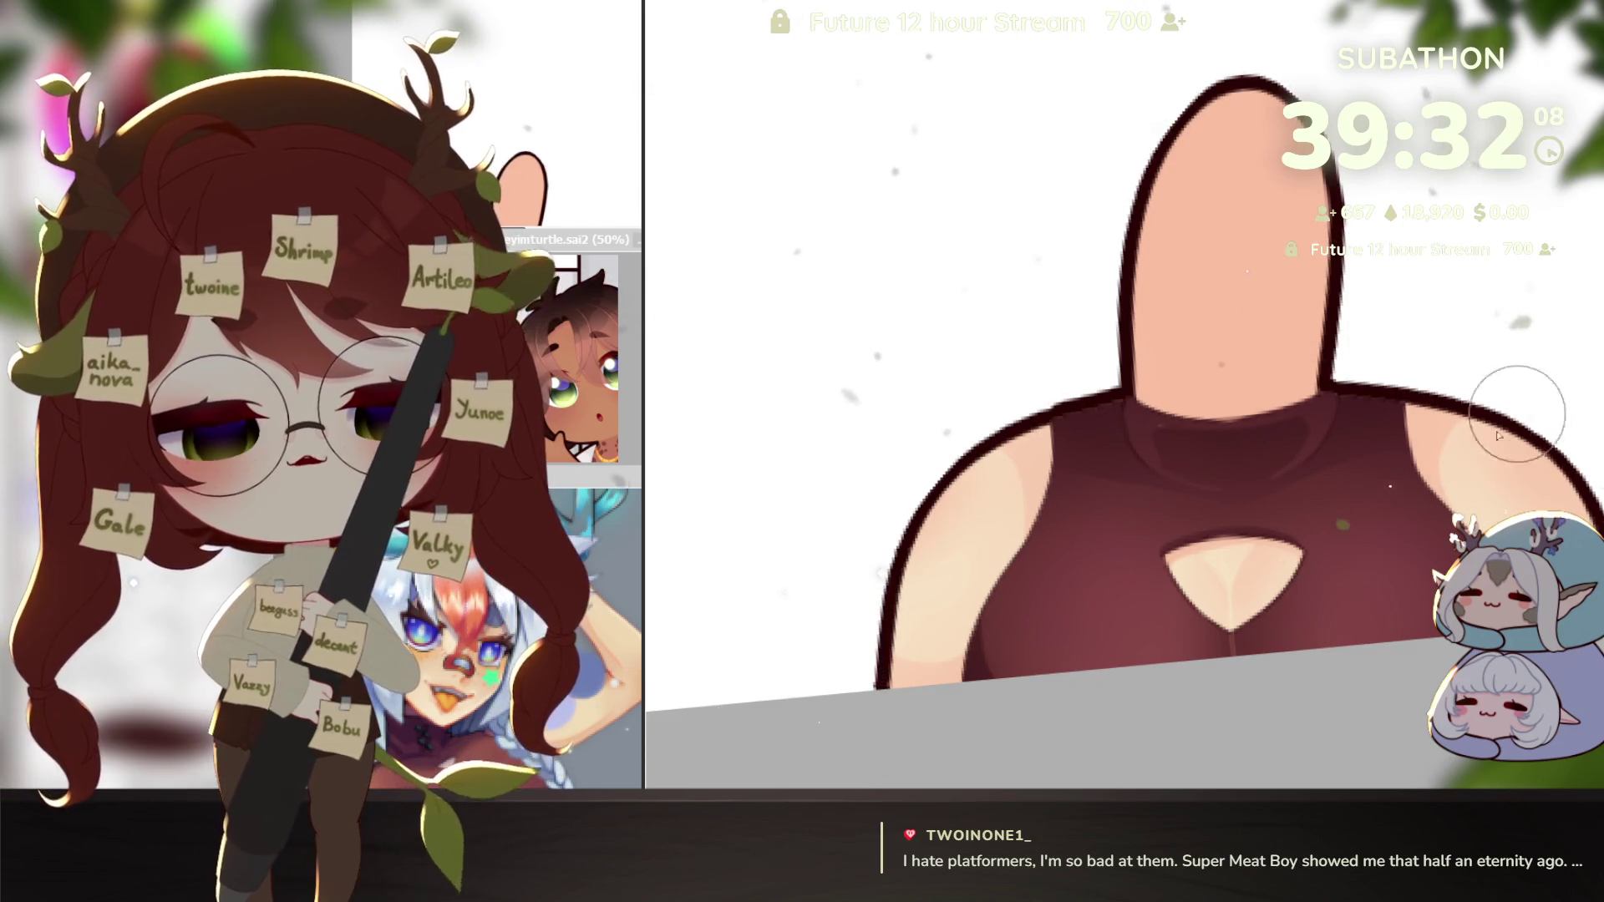
Step: On a tilted view, ink a short arm-outline stroke and make the face and hair visible again
{"action": "left_click_drag", "start_coordinate": [1453, 485], "coordinate": [1178, 578]}
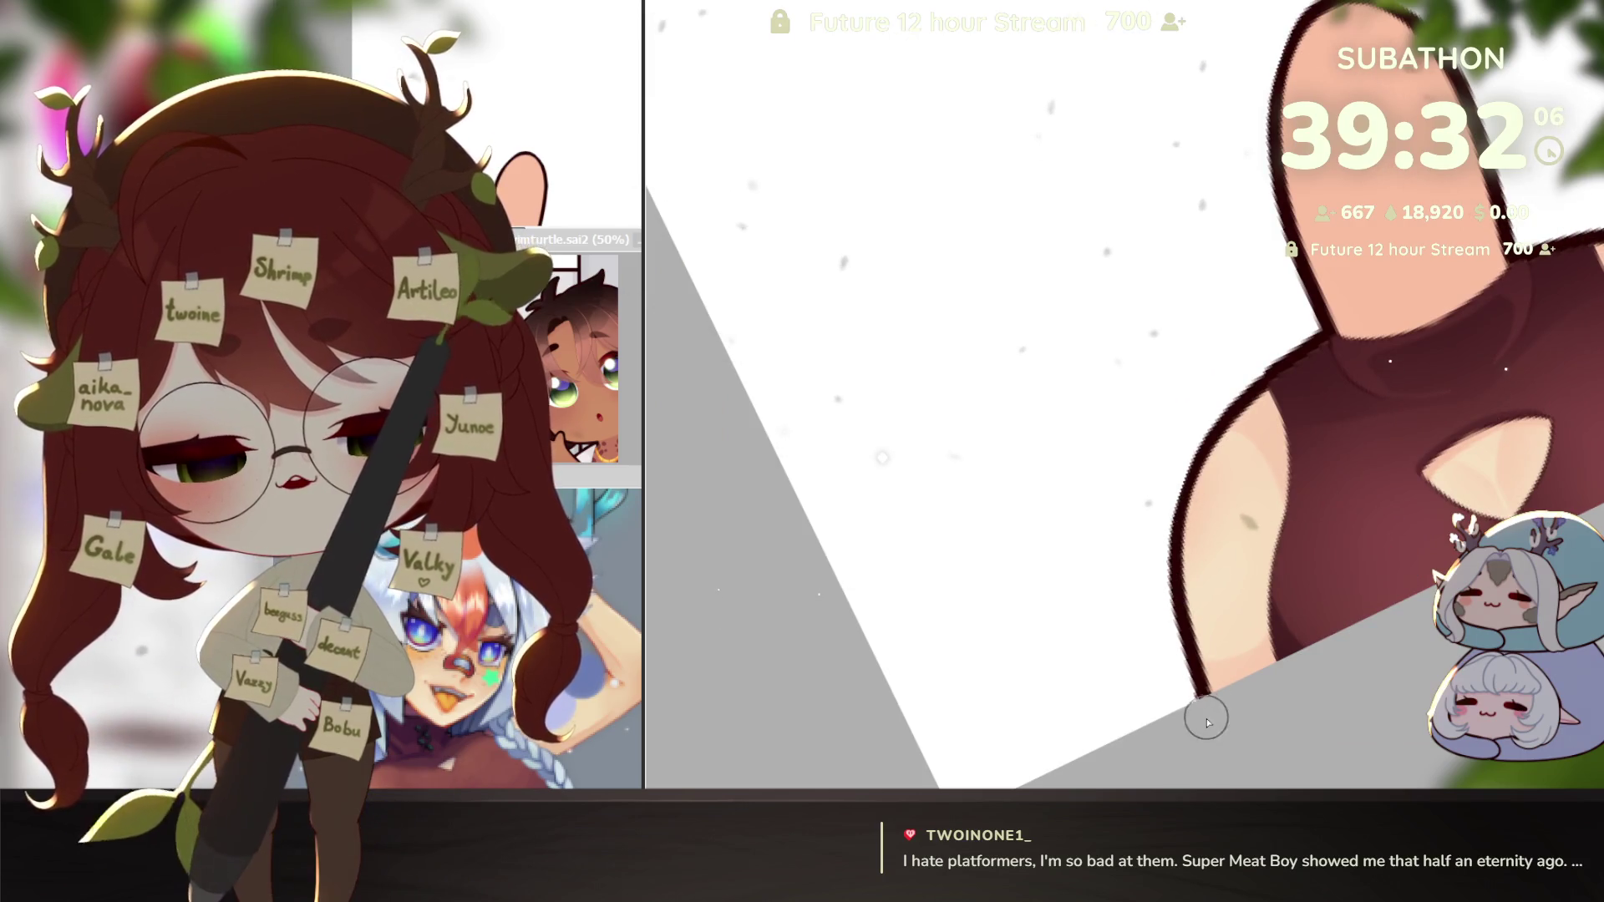
{"action": "mouse_move", "coordinate": [1165, 501]}
{"action": "left_mouse_down"}
{"action": "mouse_move", "coordinate": [1183, 512]}
{"action": "mouse_move", "coordinate": [1217, 435]}
{"action": "left_mouse_up"}
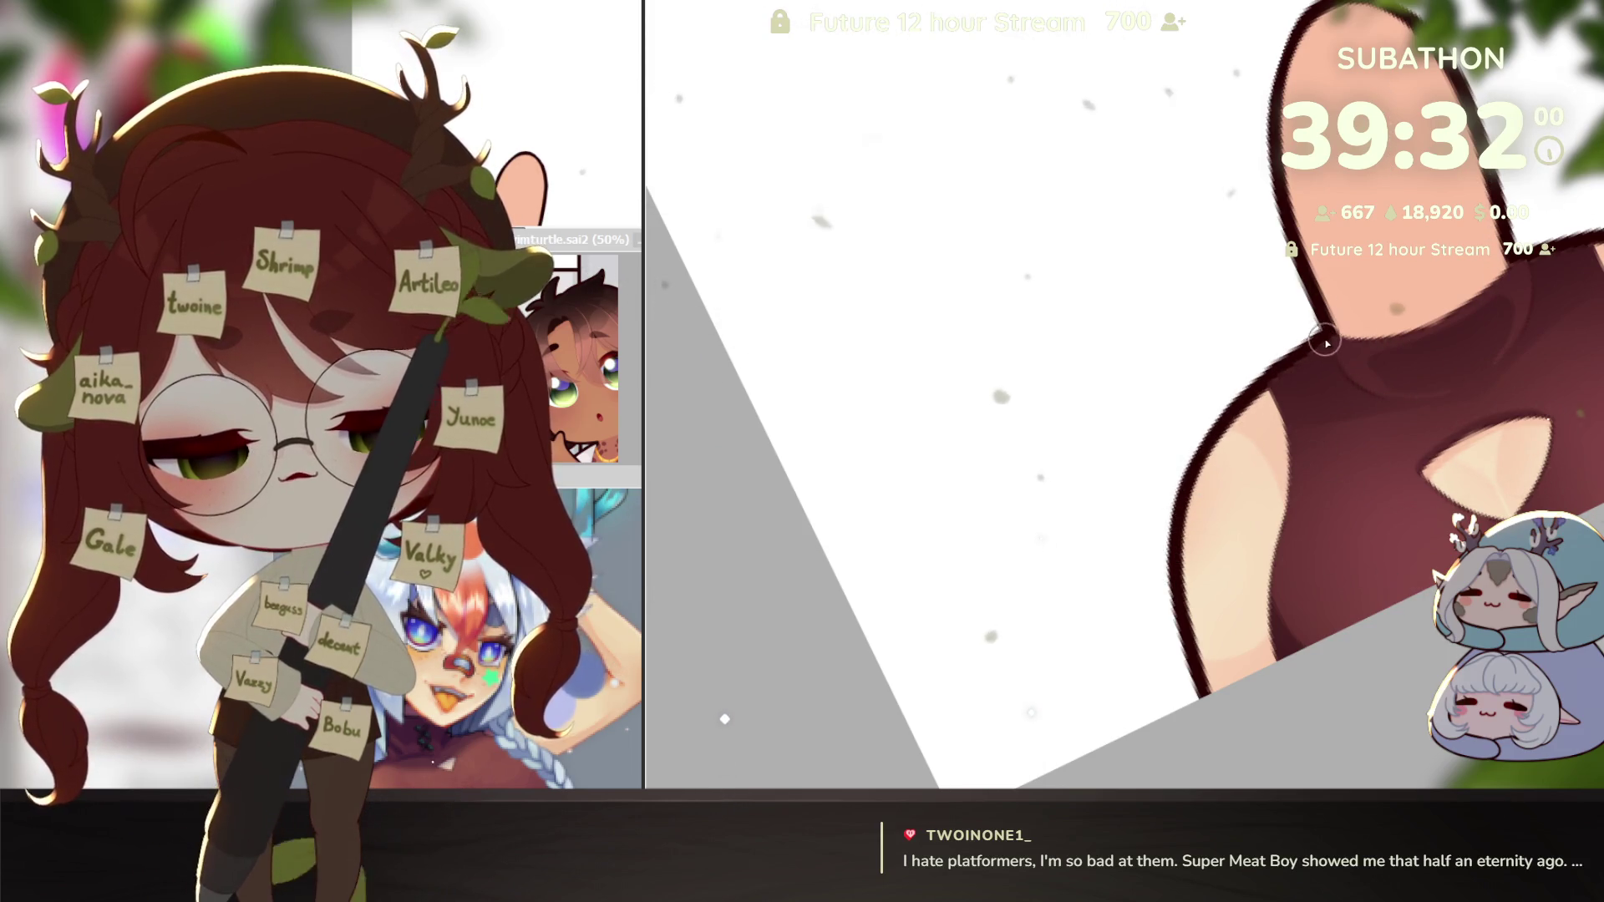
{"action": "scroll", "coordinate": [1326, 343], "scroll_direction": "down", "scroll_amount": 5}
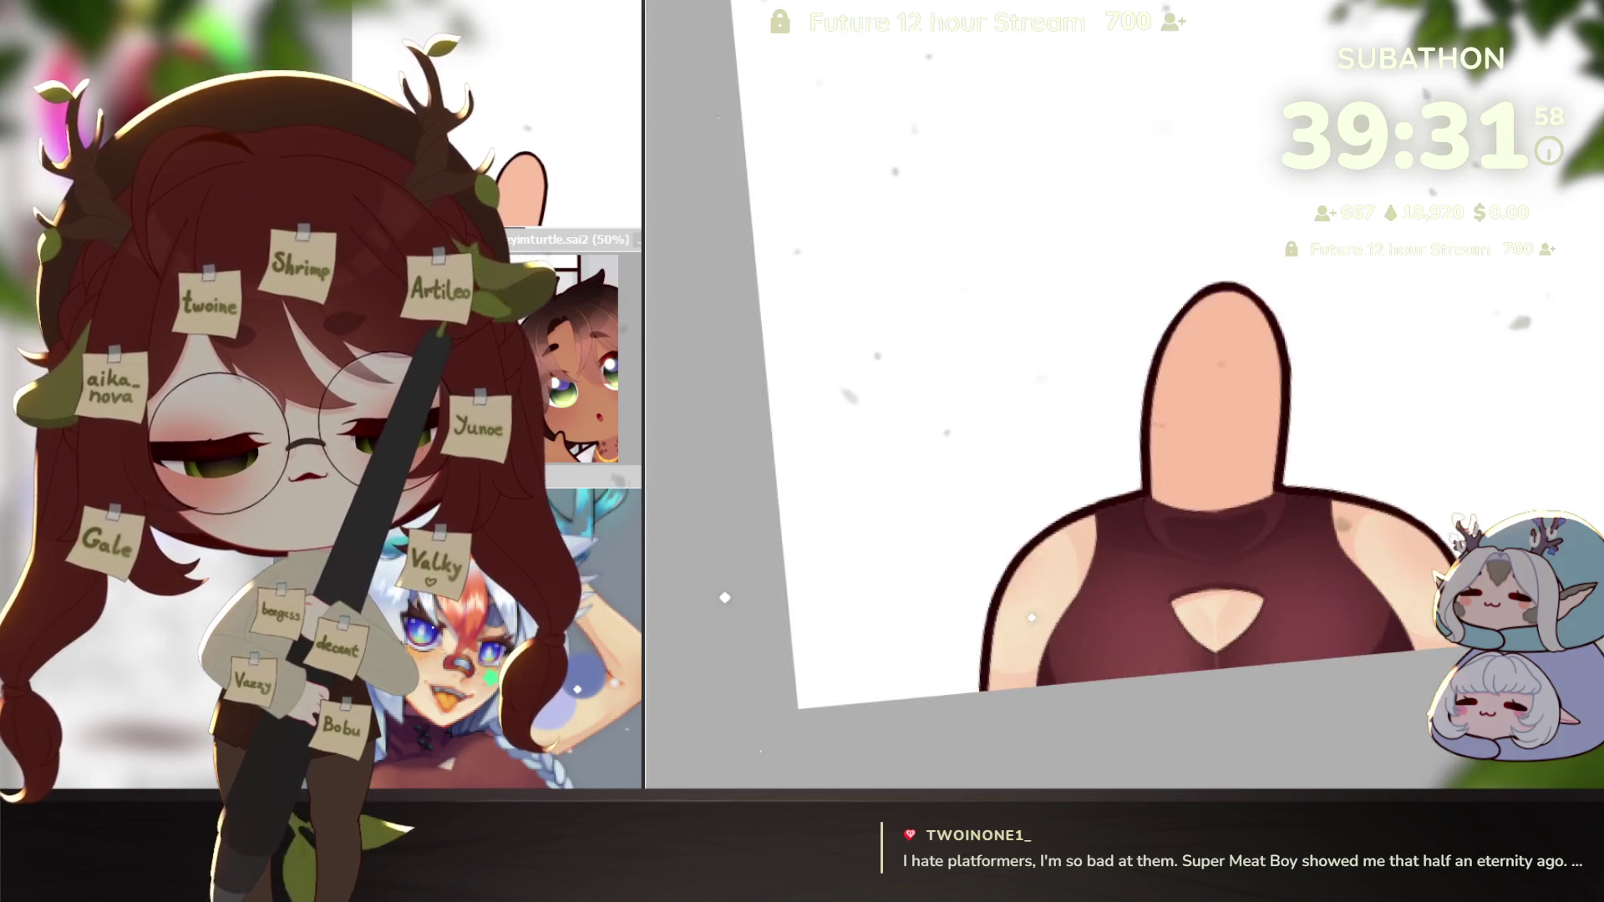
{"action": "scroll", "coordinate": [725, 599], "scroll_direction": "down", "scroll_amount": 3}
{"action": "scroll", "coordinate": [724, 502], "scroll_direction": "up", "scroll_amount": 3}
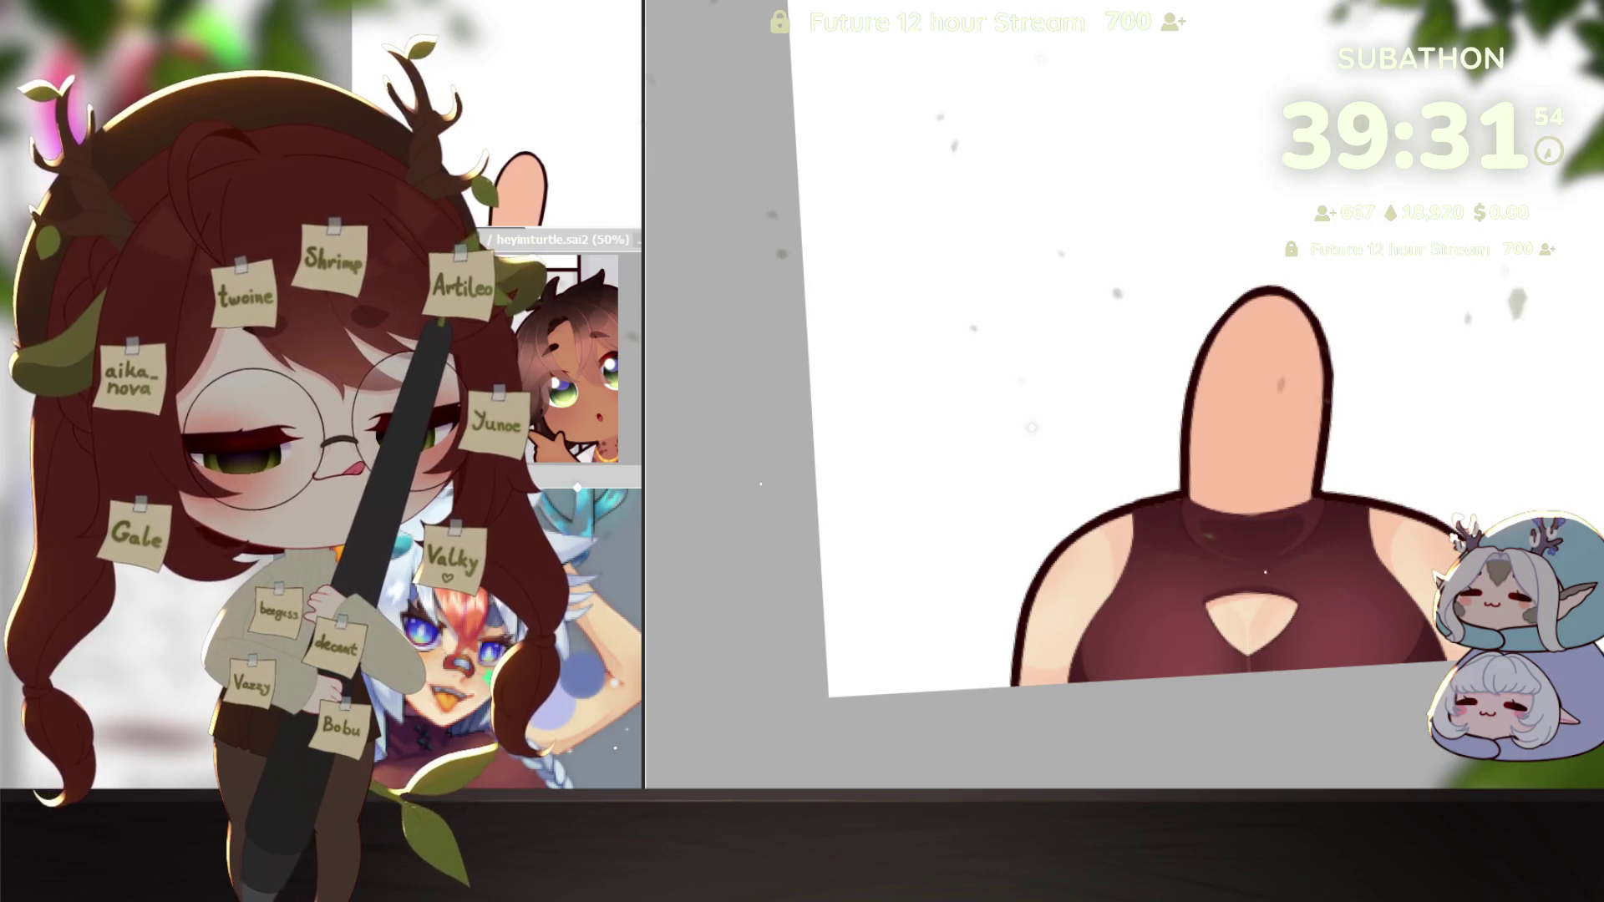
{"action": "key", "text": "ctrl+z"}
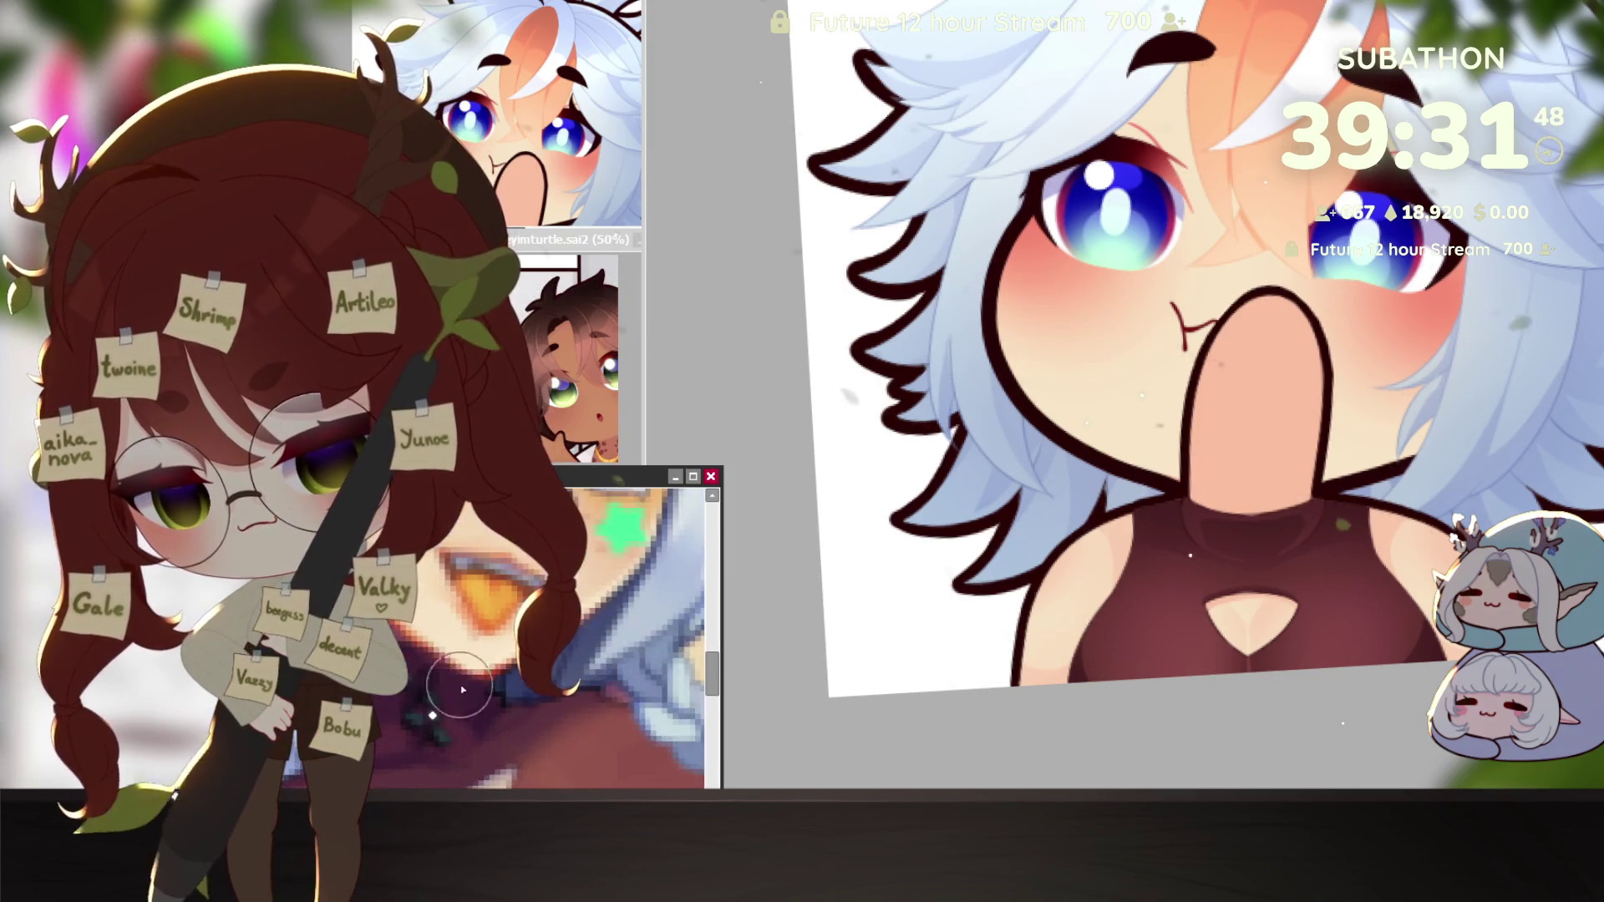
{"action": "left_click", "coordinate": [1262, 612]}
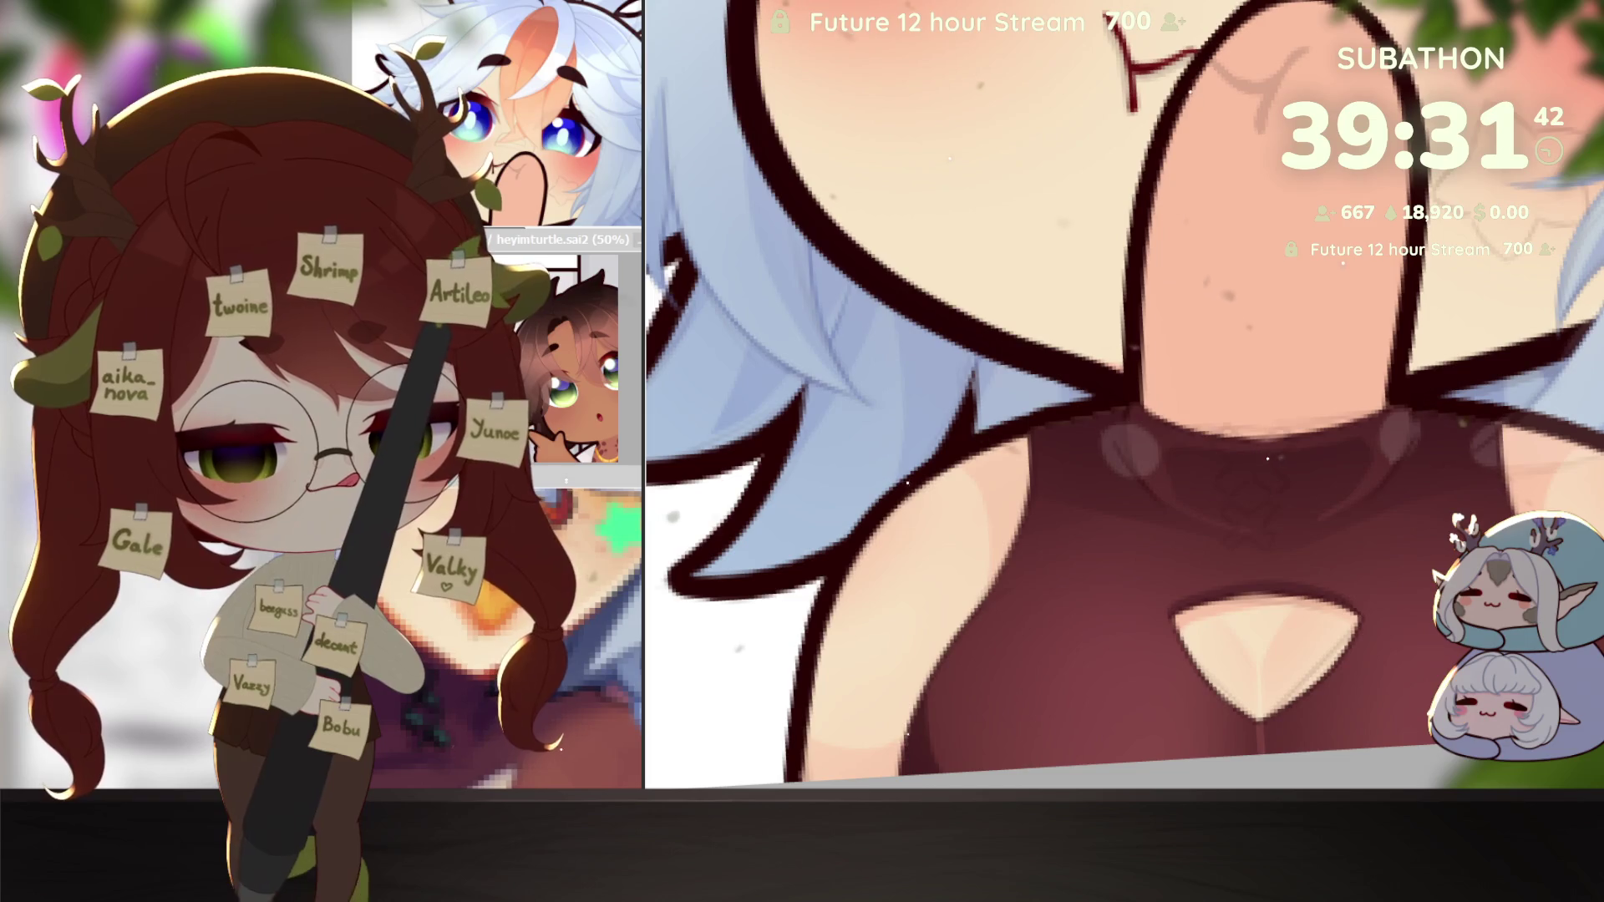
Step: Draw two dark X-shaped lacing strokes on the chest above the cutout, redoing a bad stroke
{"action": "scroll", "coordinate": [1307, 501], "scroll_direction": "up", "scroll_amount": 1}
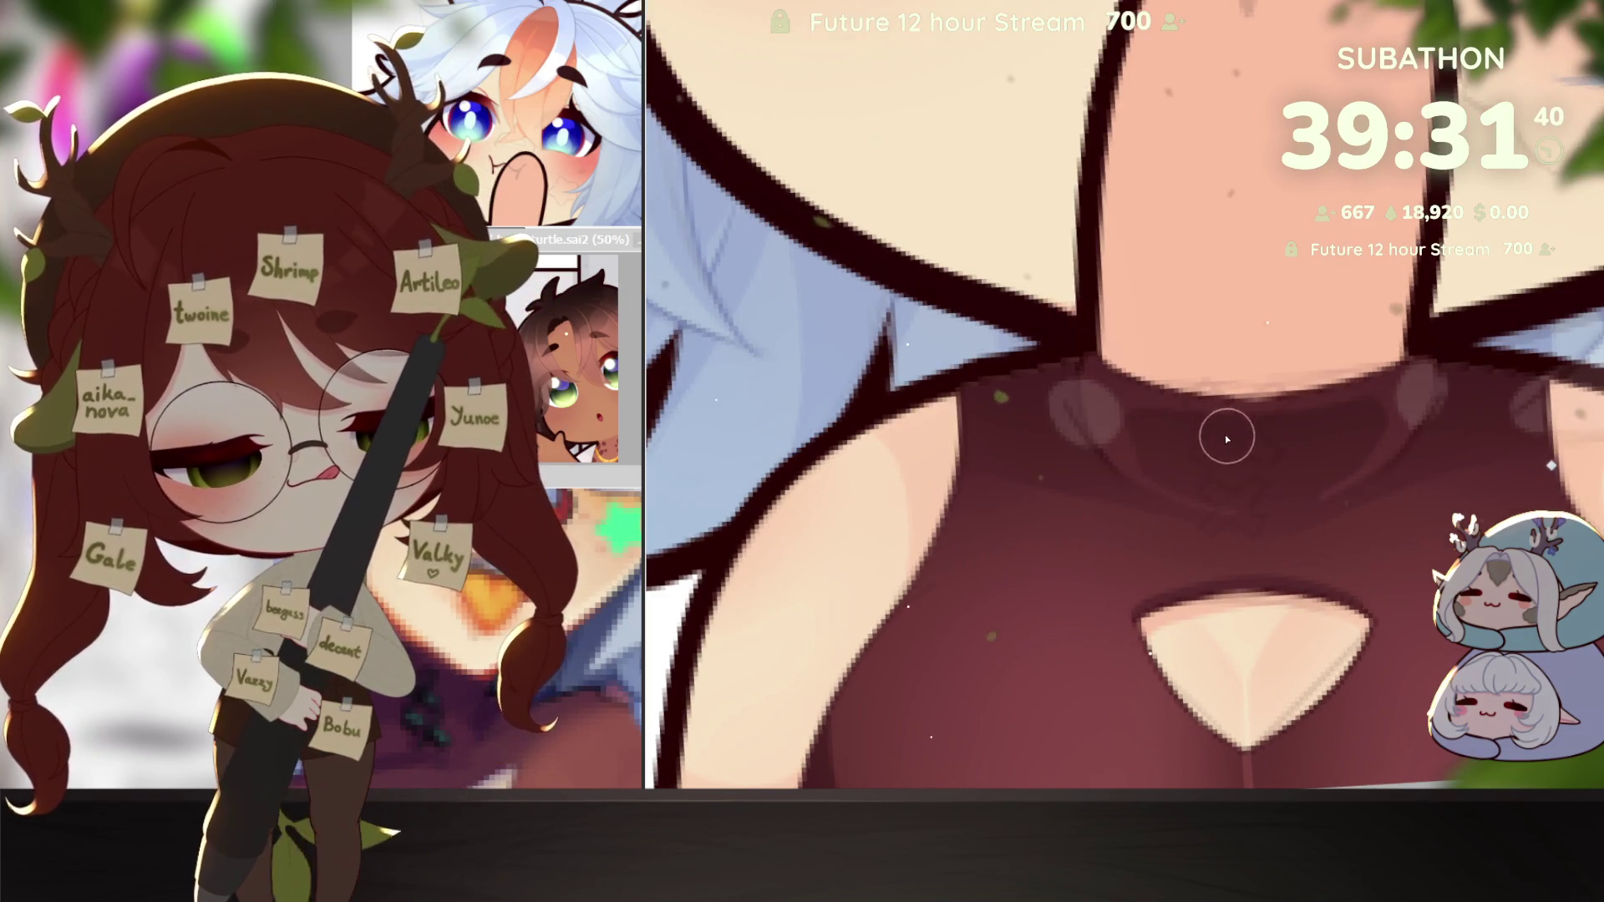
{"action": "left_click_drag", "start_coordinate": [1203, 470], "coordinate": [1285, 418]}
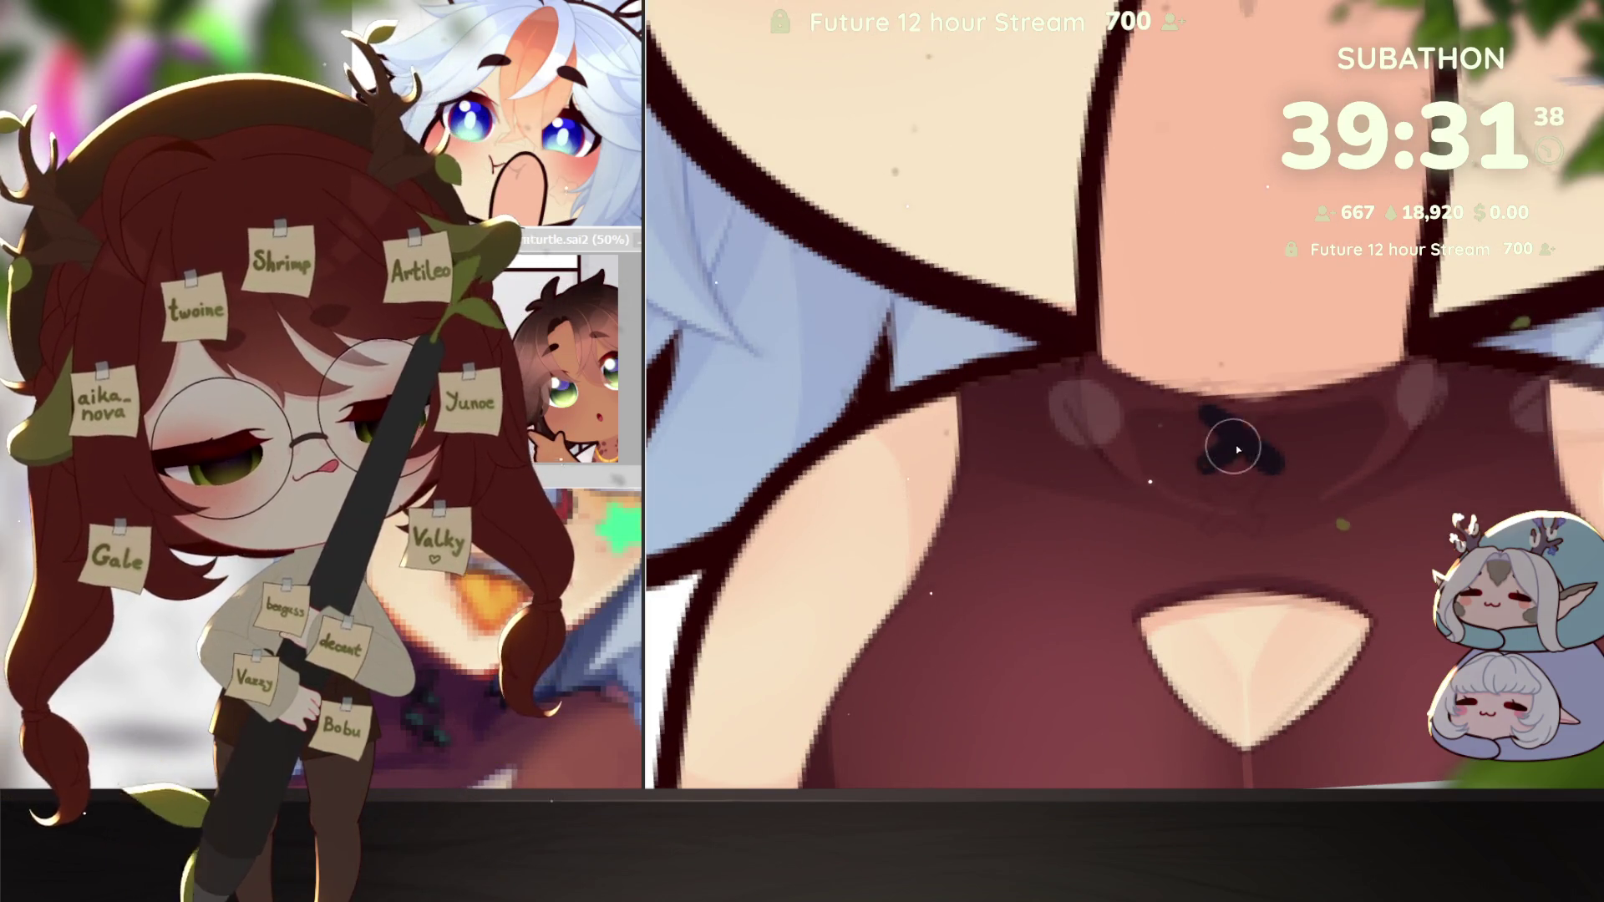
{"action": "left_click_drag", "start_coordinate": [1205, 487], "coordinate": [1263, 529]}
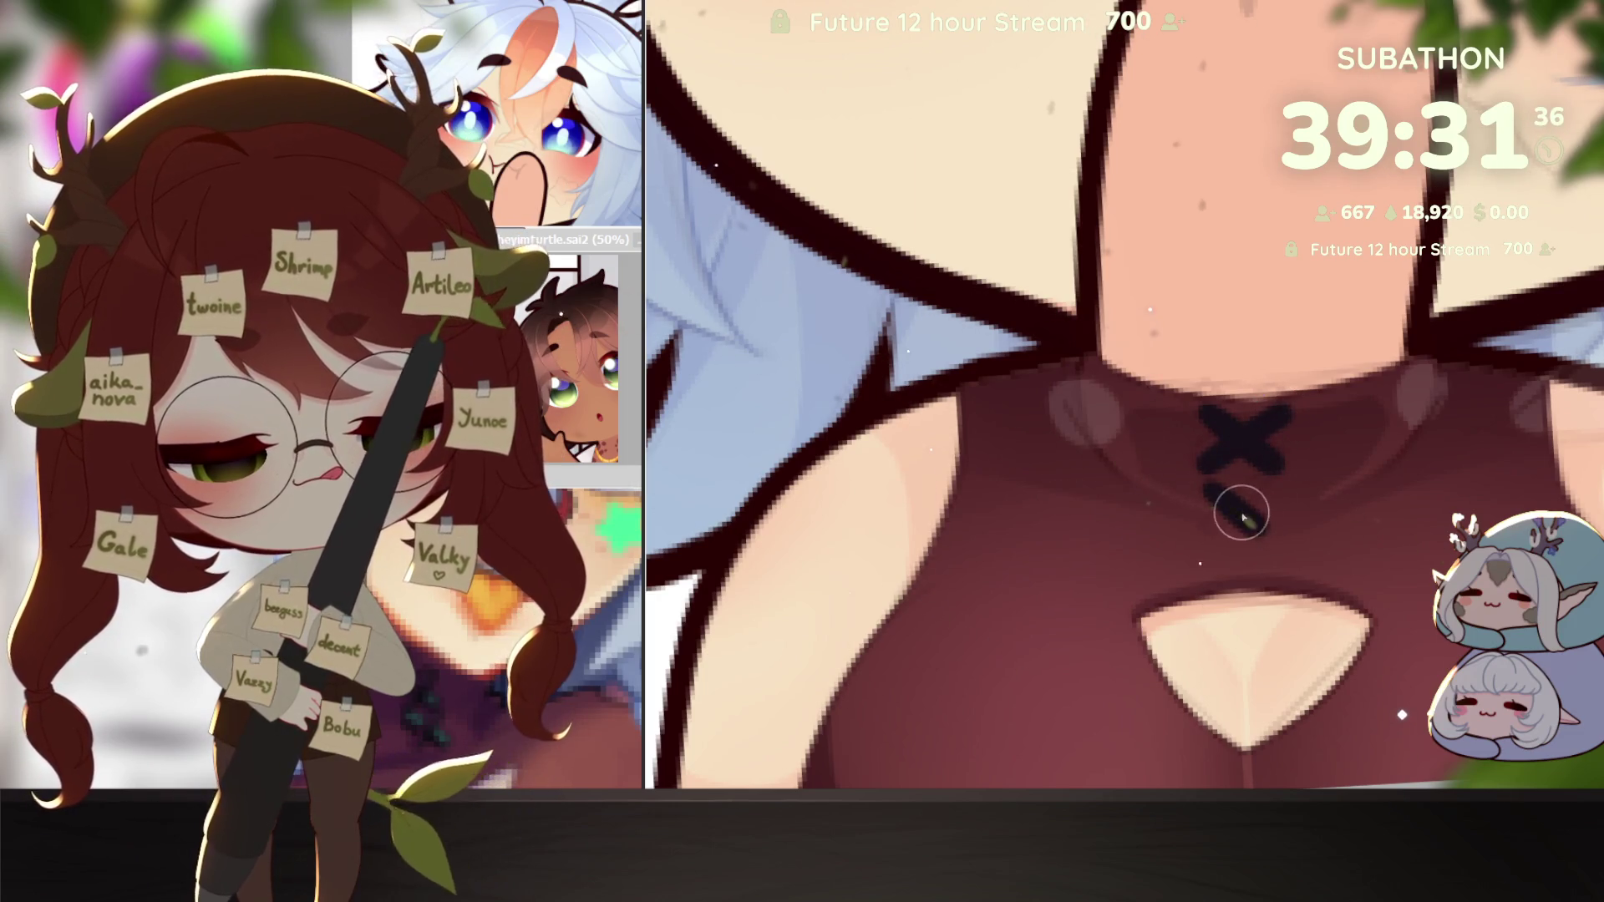
{"action": "key", "text": "ctrl+z"}
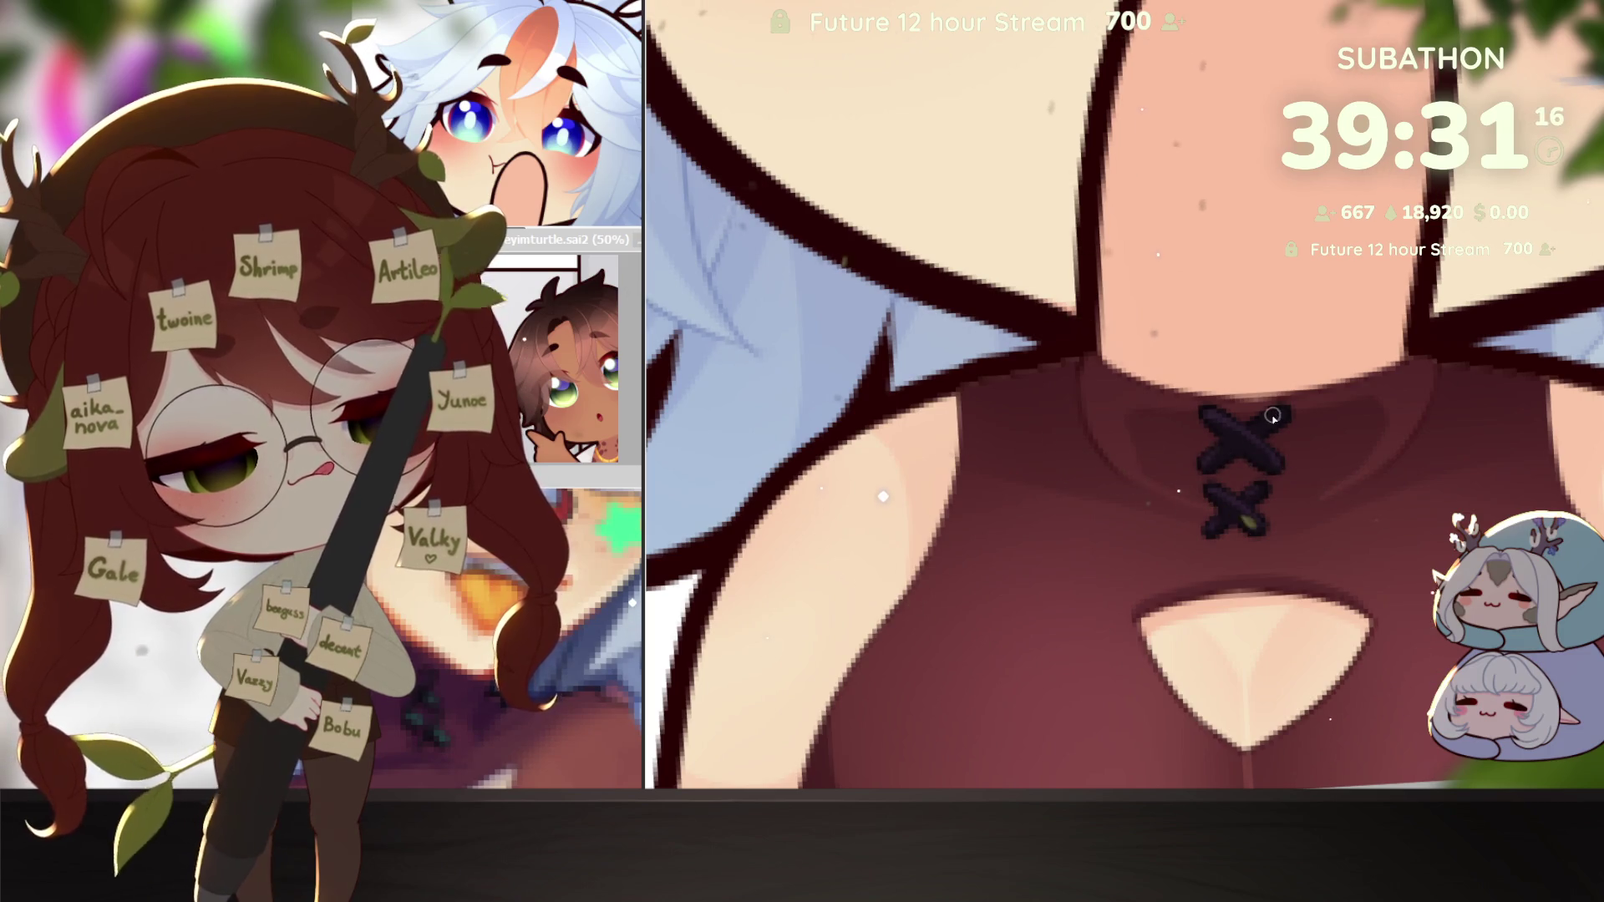
{"action": "scroll", "coordinate": [1336, 543], "scroll_direction": "down", "scroll_amount": 4}
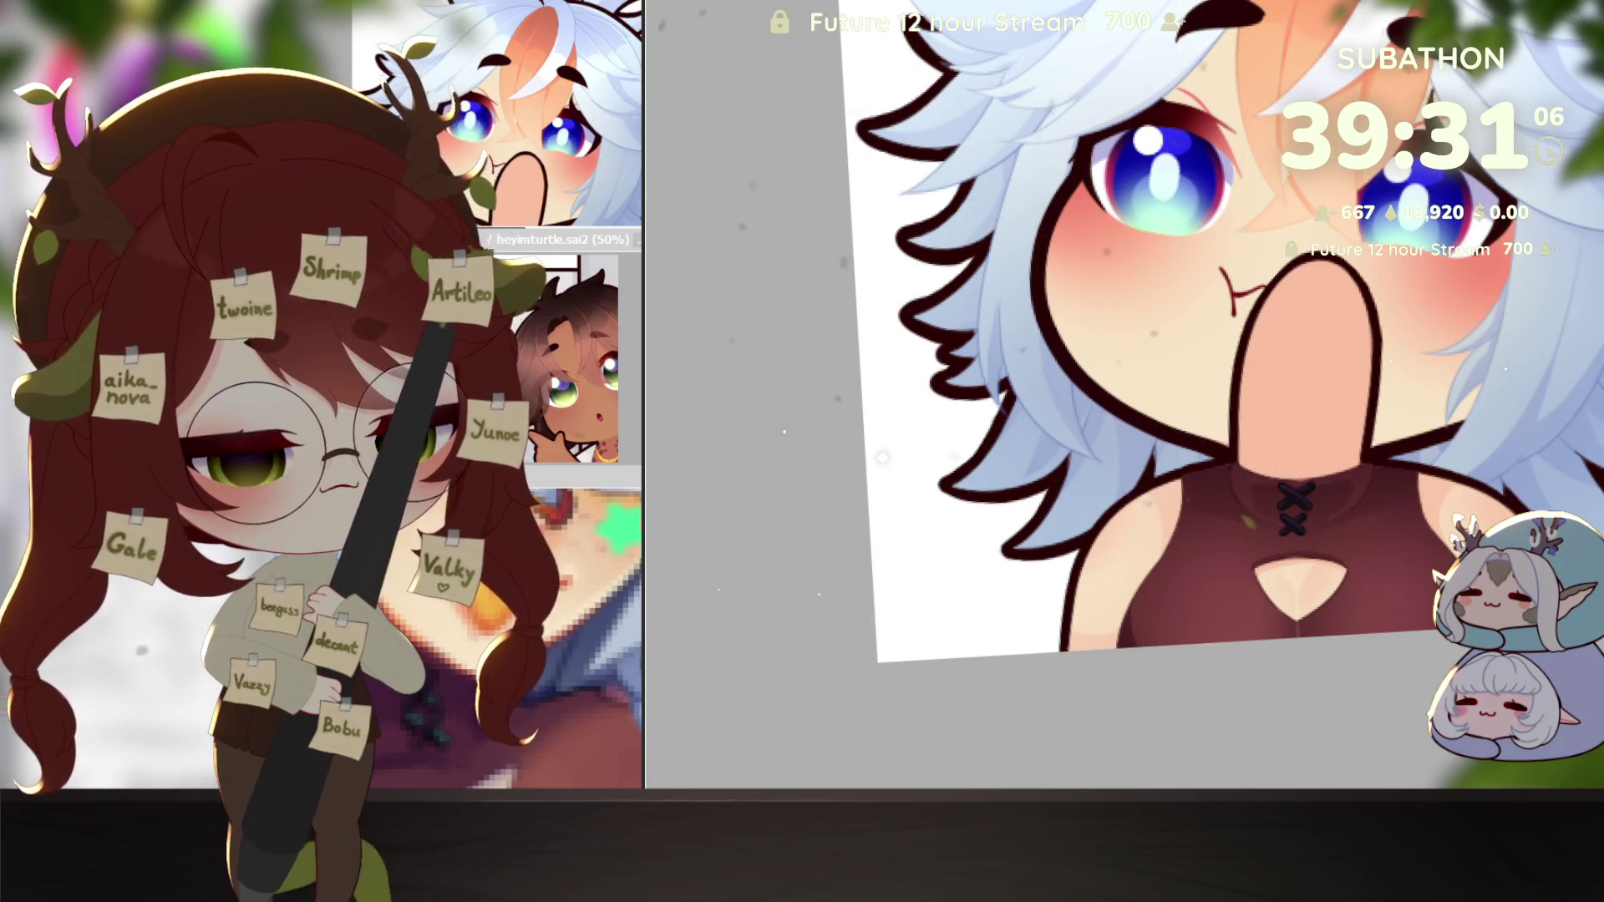
Step: Compare the earlier closed-mouth version with the chest-lacing version using undo and redo
{"action": "key", "text": "ctrl+z"}
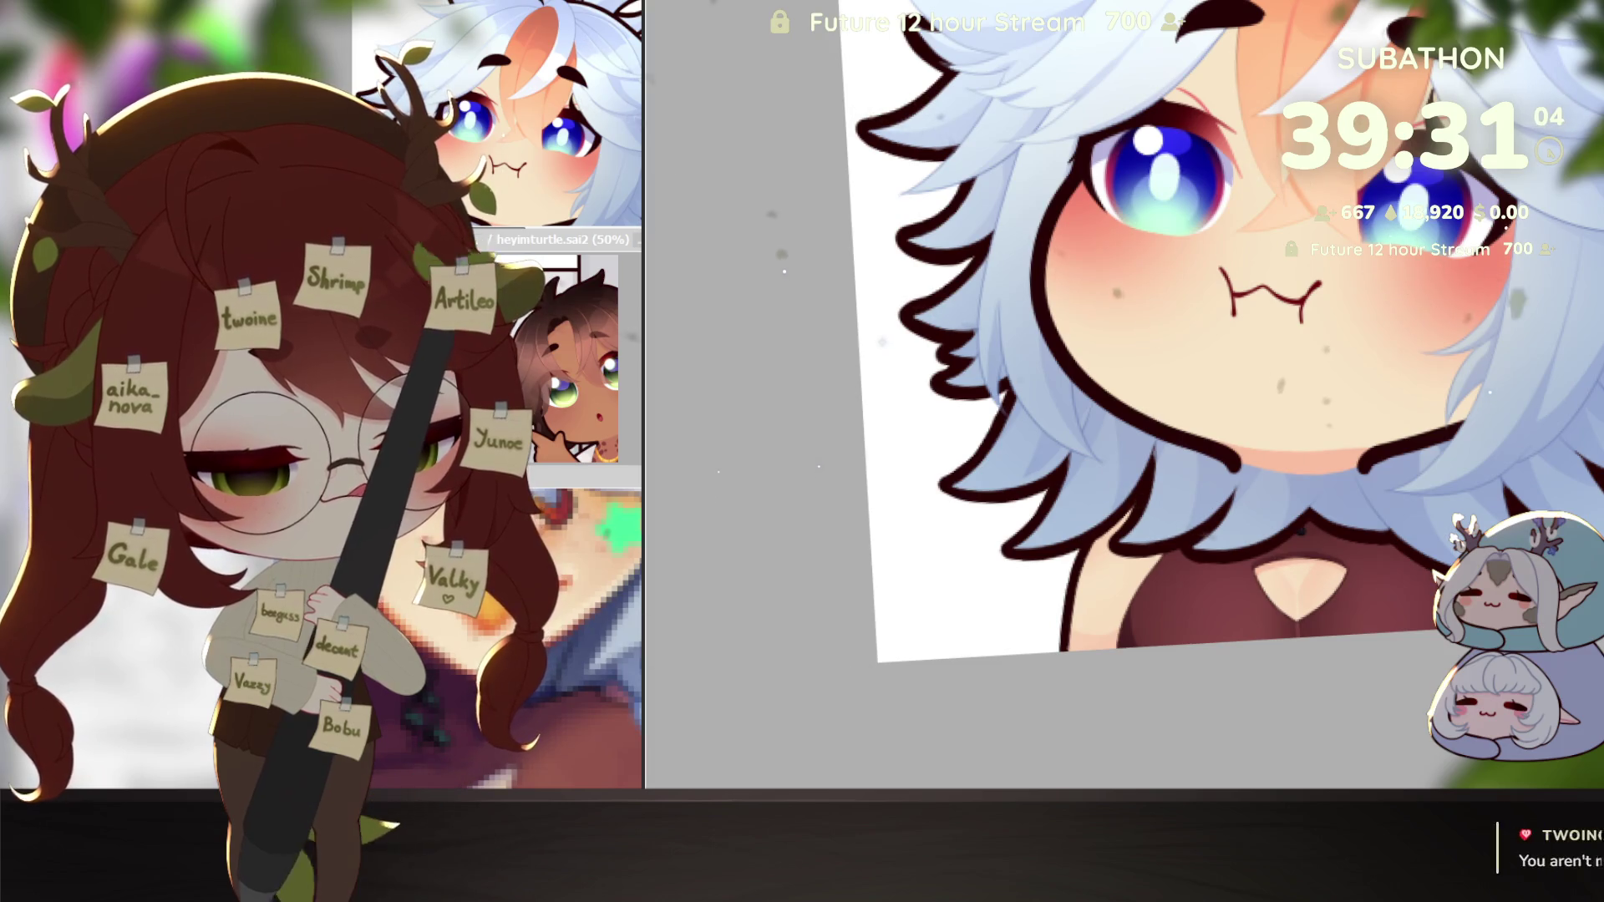
{"action": "key", "text": "ctrl+z"}
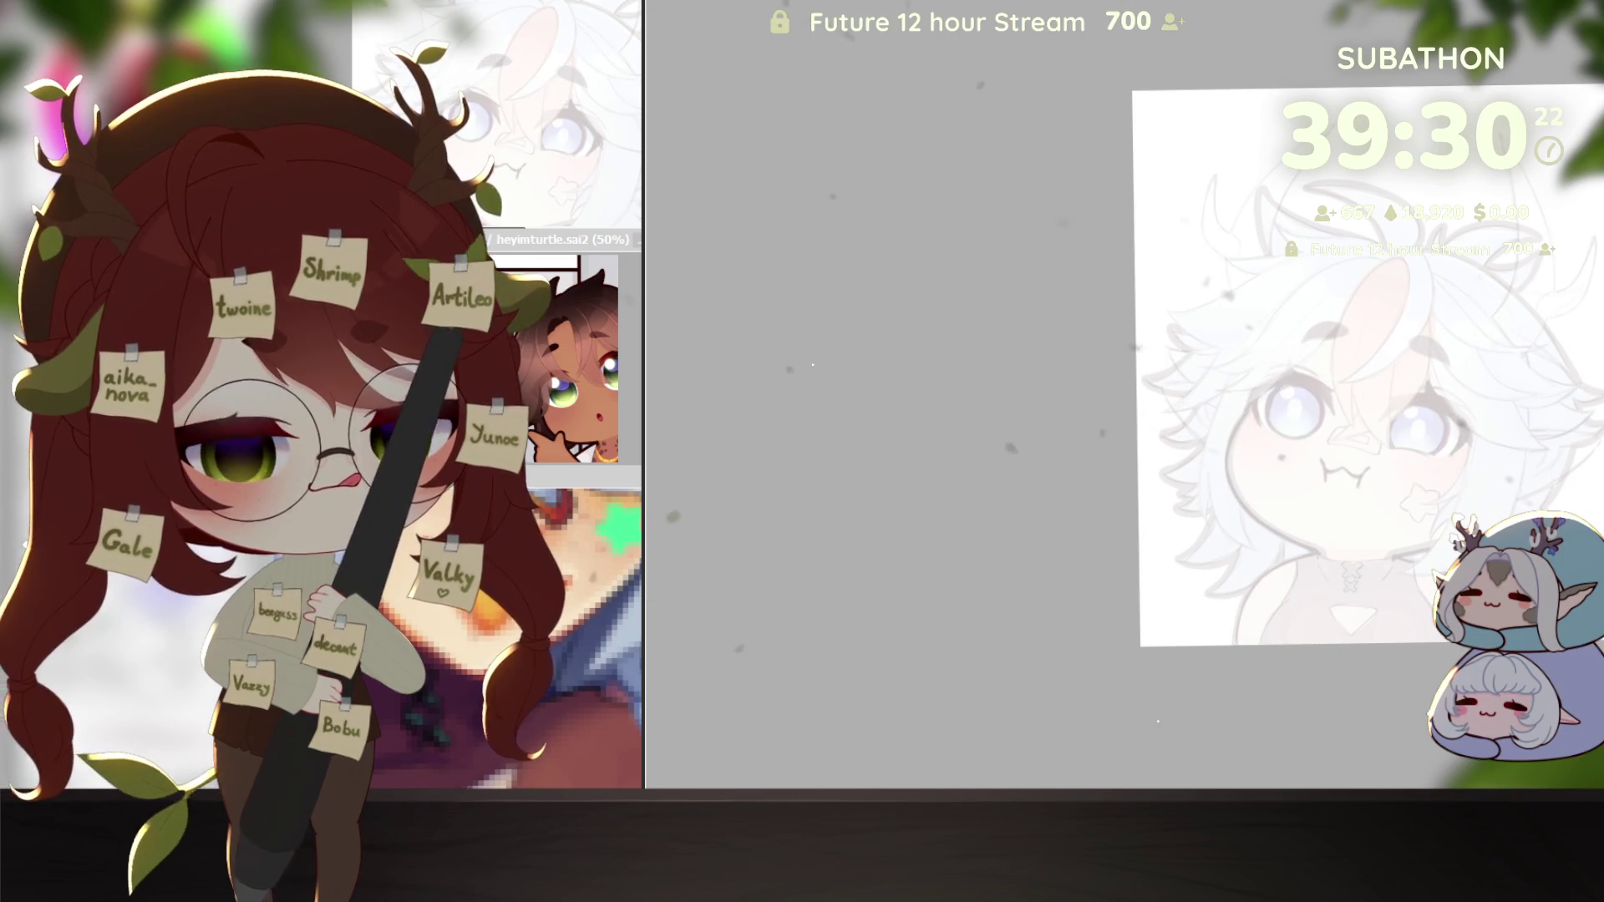
Step: Ink the long curved horn outlines over the sketch's head, undoing a bad lower curve
{"action": "scroll", "coordinate": [1404, 539], "scroll_direction": "up", "scroll_amount": 5}
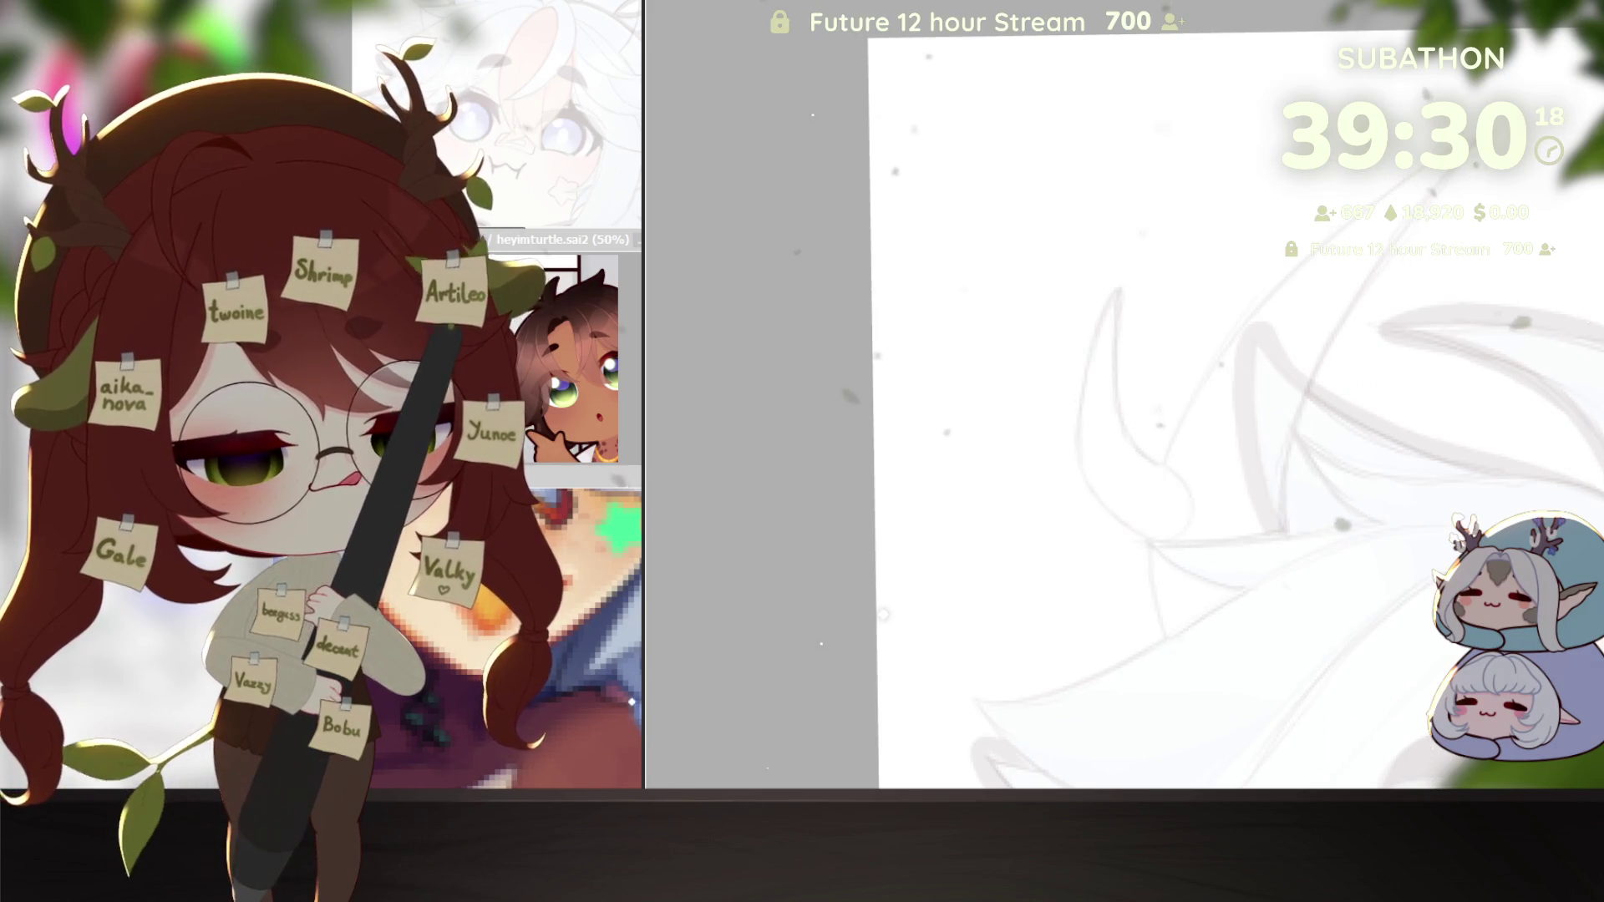
{"action": "left_click", "coordinate": [589, 612]}
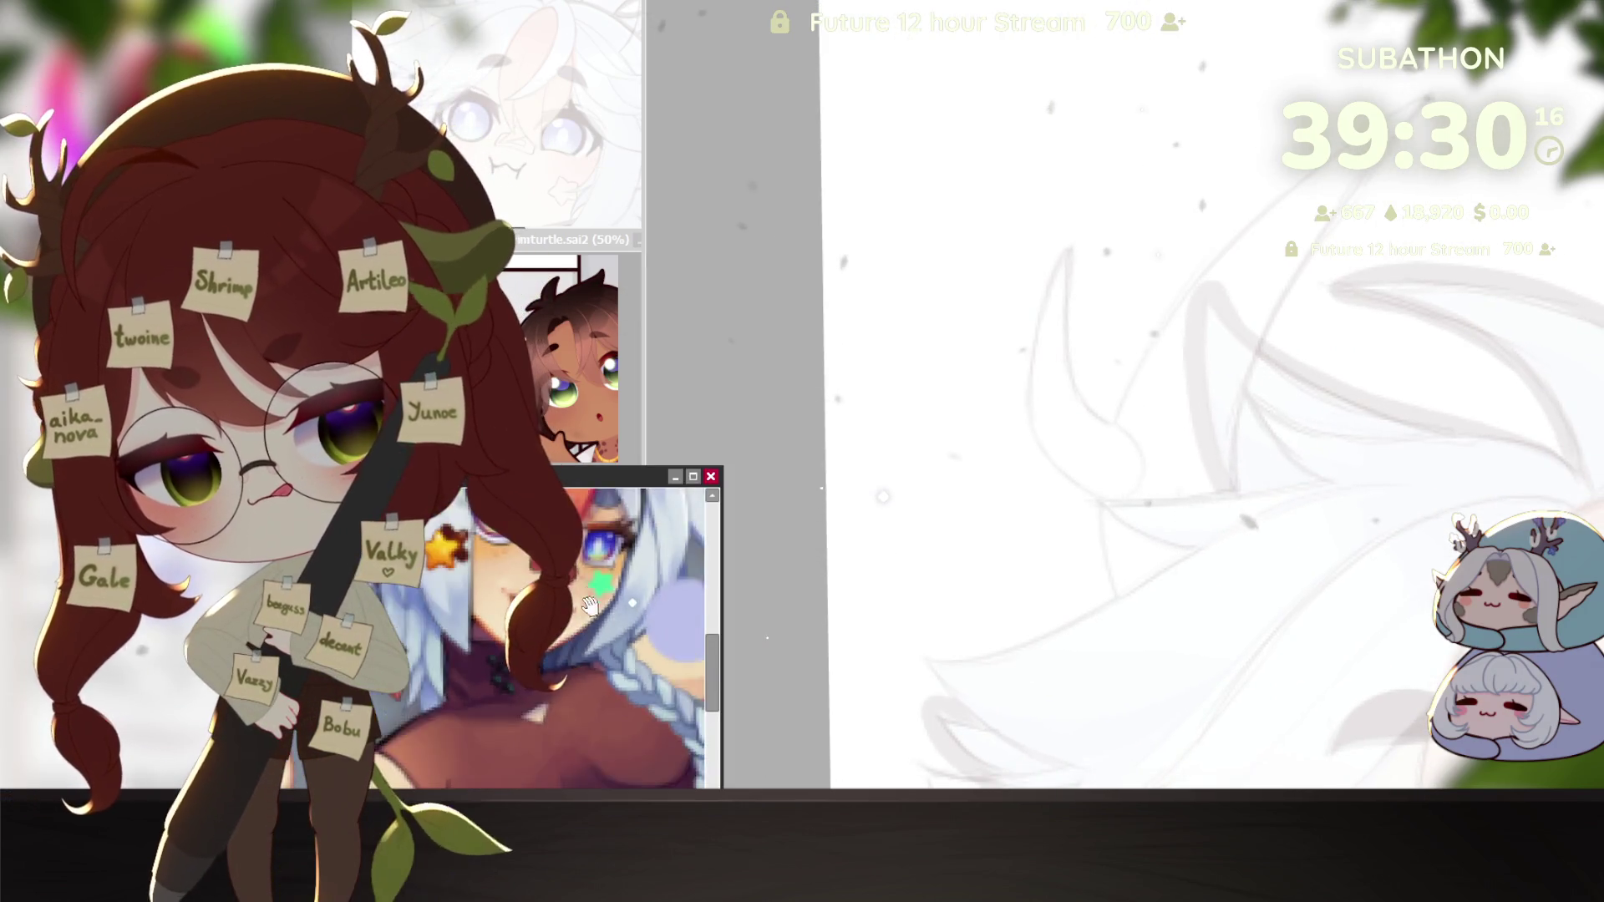
{"action": "left_click_drag", "start_coordinate": [589, 612], "coordinate": [585, 501]}
{"action": "left_click", "coordinate": [1336, 598]}
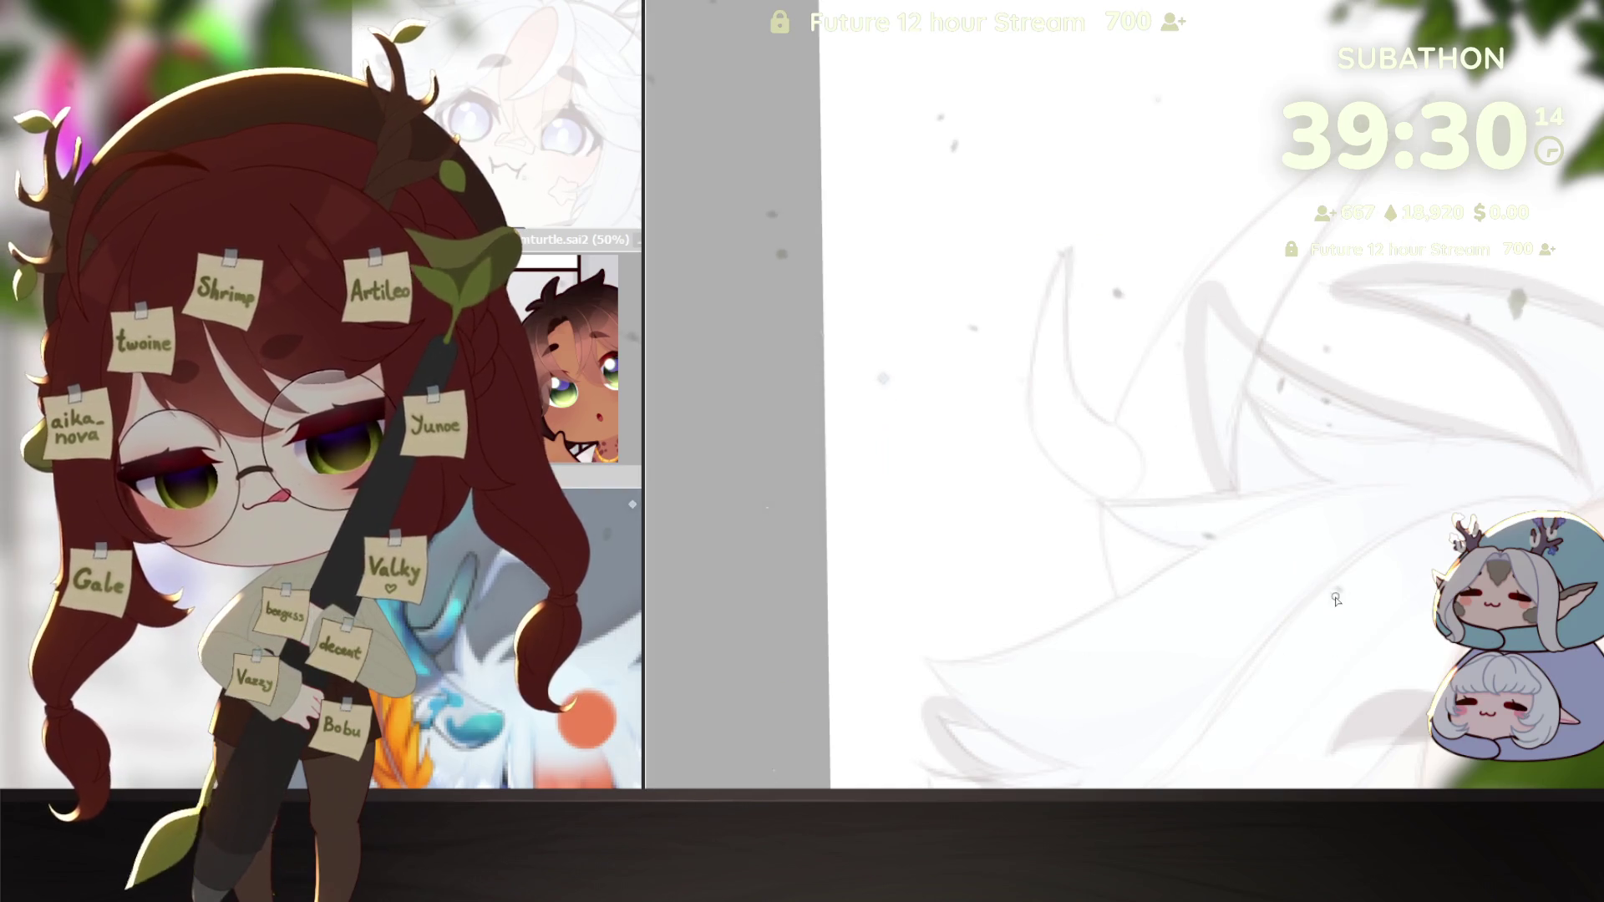
{"action": "left_click_drag", "start_coordinate": [1336, 599], "coordinate": [1349, 307]}
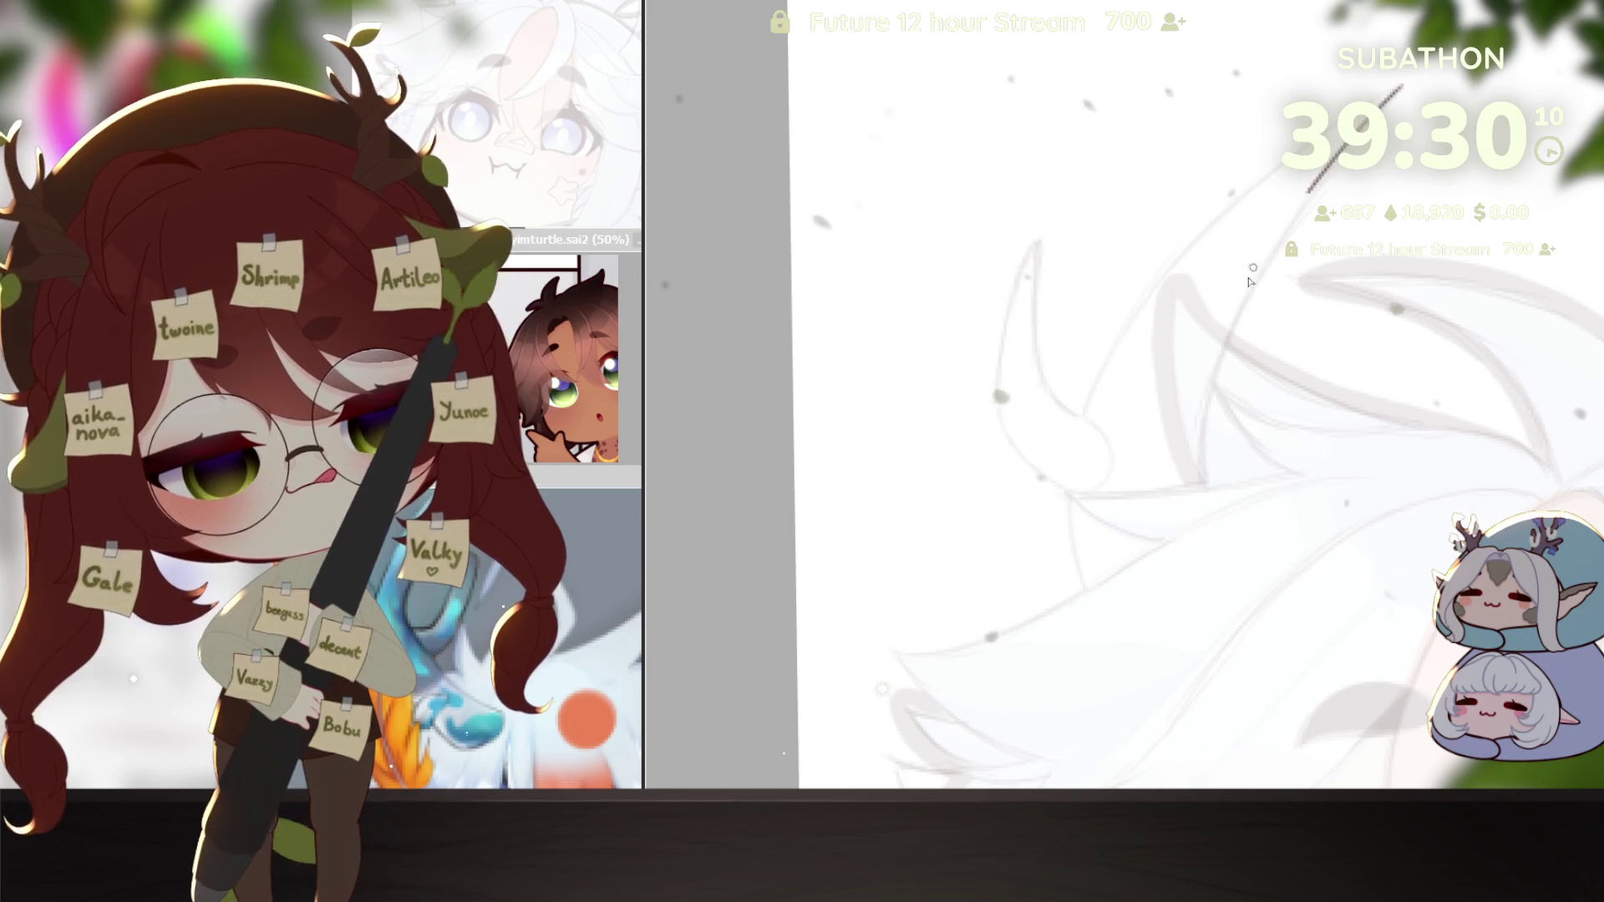
{"action": "left_click_drag", "start_coordinate": [1203, 537], "coordinate": [1268, 665]}
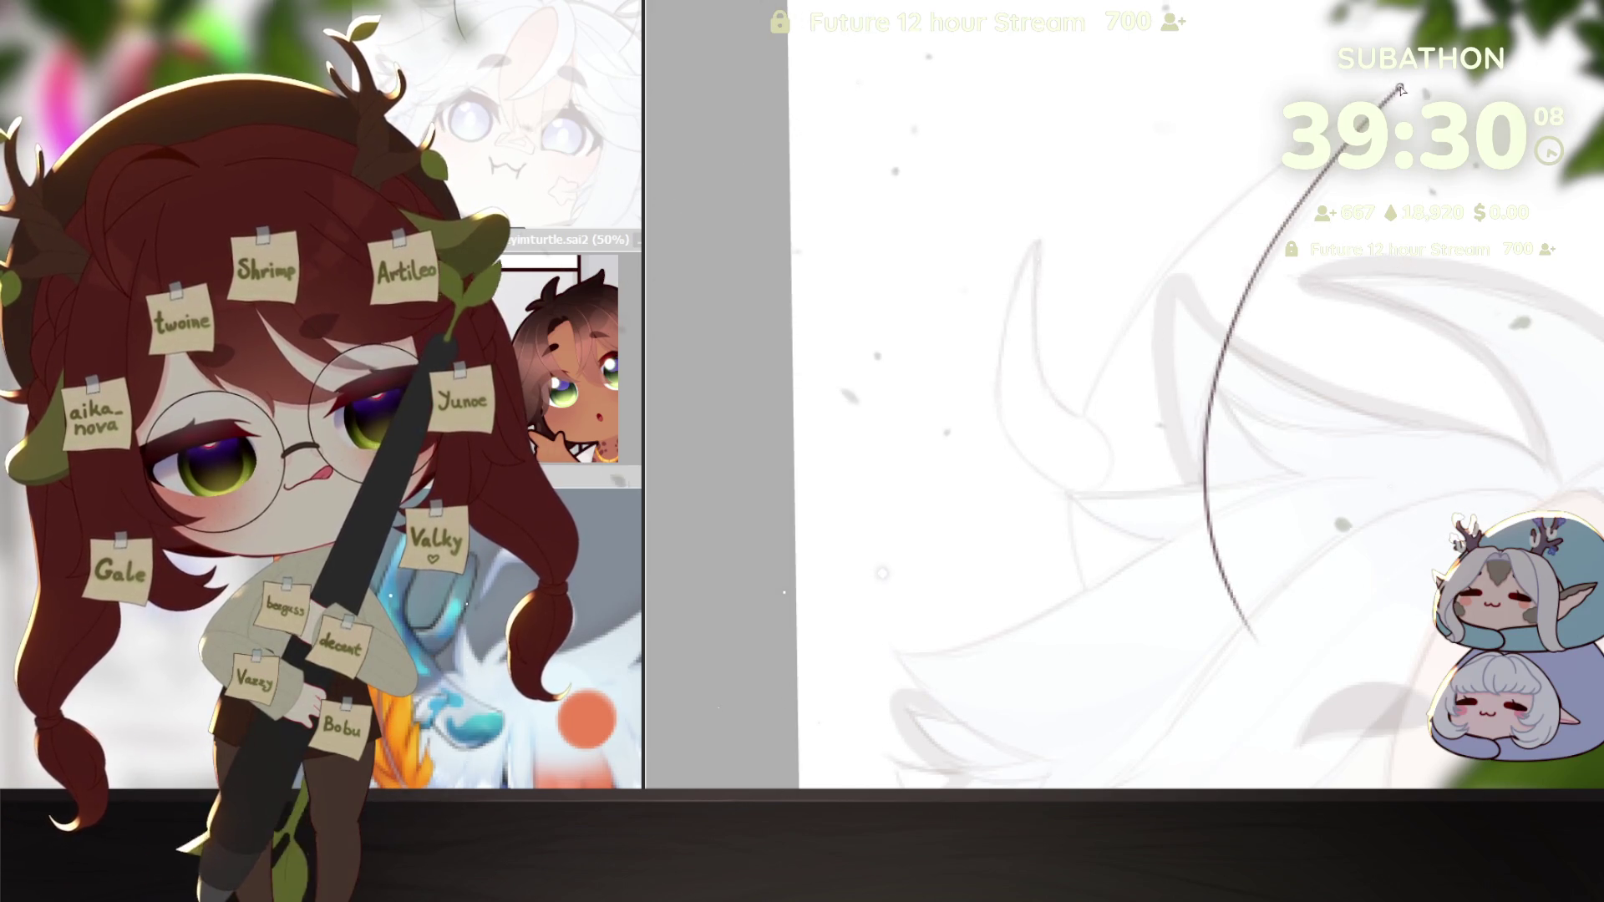
{"action": "left_click_drag", "start_coordinate": [1399, 86], "coordinate": [1124, 691]}
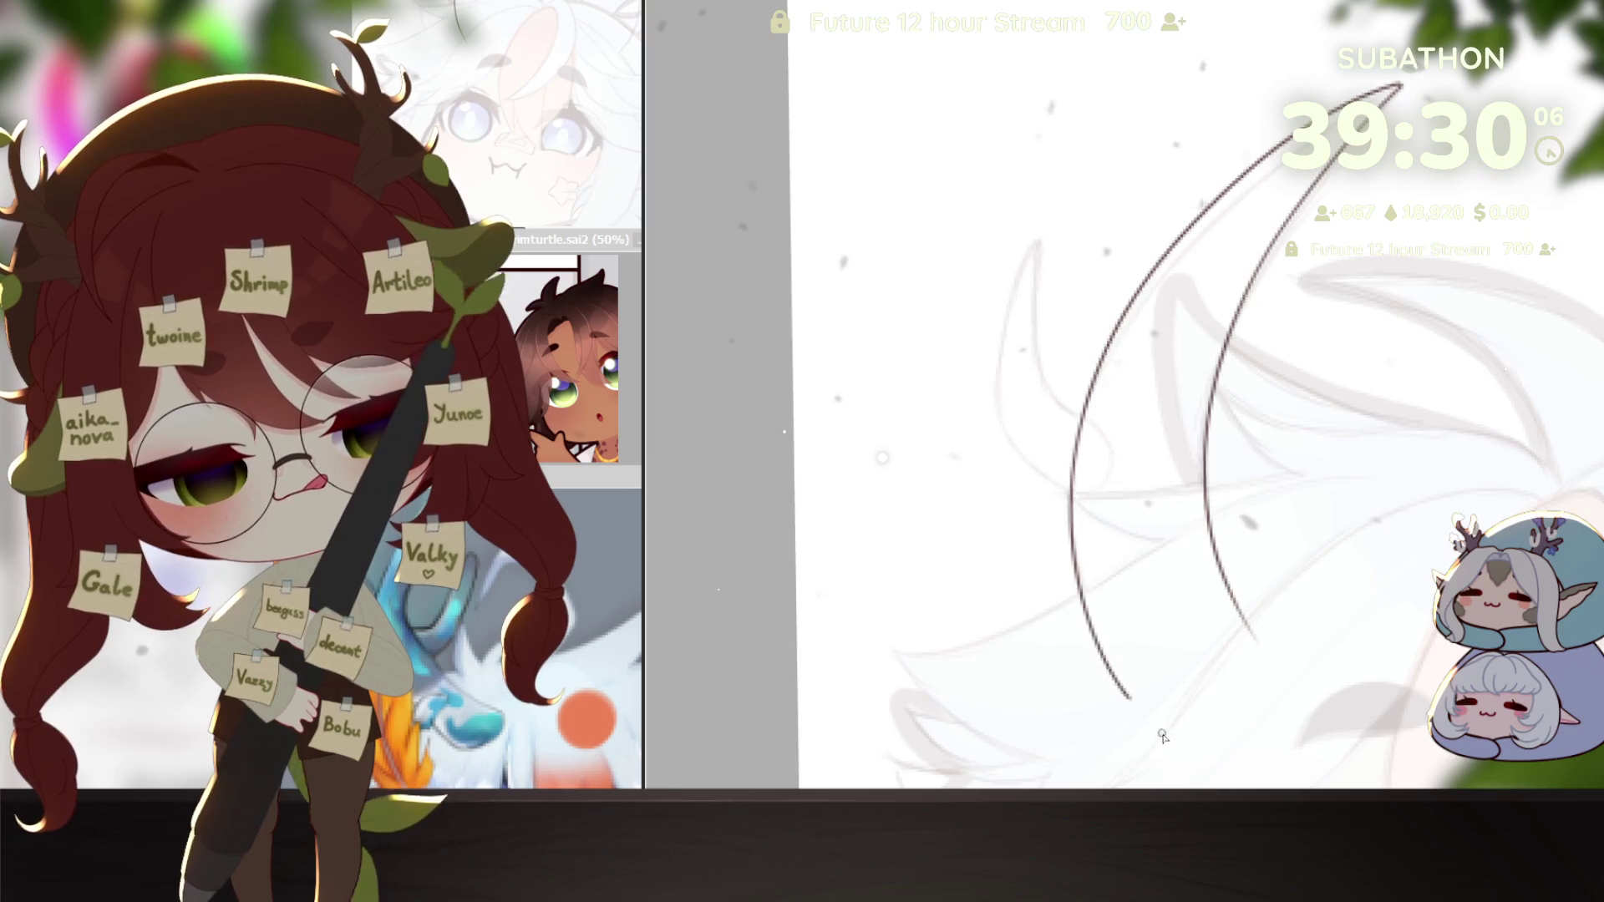
{"action": "left_click_drag", "start_coordinate": [1242, 565], "coordinate": [1210, 591]}
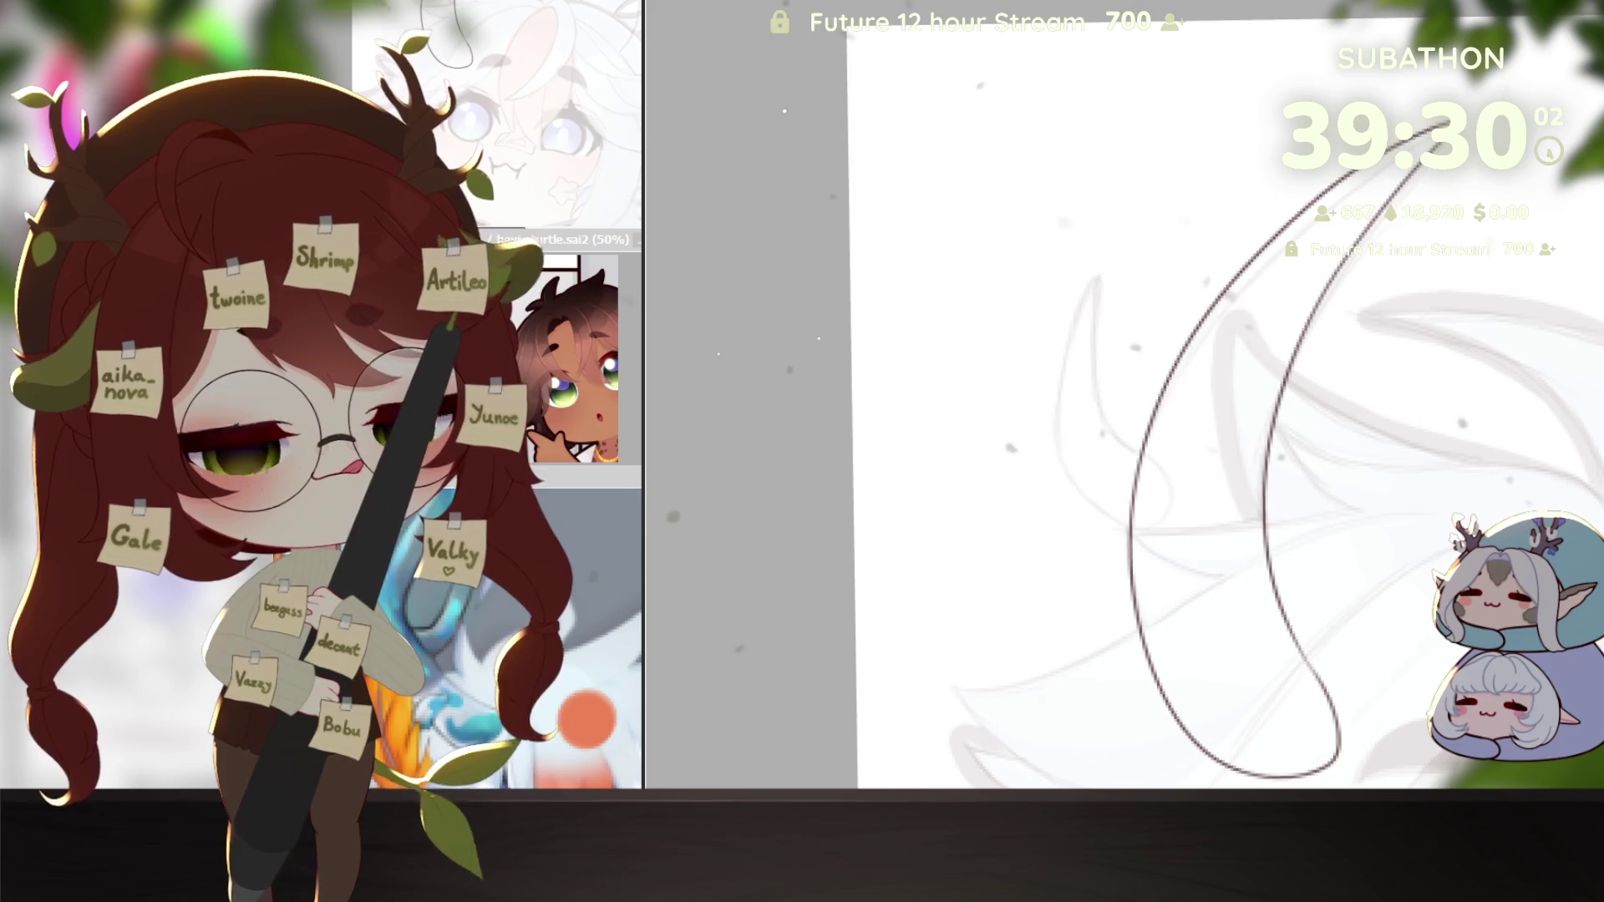
{"action": "left_click_drag", "start_coordinate": [1053, 372], "coordinate": [1163, 546]}
{"action": "key", "text": "ctrl+z"}
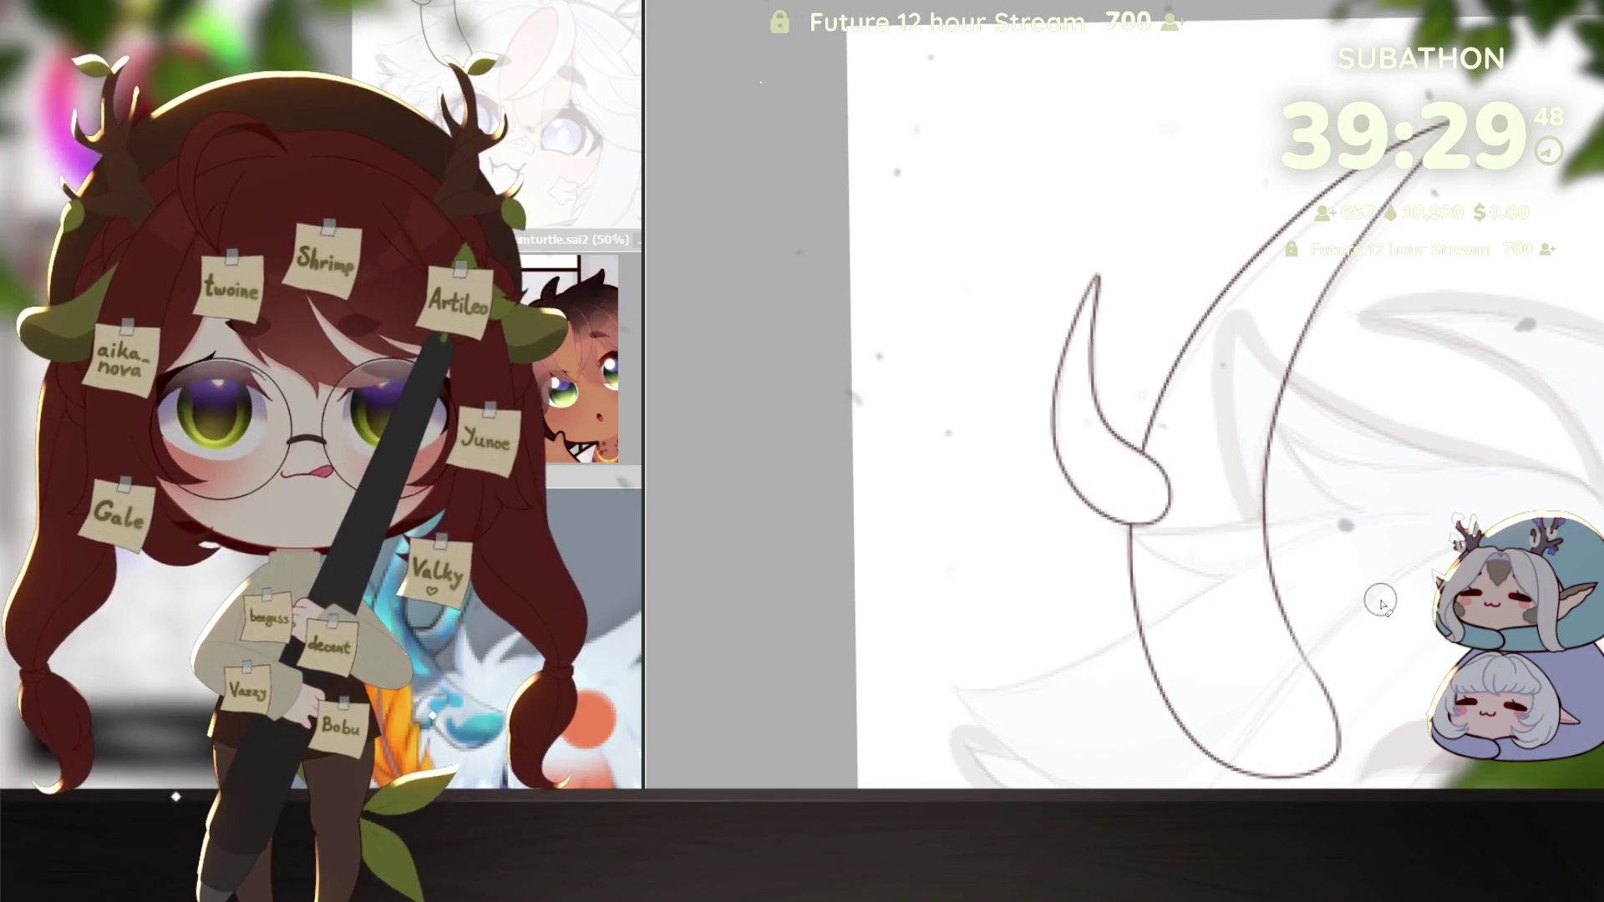
Step: Select inside the horn outlines, fill them white, and fill the background blue-purple
{"action": "left_click", "coordinate": [1387, 640], "text": "ctrl+alt"}
{"action": "left_click_drag", "start_coordinate": [1388, 640], "coordinate": [1238, 509]}
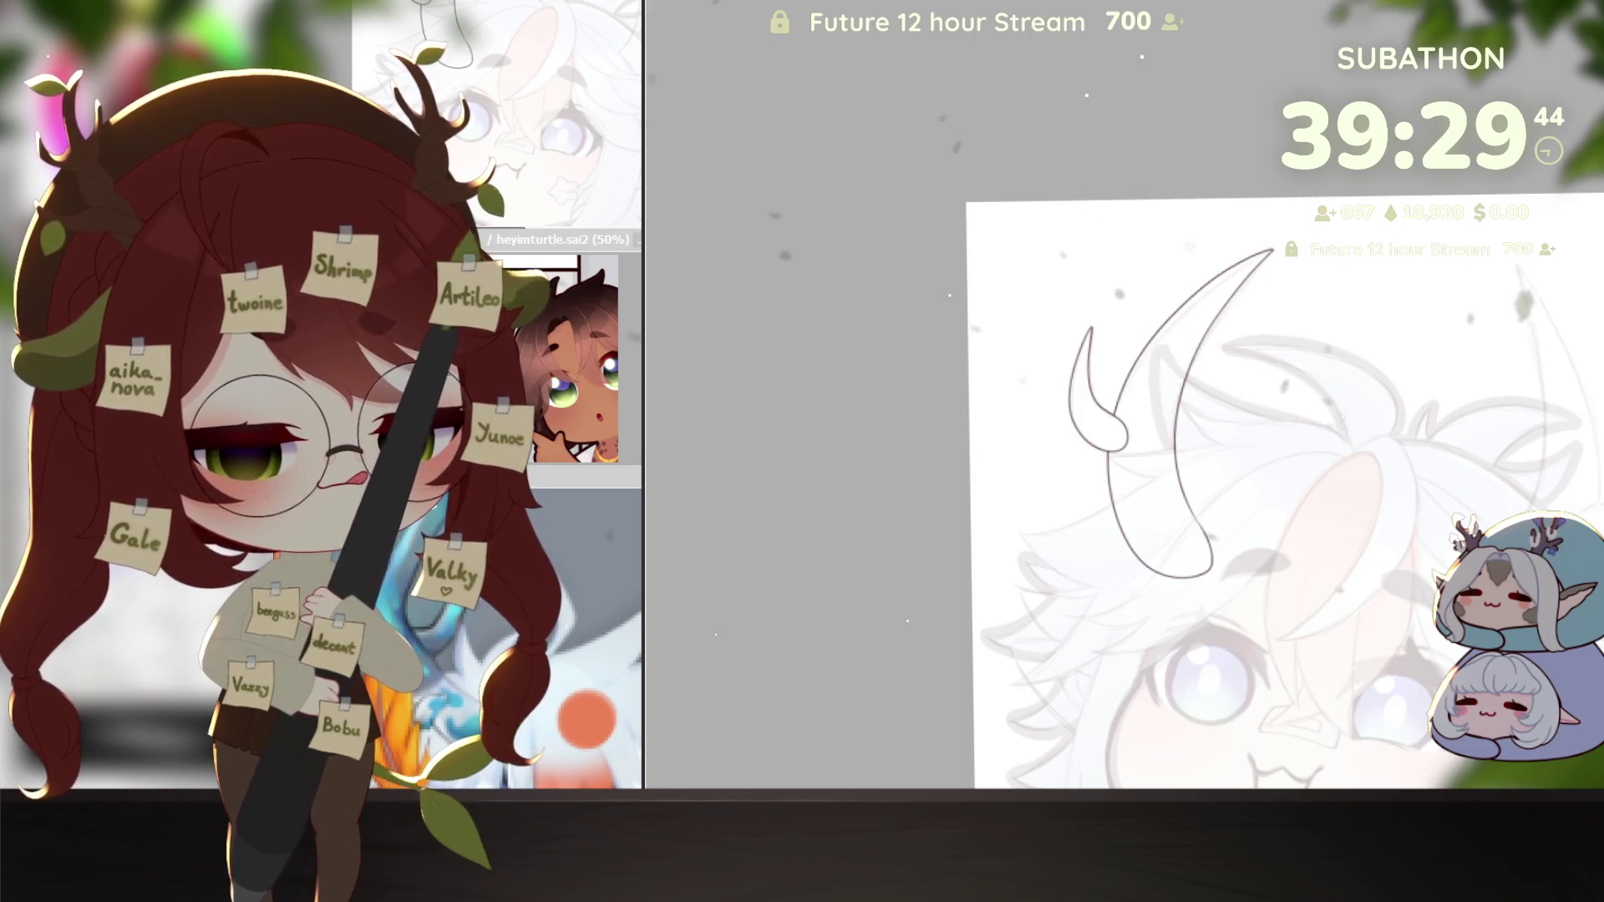
{"action": "key", "text": "ctrl+z"}
{"action": "key", "text": "ctrl+y"}
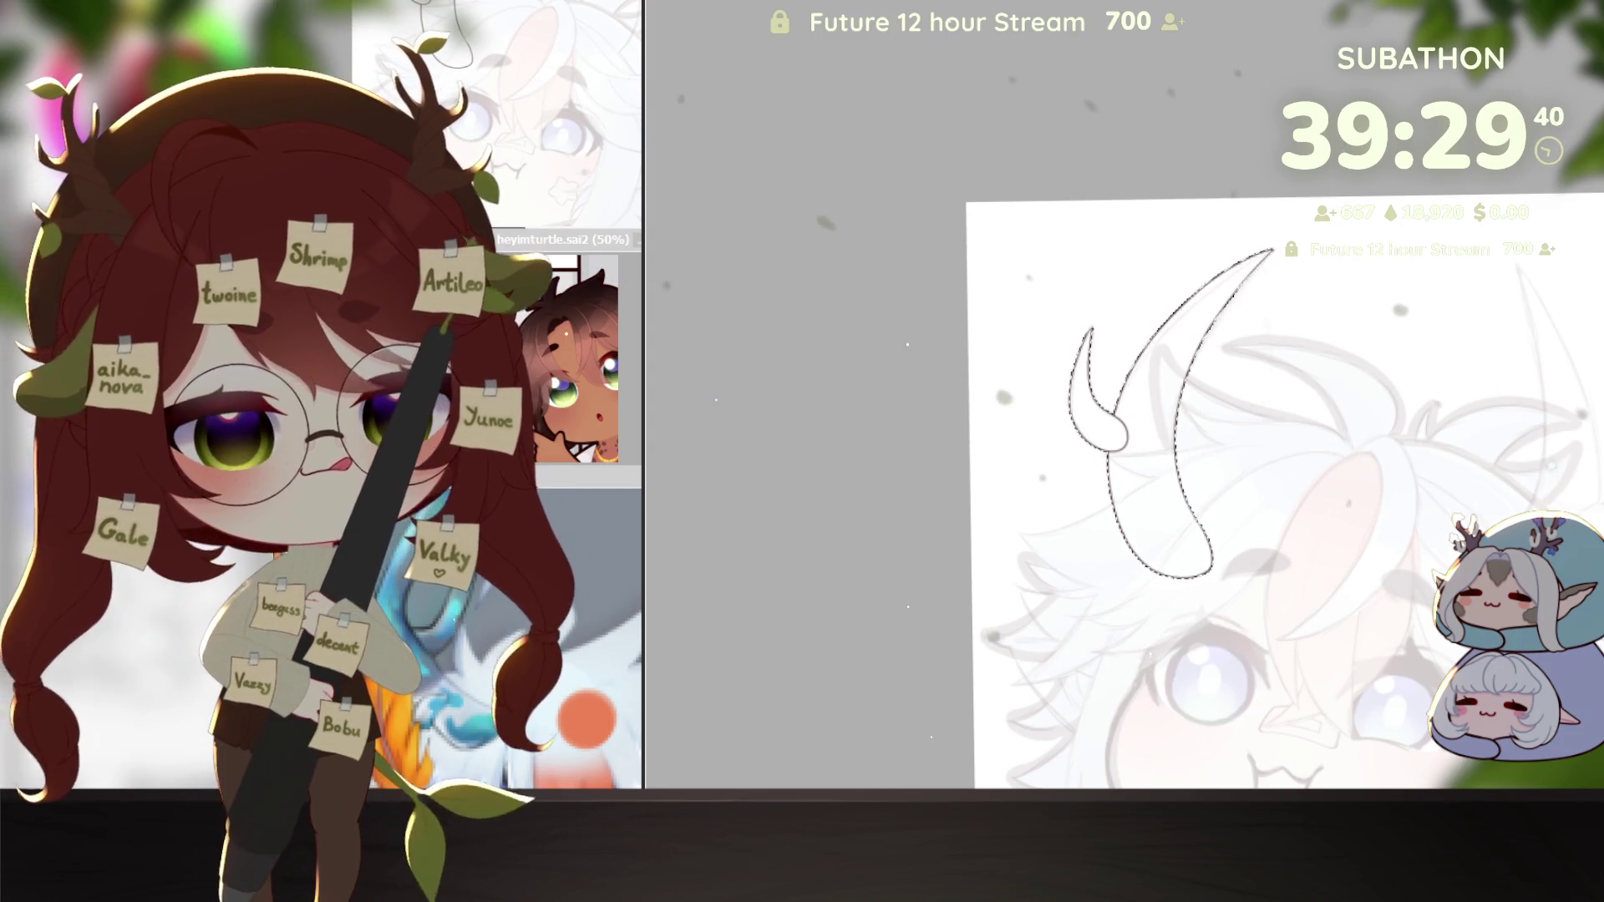
{"action": "key", "text": "ctrl+y"}
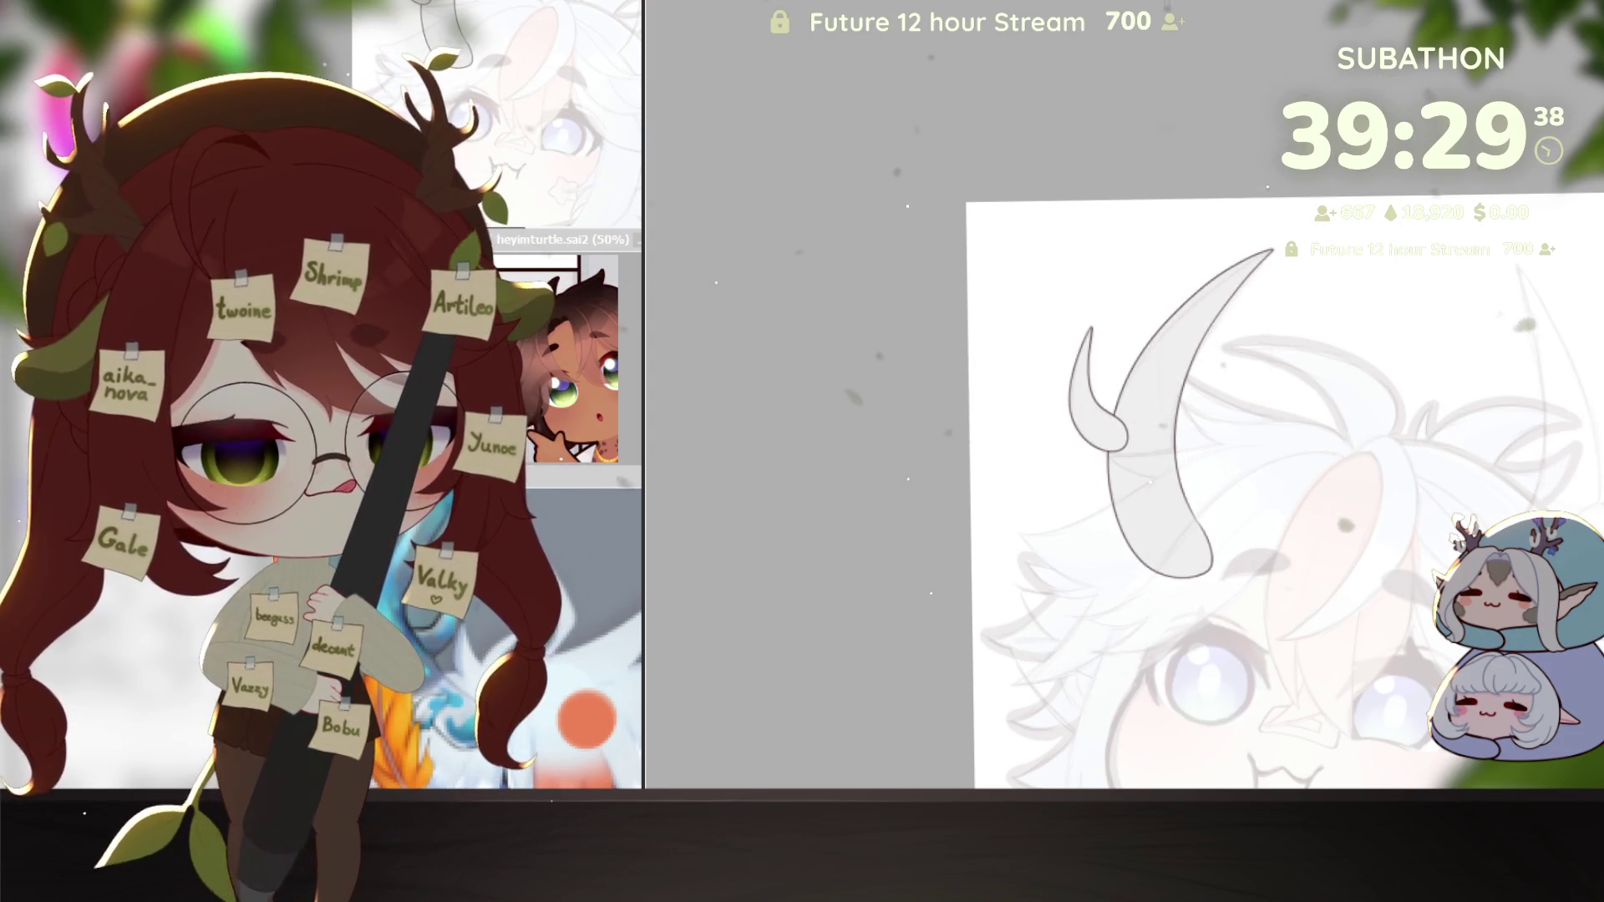
{"action": "key", "text": "ctrl+z"}
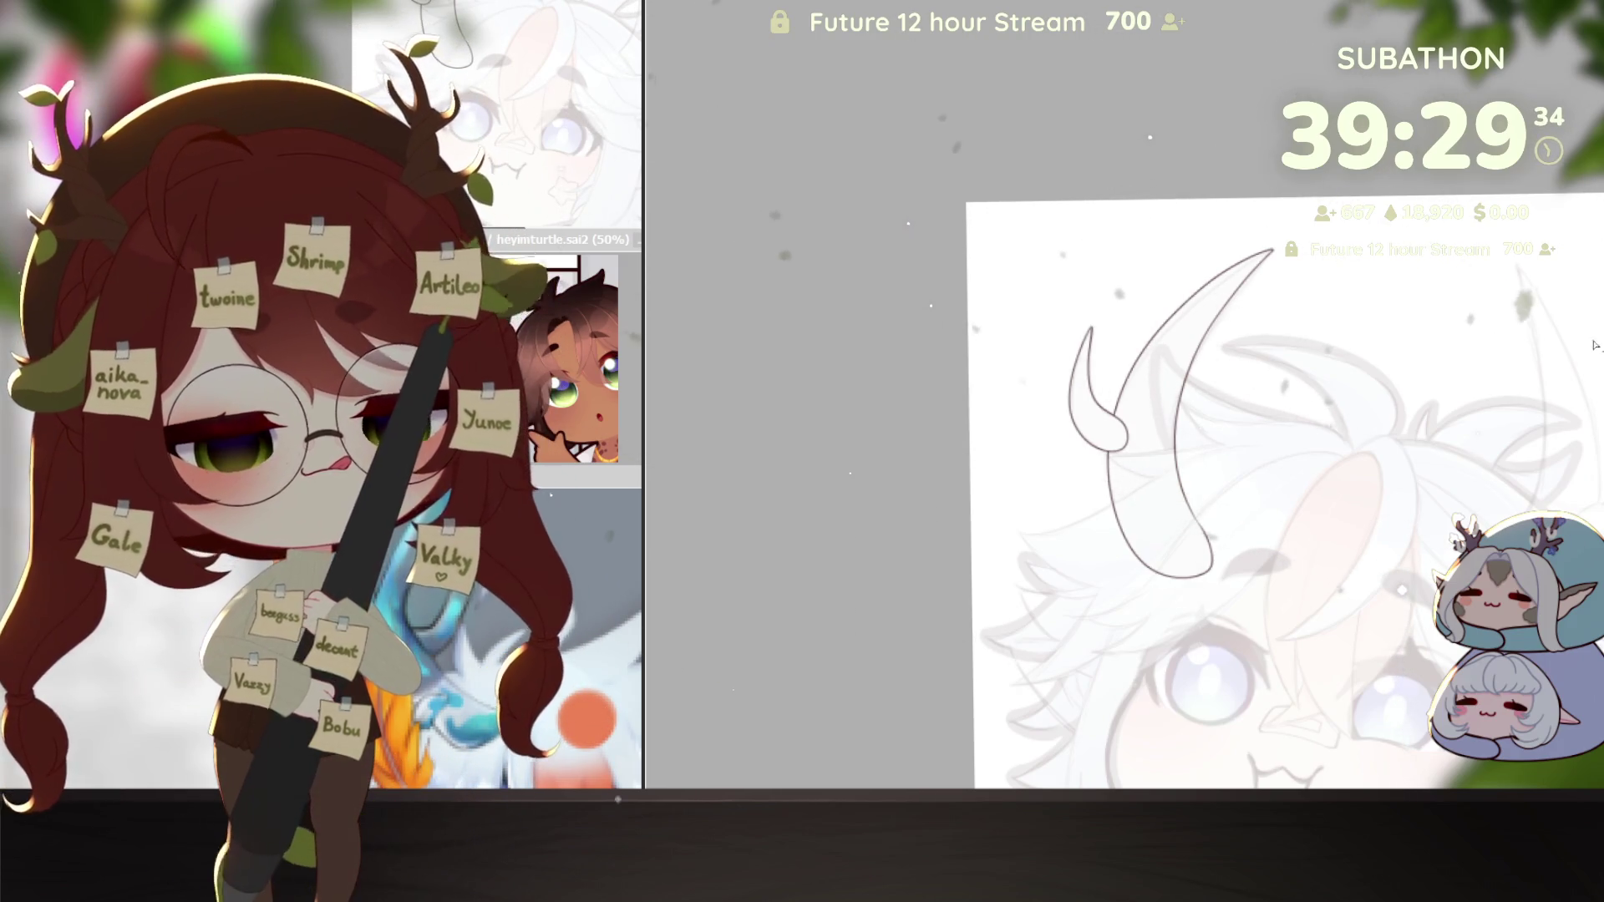
{"action": "left_click", "coordinate": [1069, 406]}
Step: Reselect the horns and airbrush a blue gradient onto the large horn's tip, tuning brush size
{"action": "key", "text": "ctrl+alt+g"}
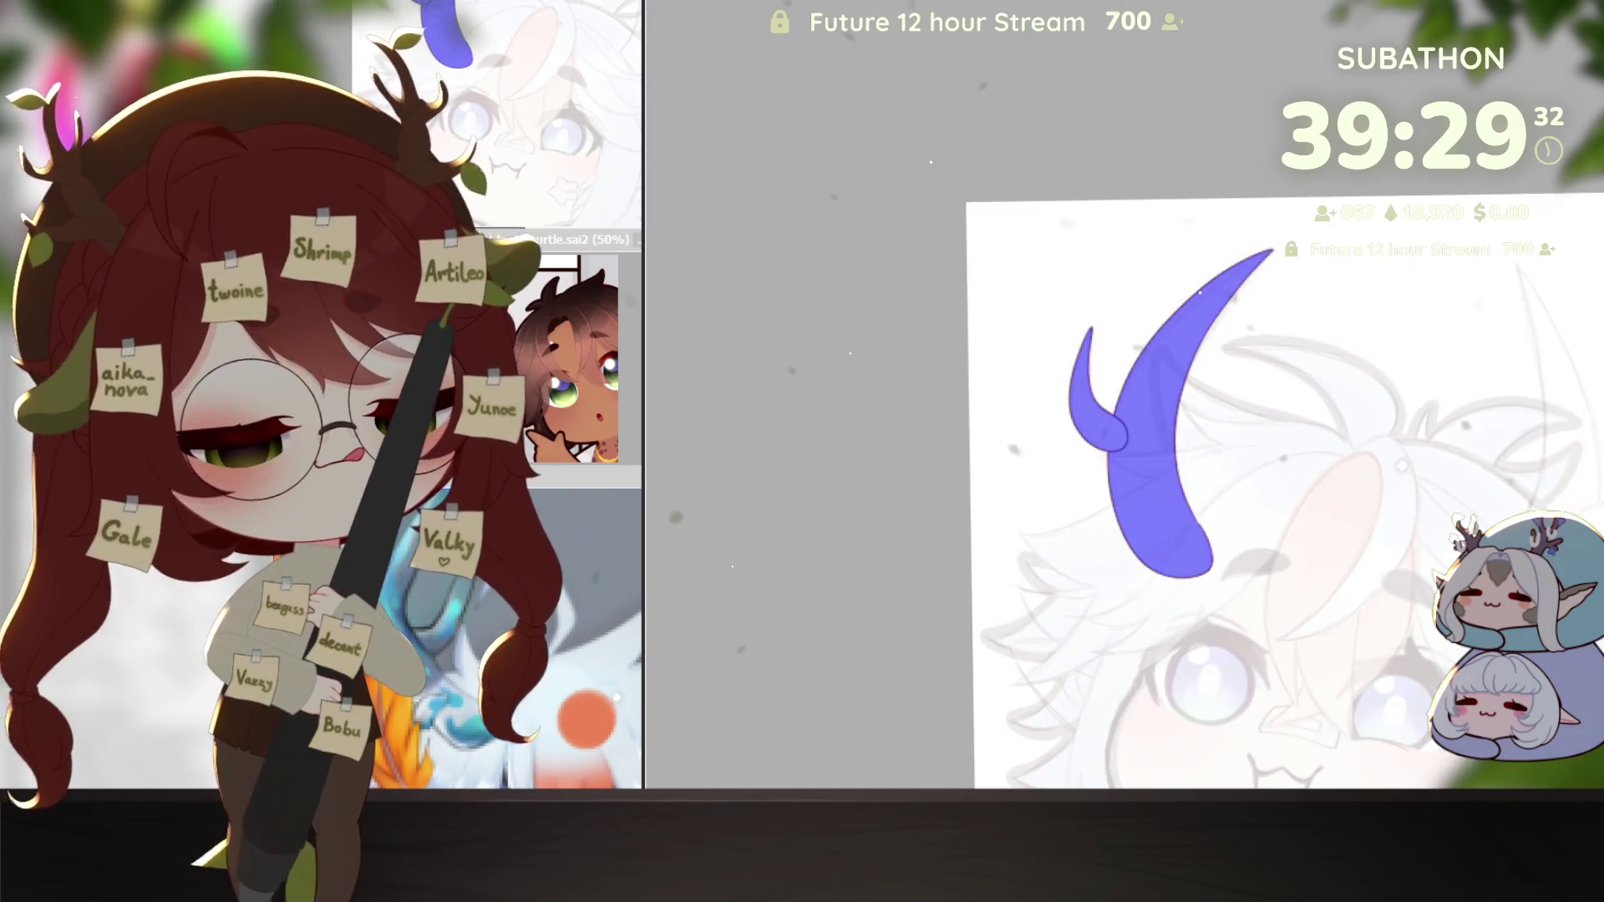
{"action": "key", "text": "ctrl+z"}
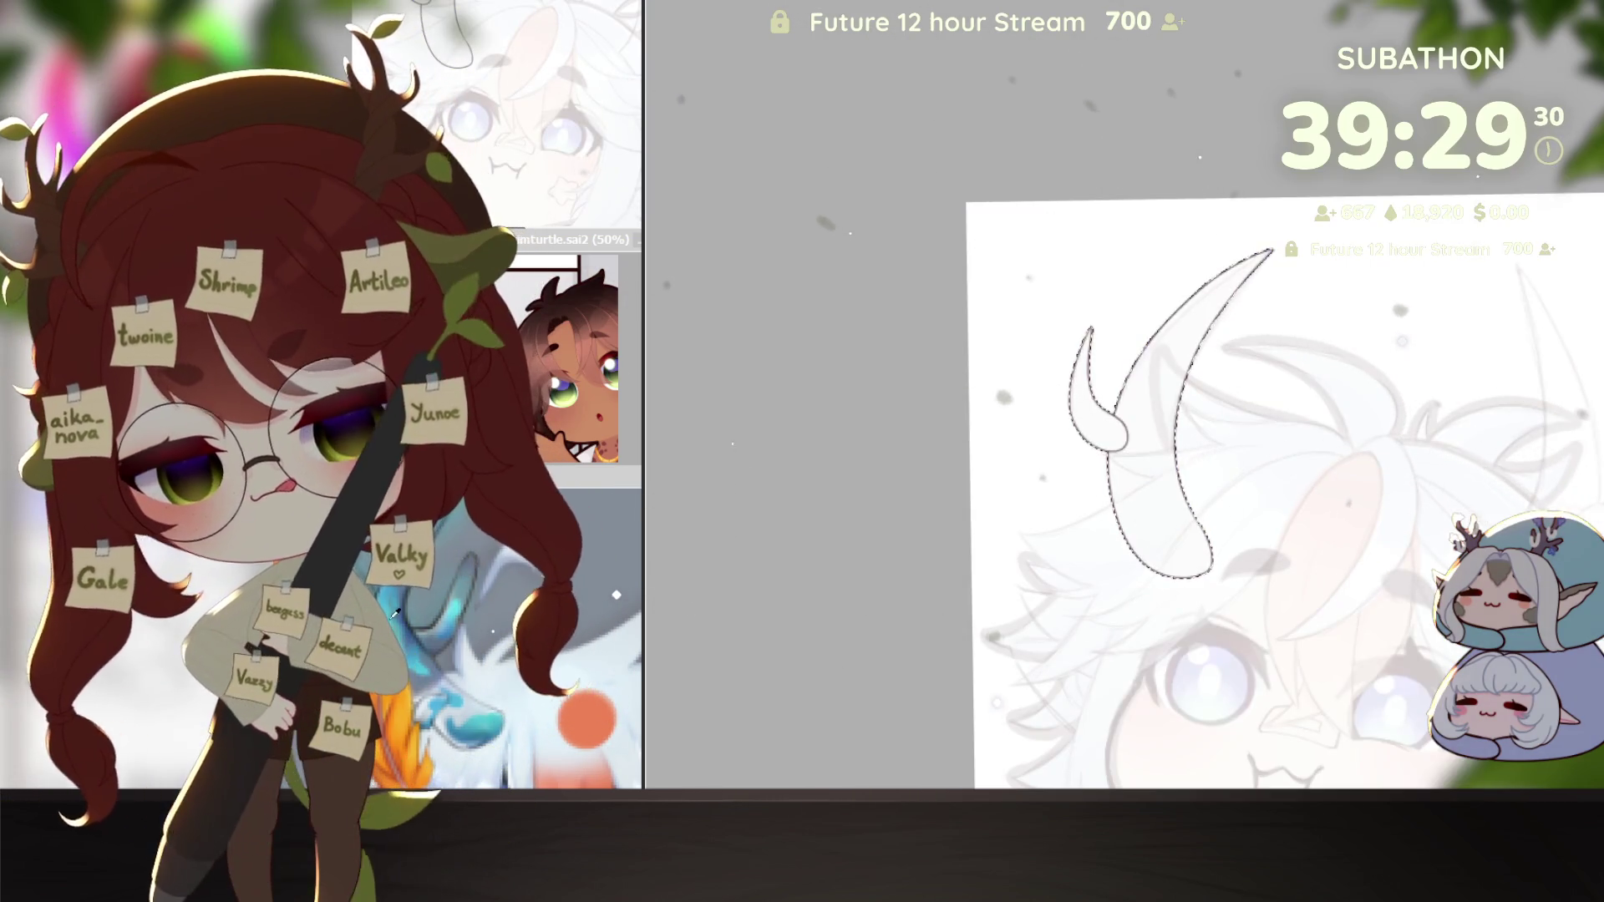
{"action": "left_click_drag", "start_coordinate": [1295, 557], "coordinate": [1216, 635]}
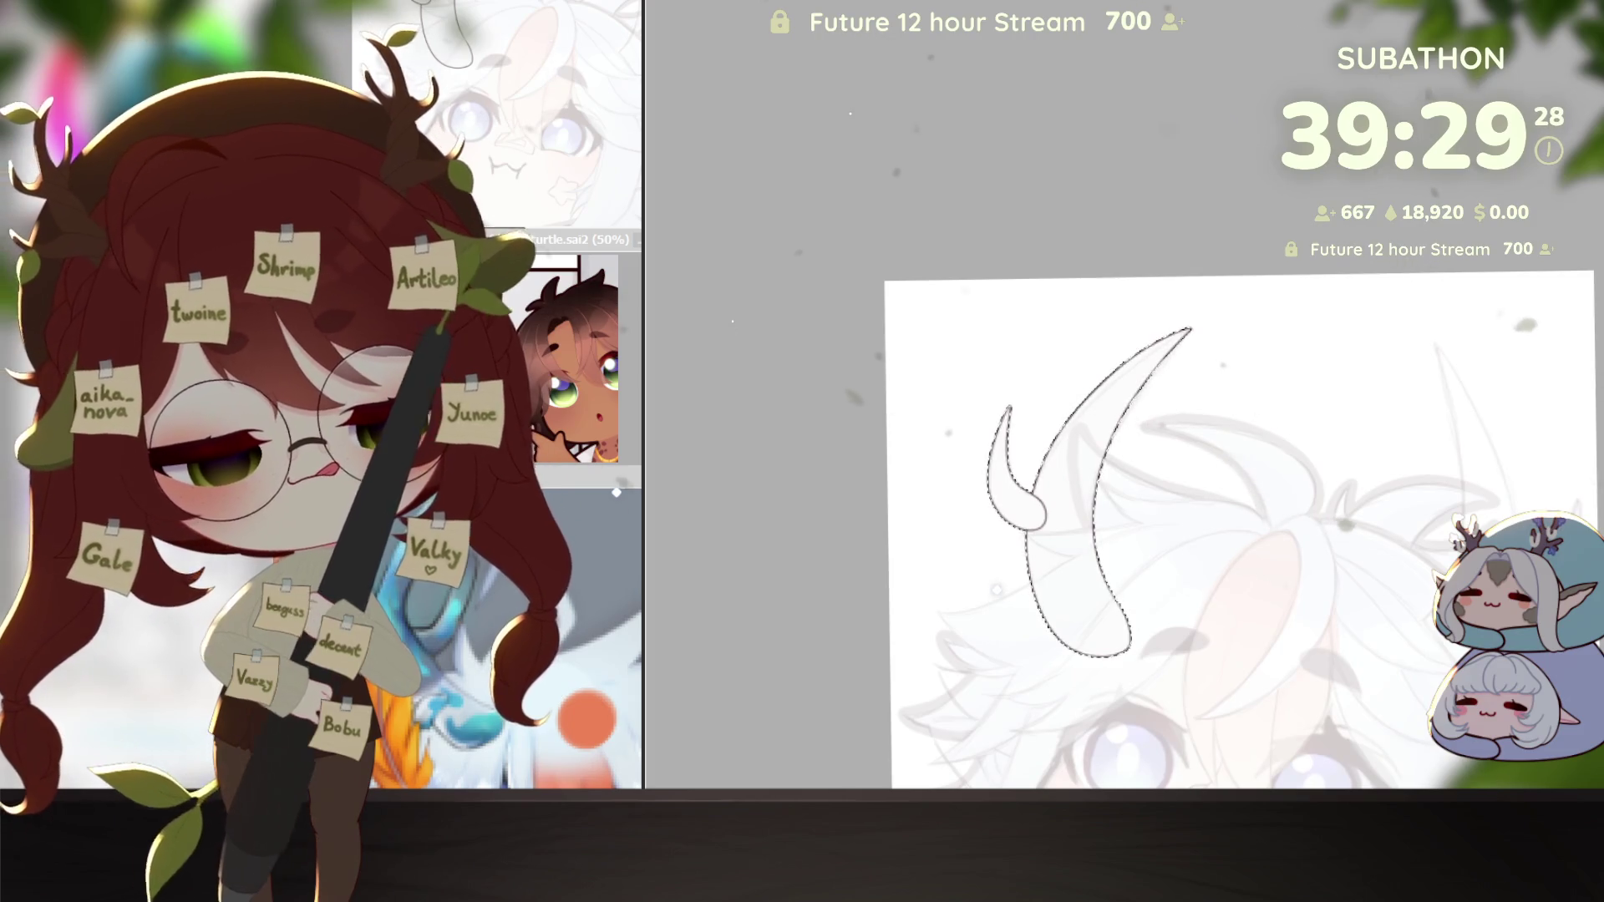
{"action": "left_click_drag", "start_coordinate": [1156, 304], "coordinate": [1170, 357]}
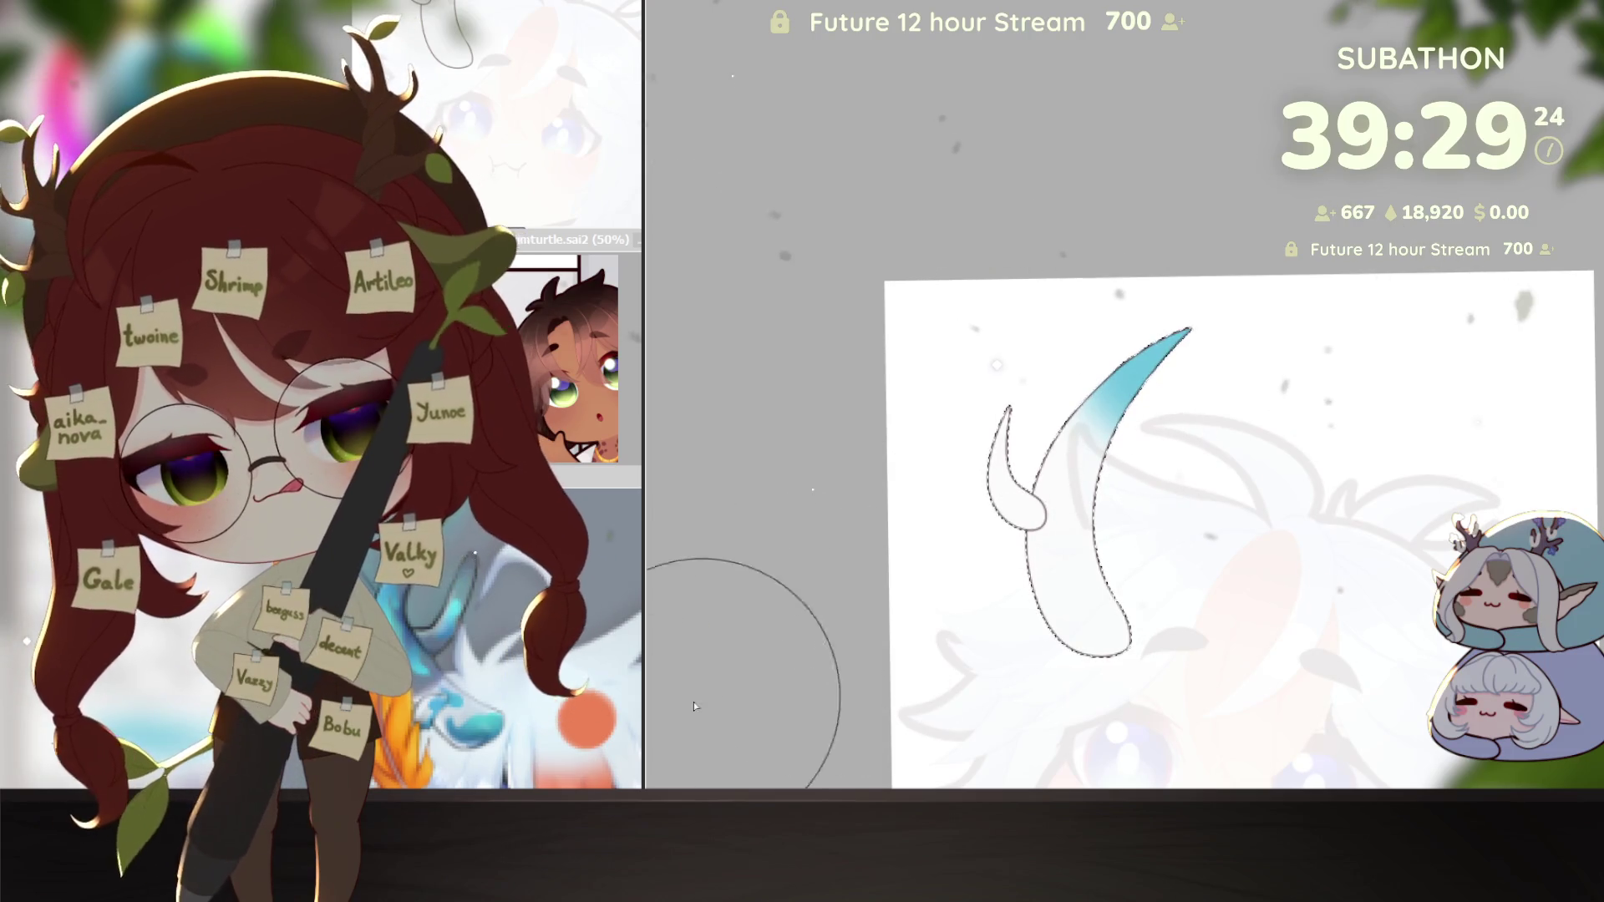
{"action": "key", "text": "bracketleft"}
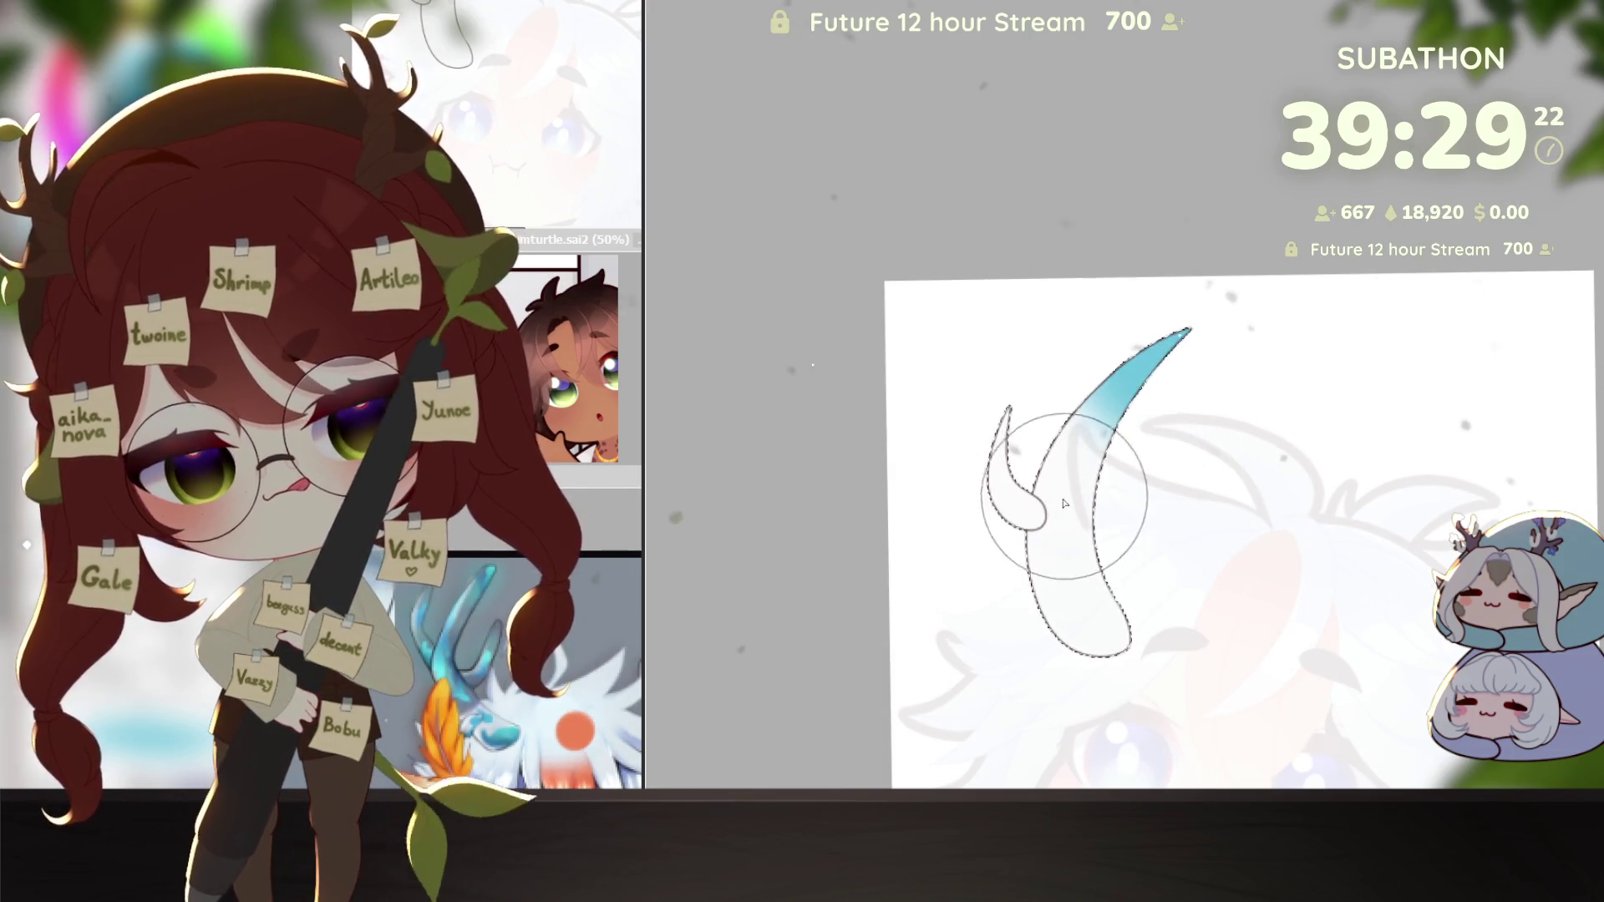
{"action": "key", "text": "bracketright"}
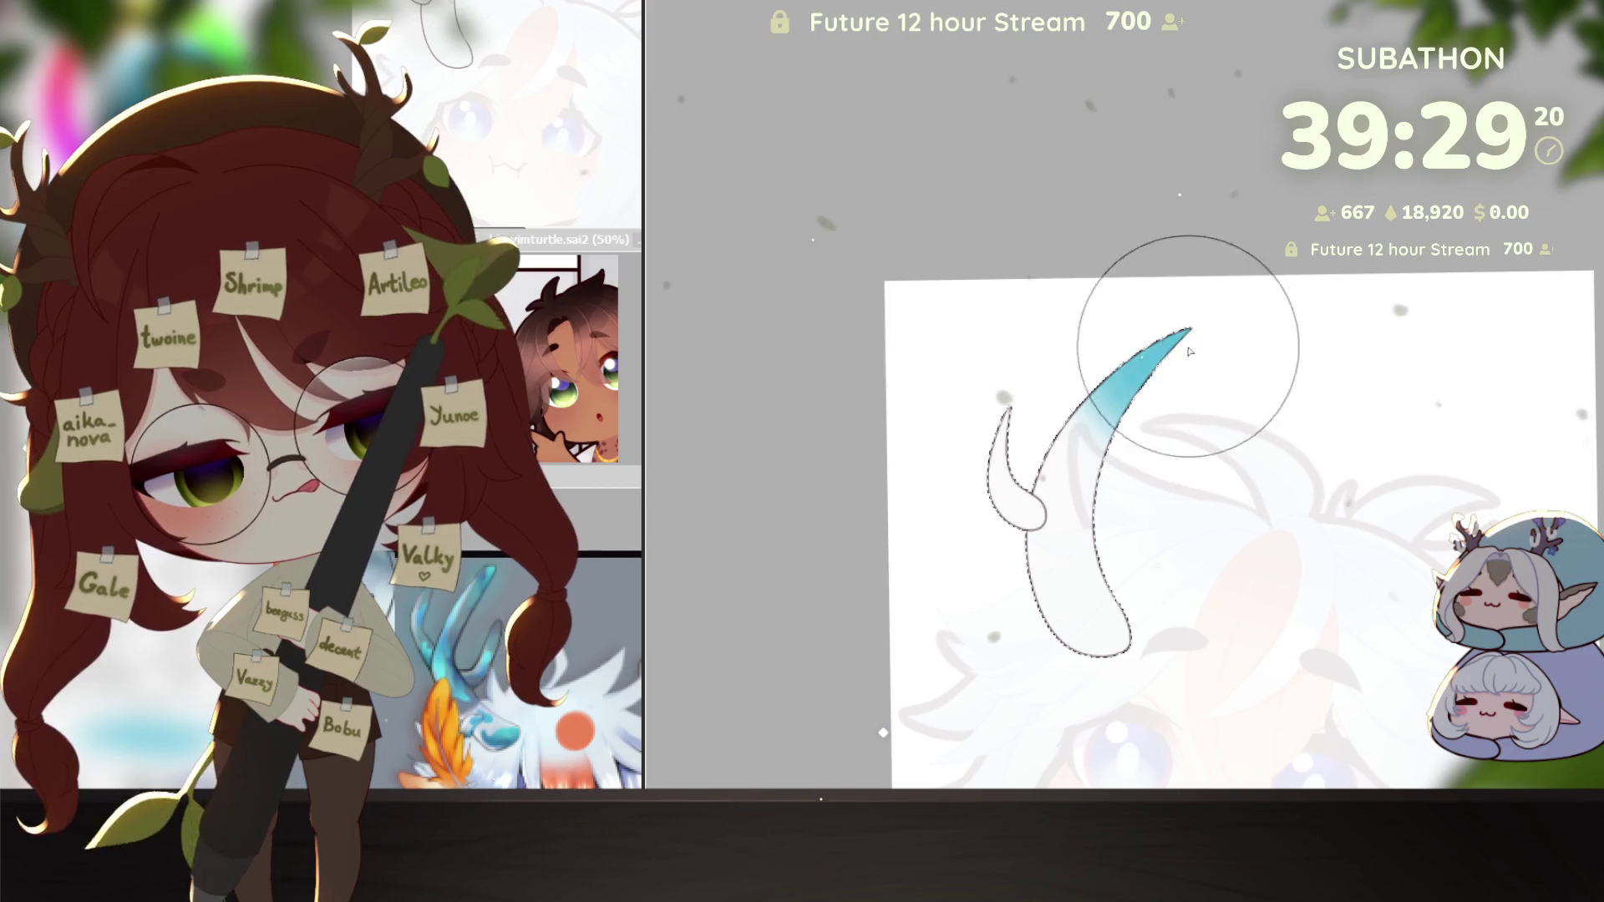
{"action": "key", "text": "bracketleft"}
{"action": "key", "text": "bracketleft"}
{"action": "key", "text": "bracketleft"}
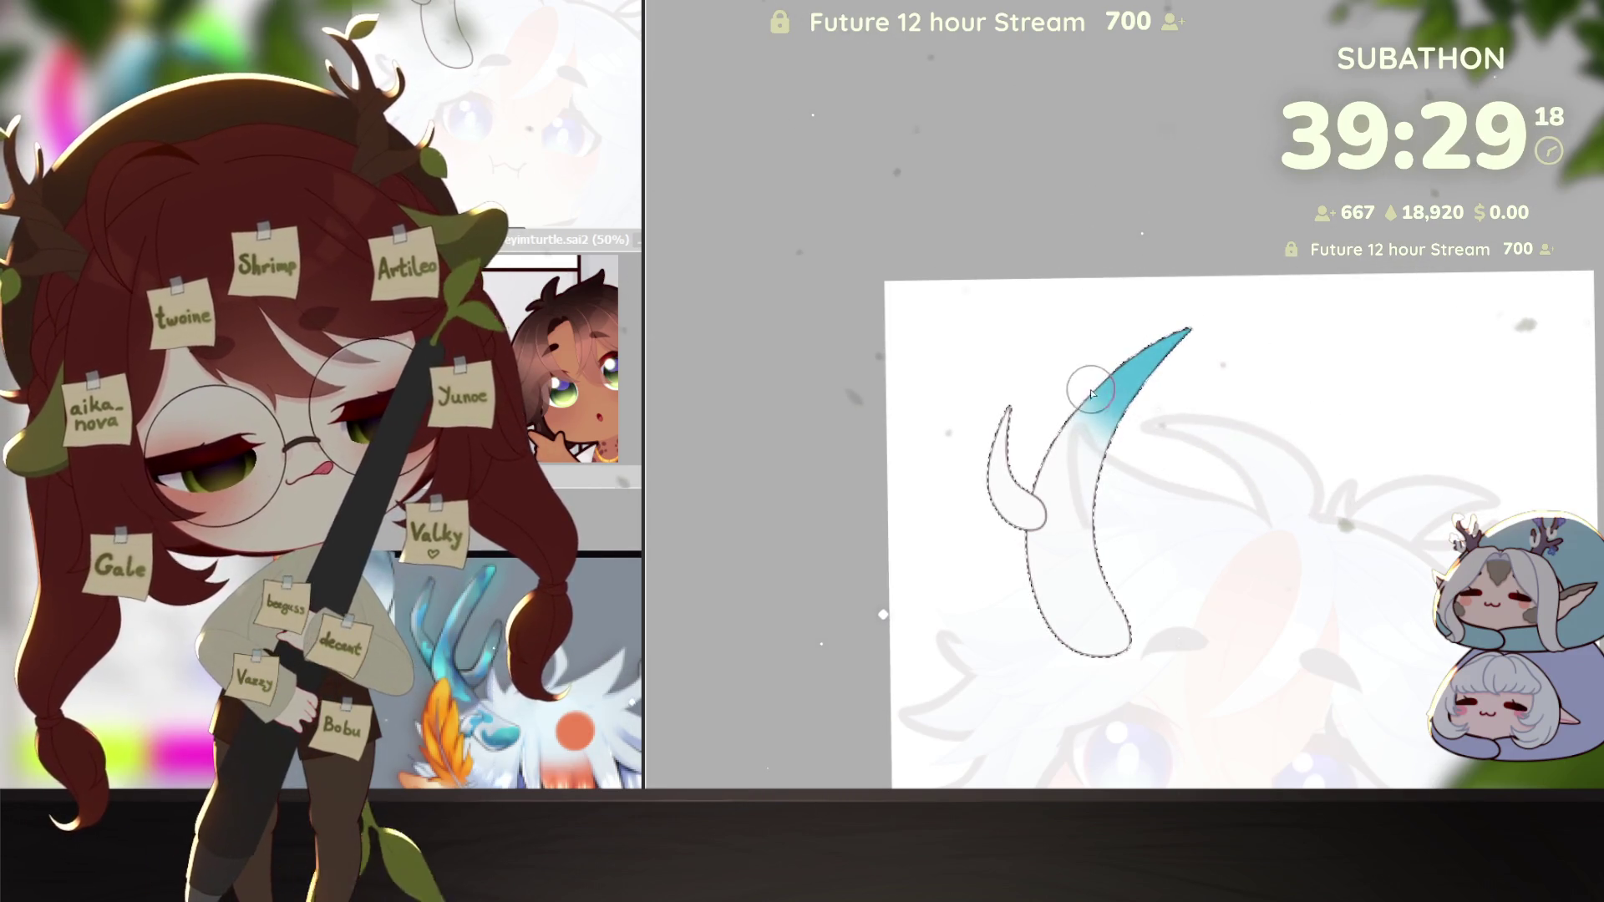
{"action": "key", "text": "bracketright"}
{"action": "key", "text": "bracketright"}
{"action": "key", "text": "bracketright"}
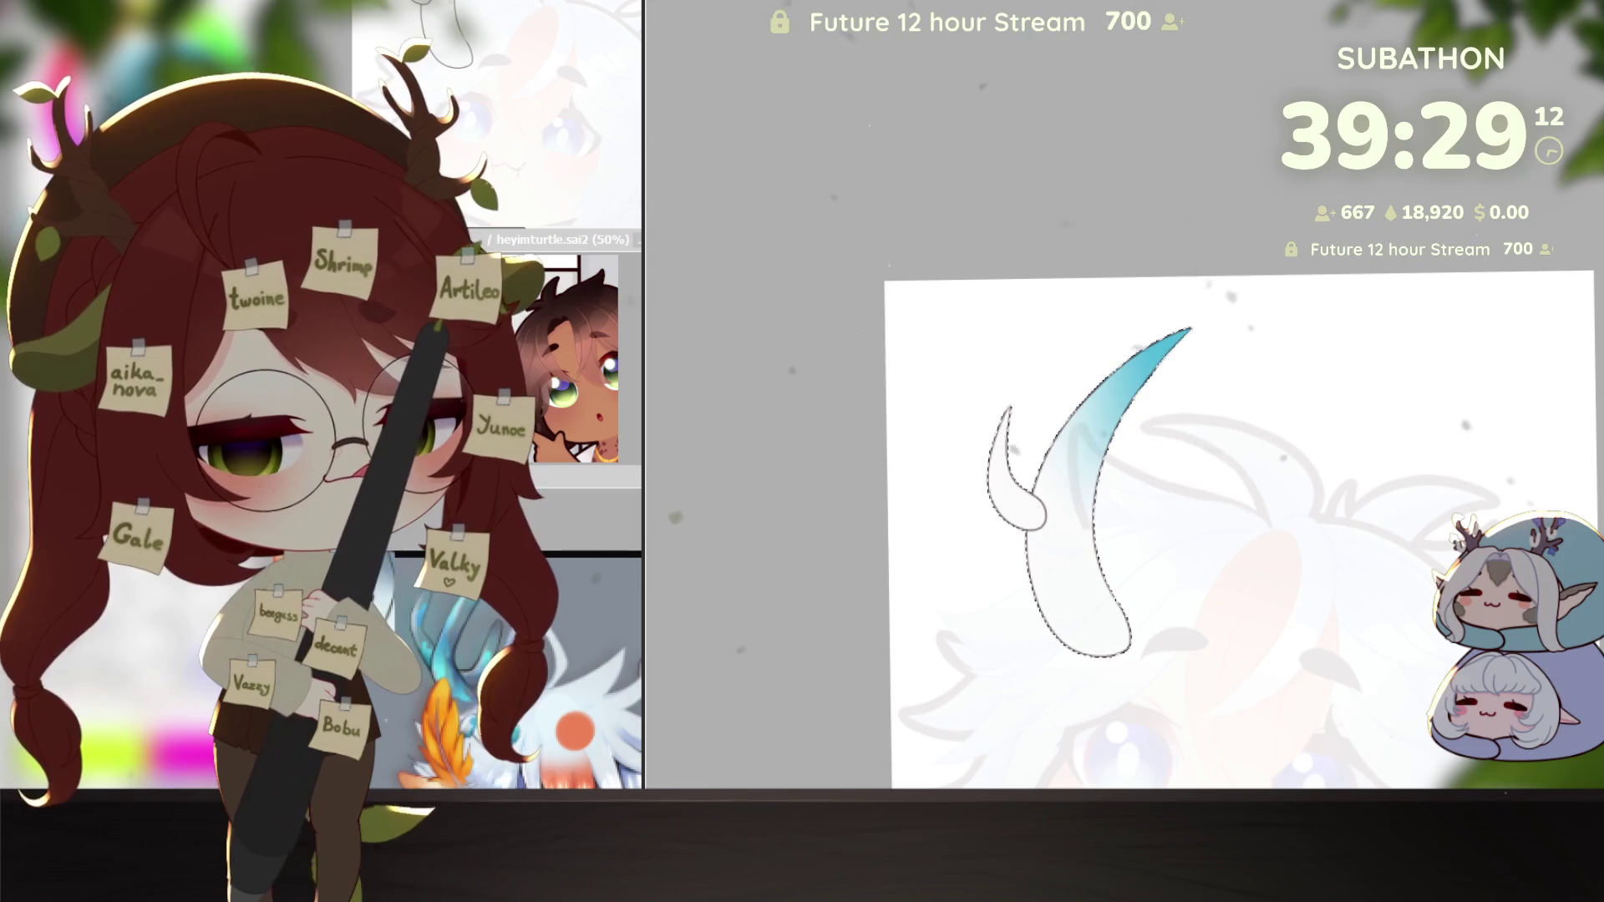
{"action": "key", "text": "ctrl+plus"}
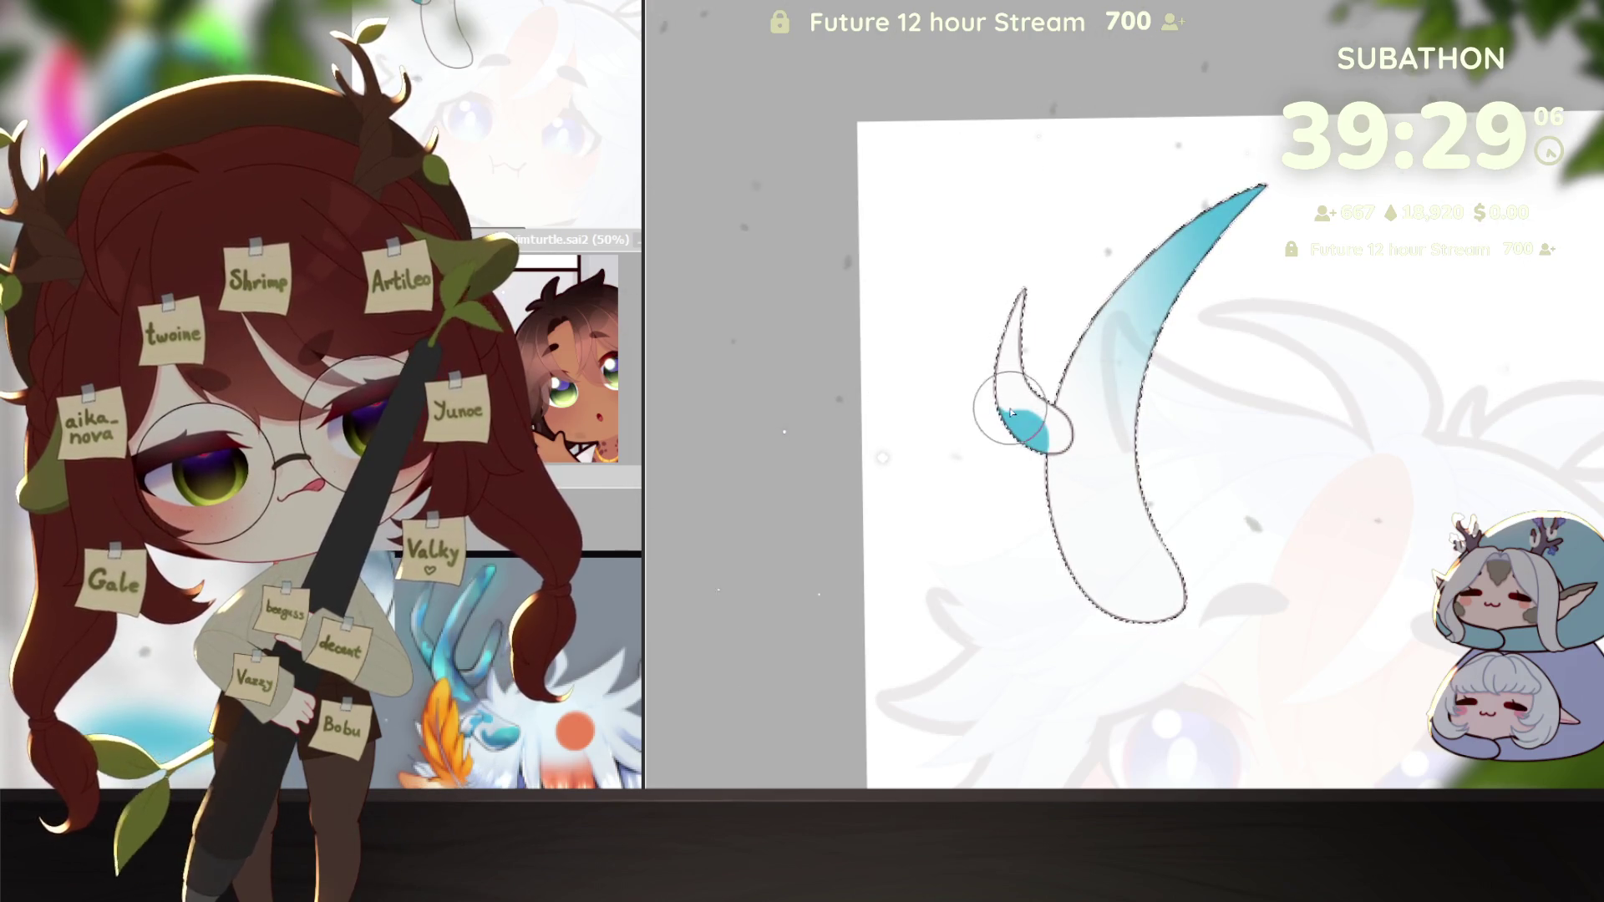
Step: Paint blue patches at the small horn's base and across and inside the large horn
{"action": "left_click_drag", "start_coordinate": [1014, 417], "coordinate": [1021, 420]}
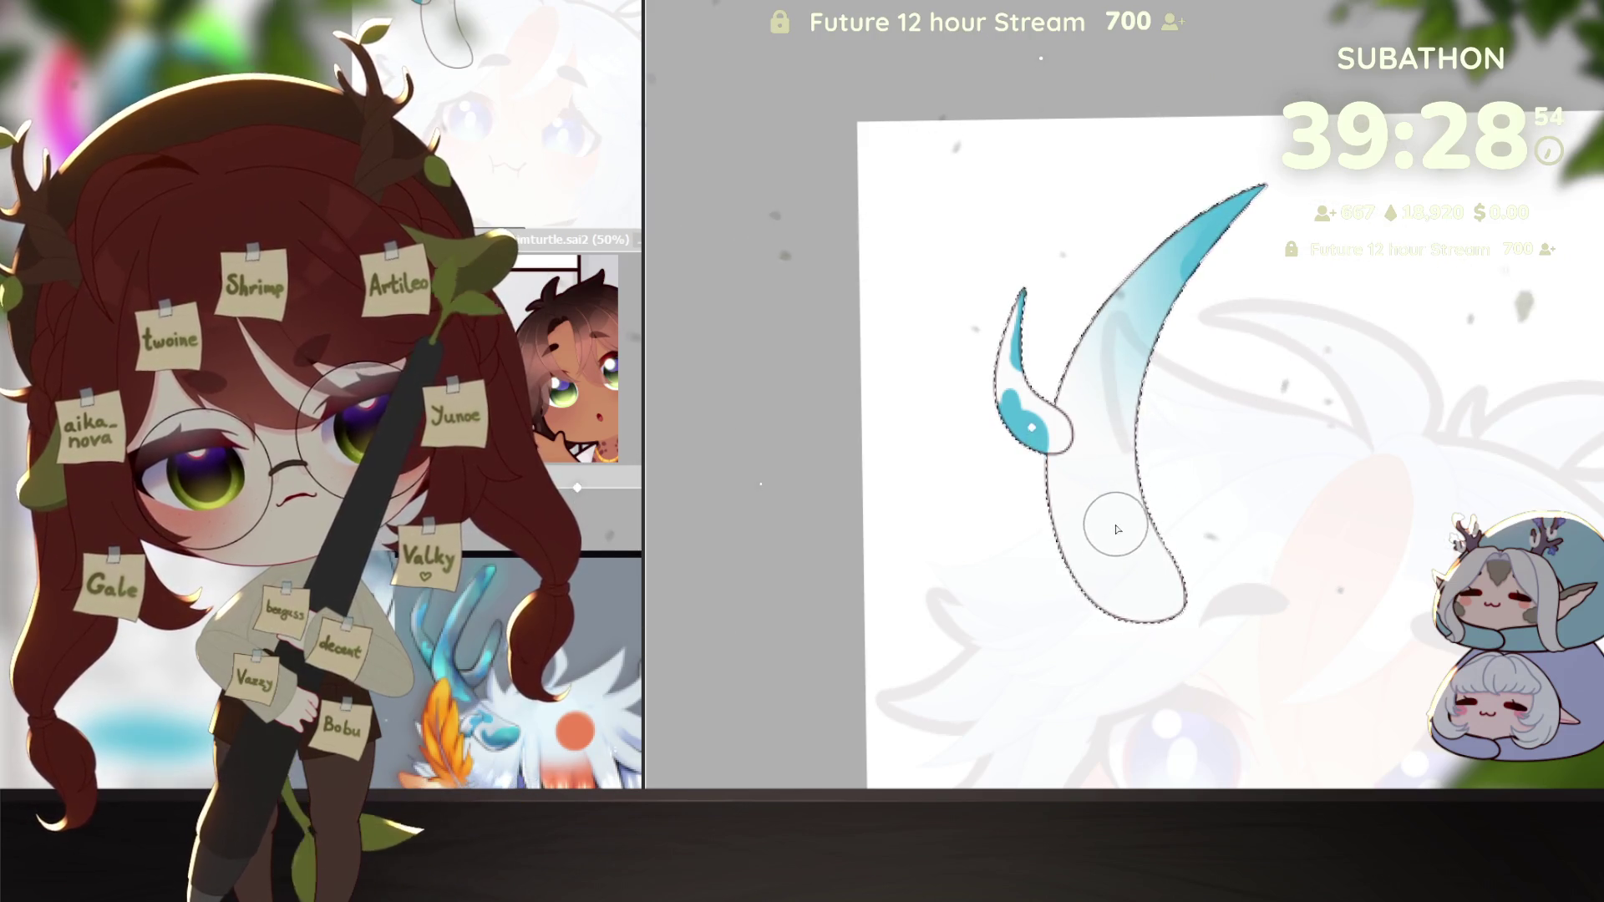
{"action": "left_click_drag", "start_coordinate": [1042, 536], "coordinate": [1181, 507]}
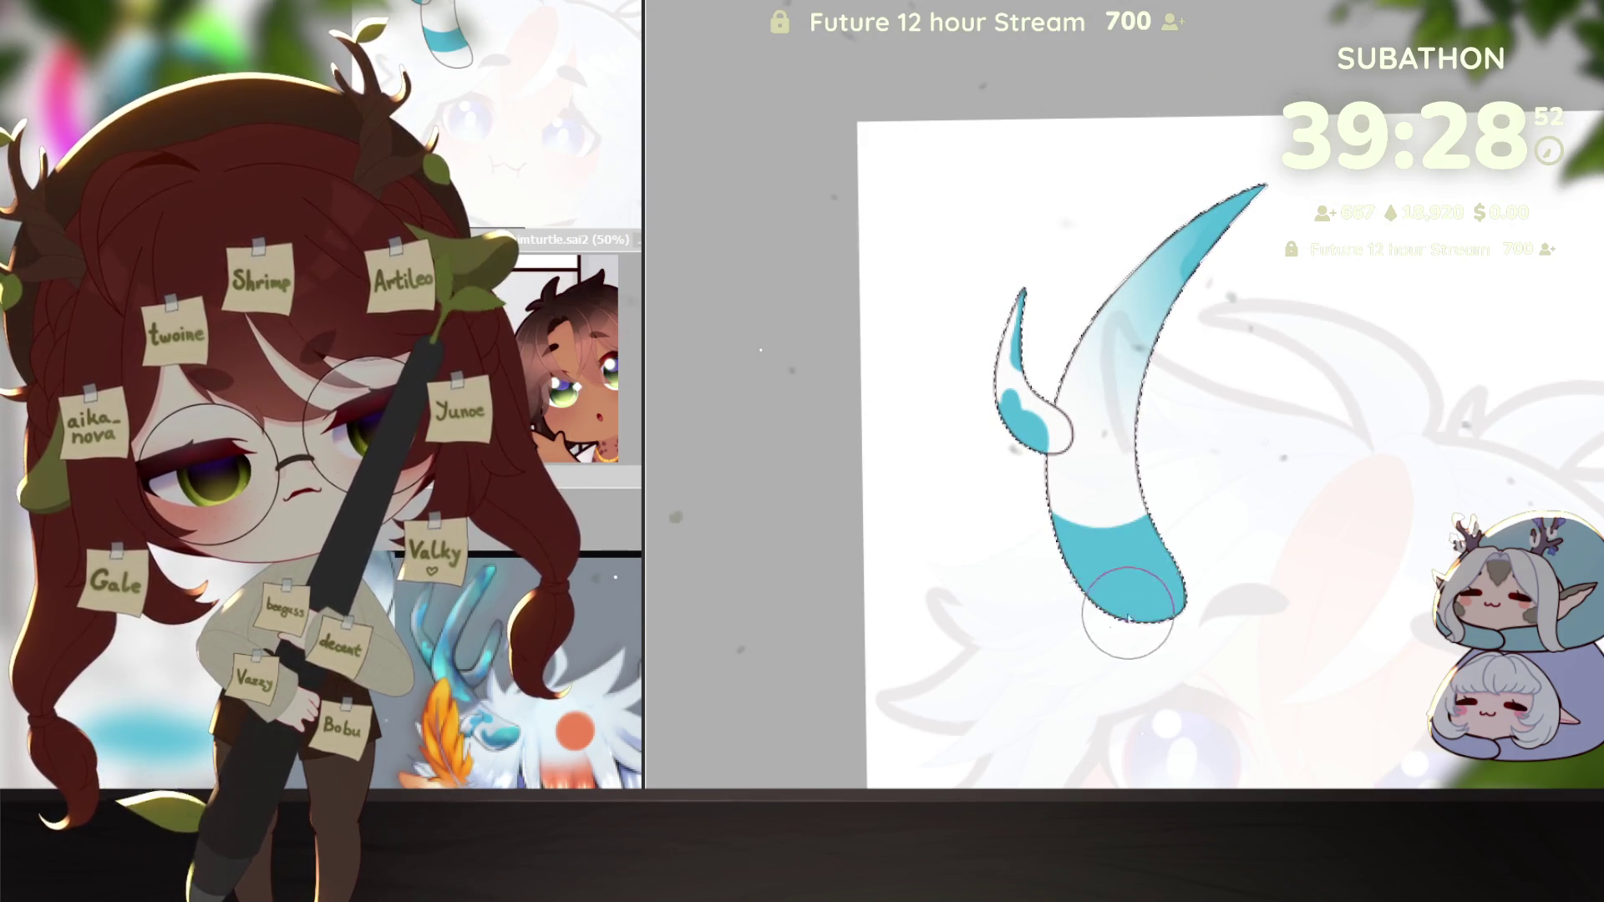
{"action": "left_click_drag", "start_coordinate": [1119, 572], "coordinate": [1139, 507]}
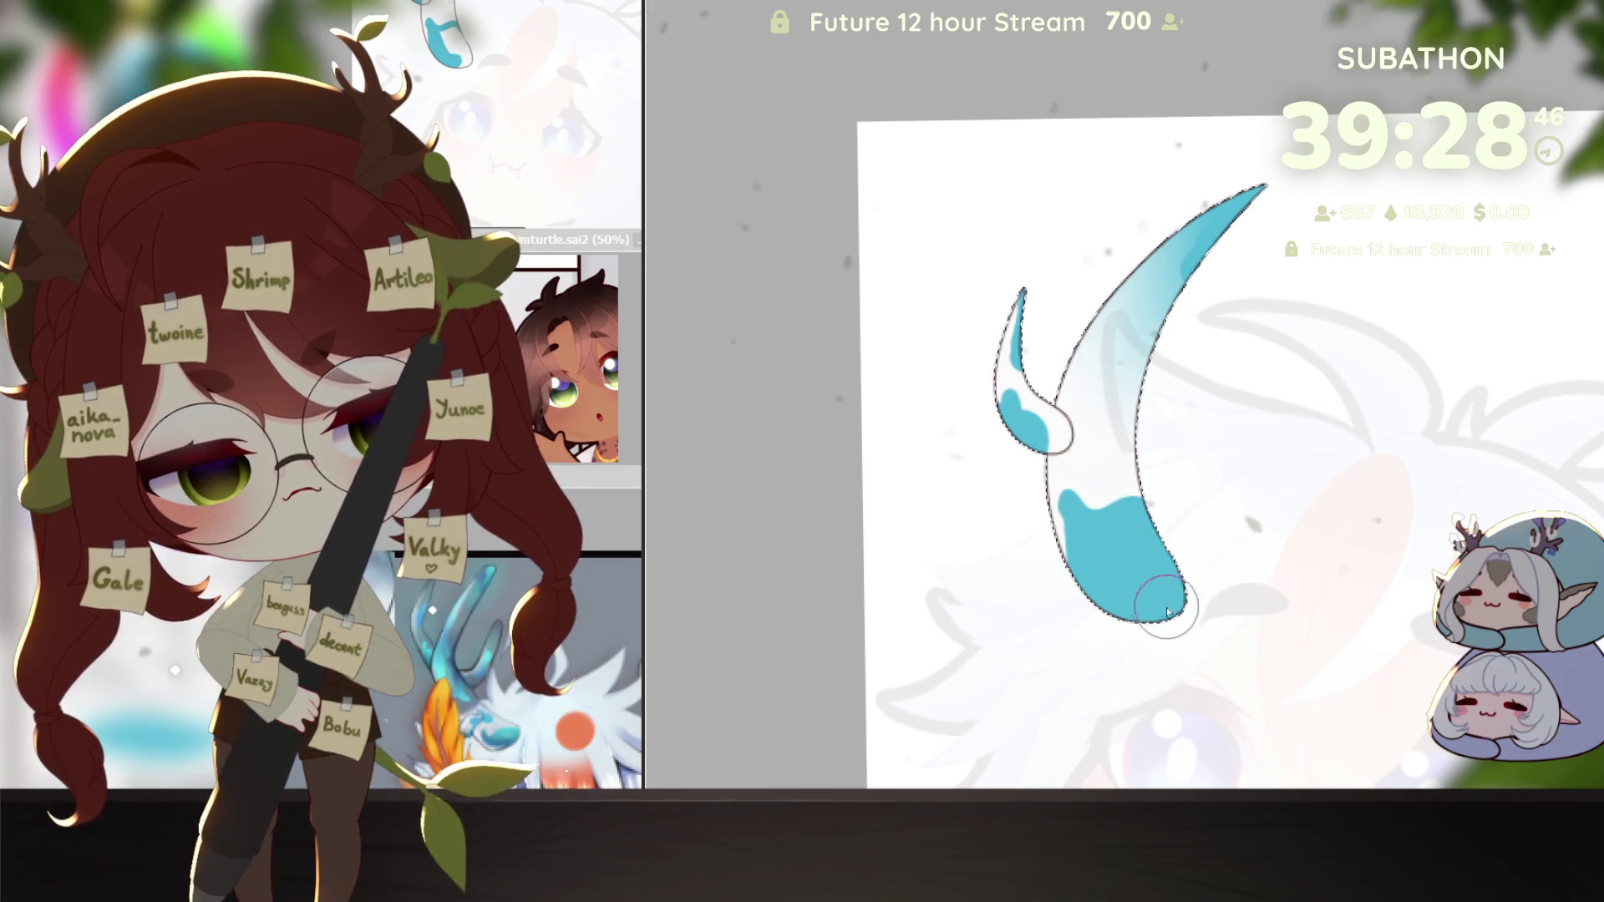
{"action": "left_click_drag", "start_coordinate": [1095, 537], "coordinate": [1066, 512]}
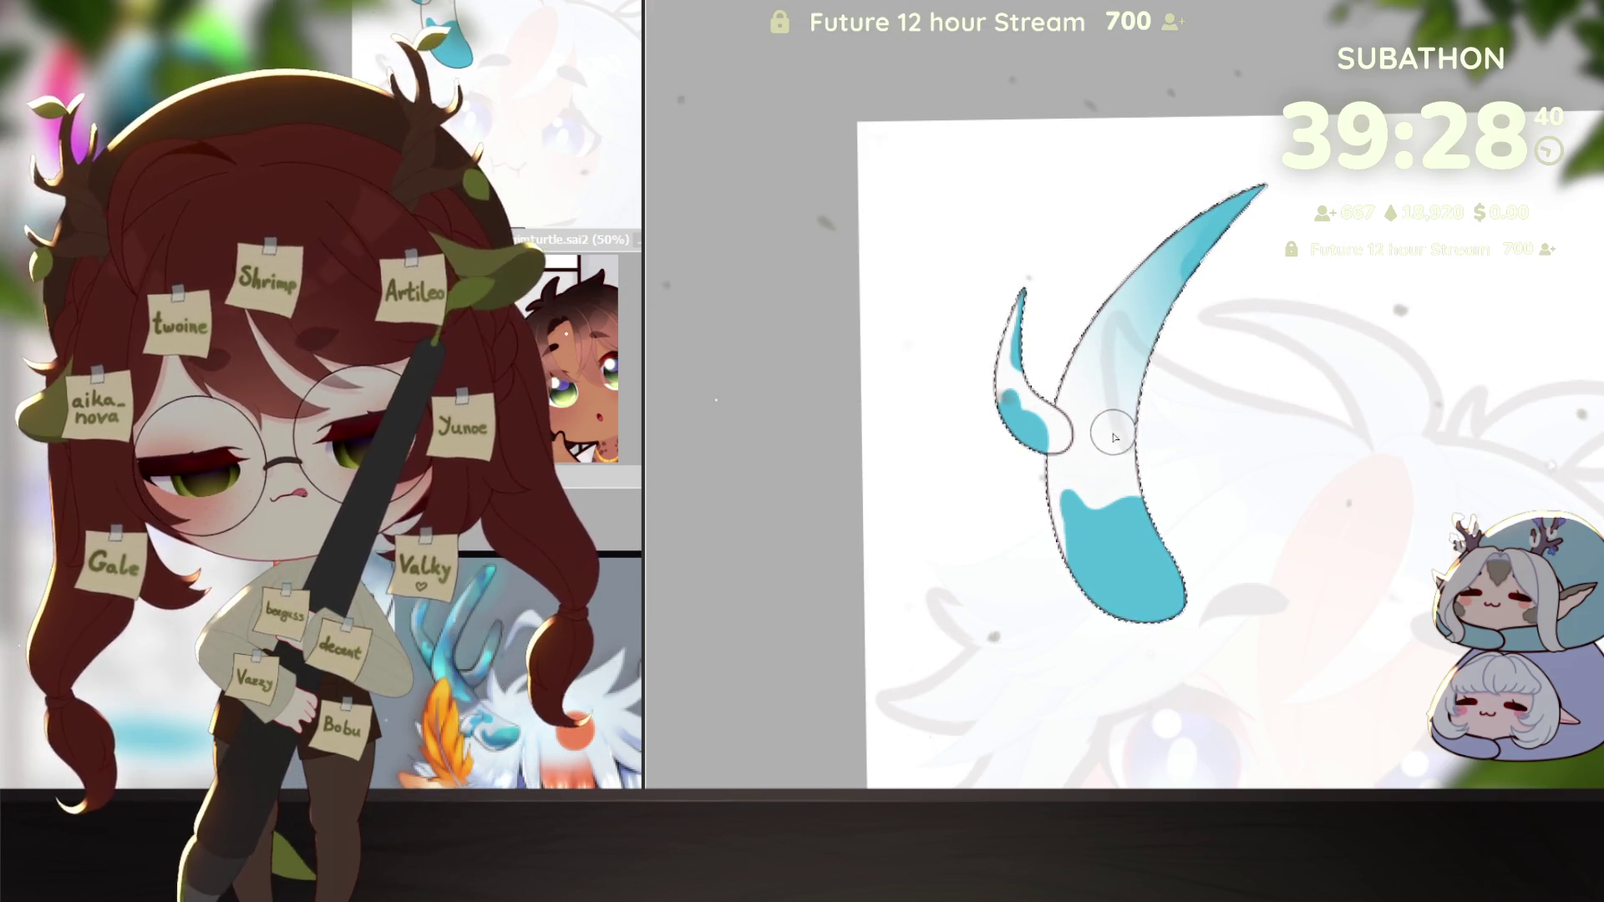
{"action": "left_click_drag", "start_coordinate": [1088, 425], "coordinate": [1086, 458]}
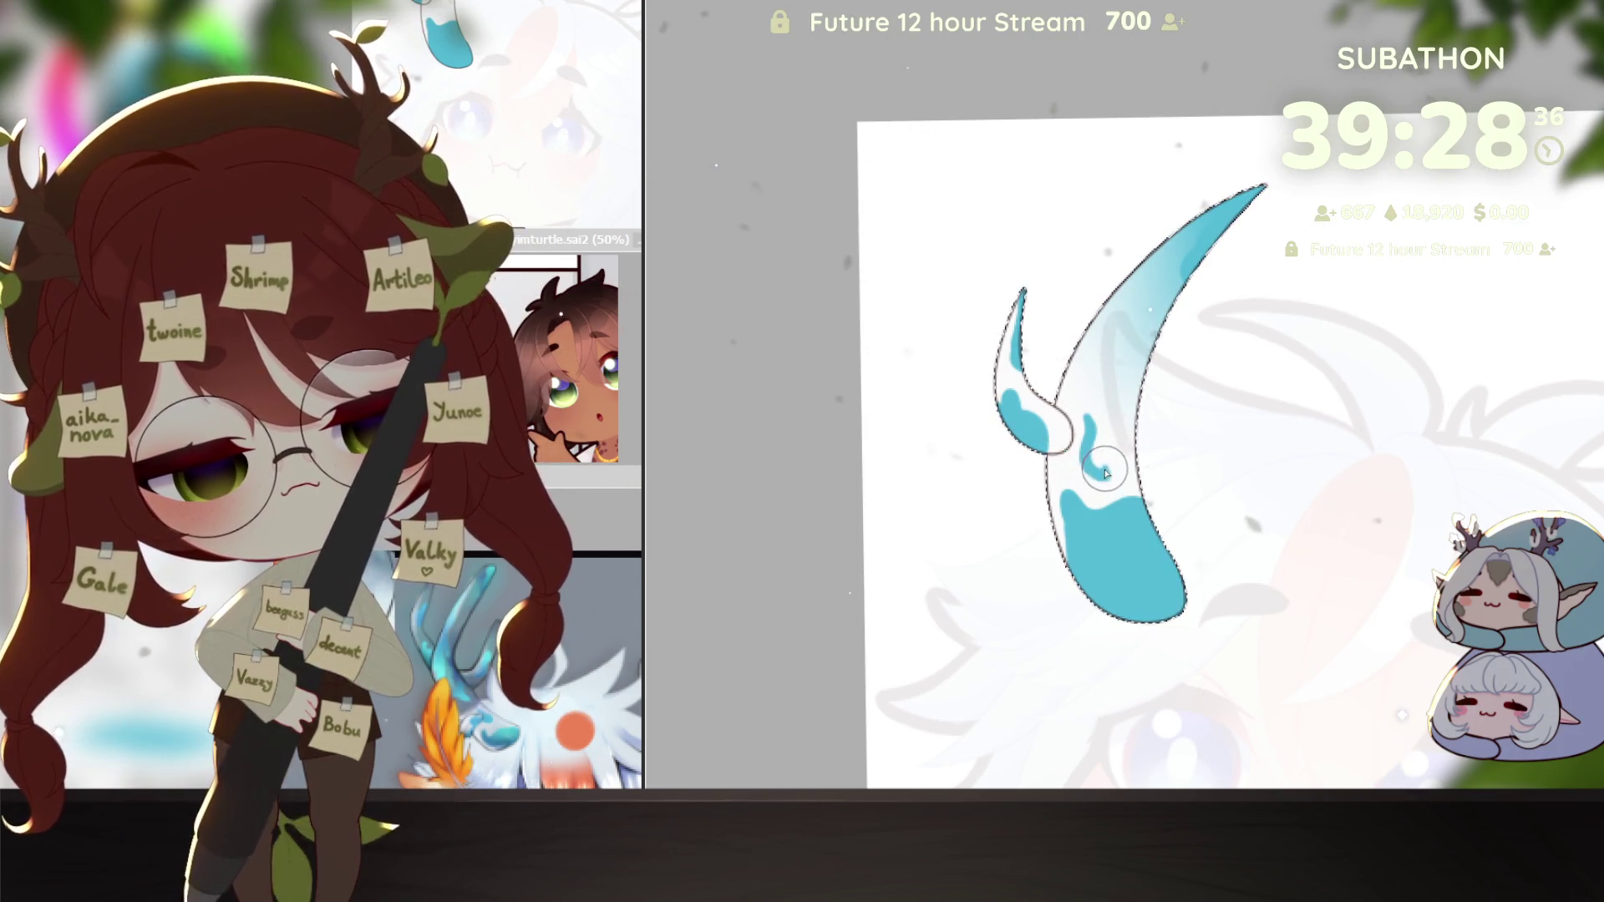
{"action": "mouse_move", "coordinate": [1089, 413]}
{"action": "left_mouse_down"}
{"action": "mouse_move", "coordinate": [1097, 391]}
{"action": "mouse_move", "coordinate": [1123, 401]}
{"action": "left_mouse_up"}
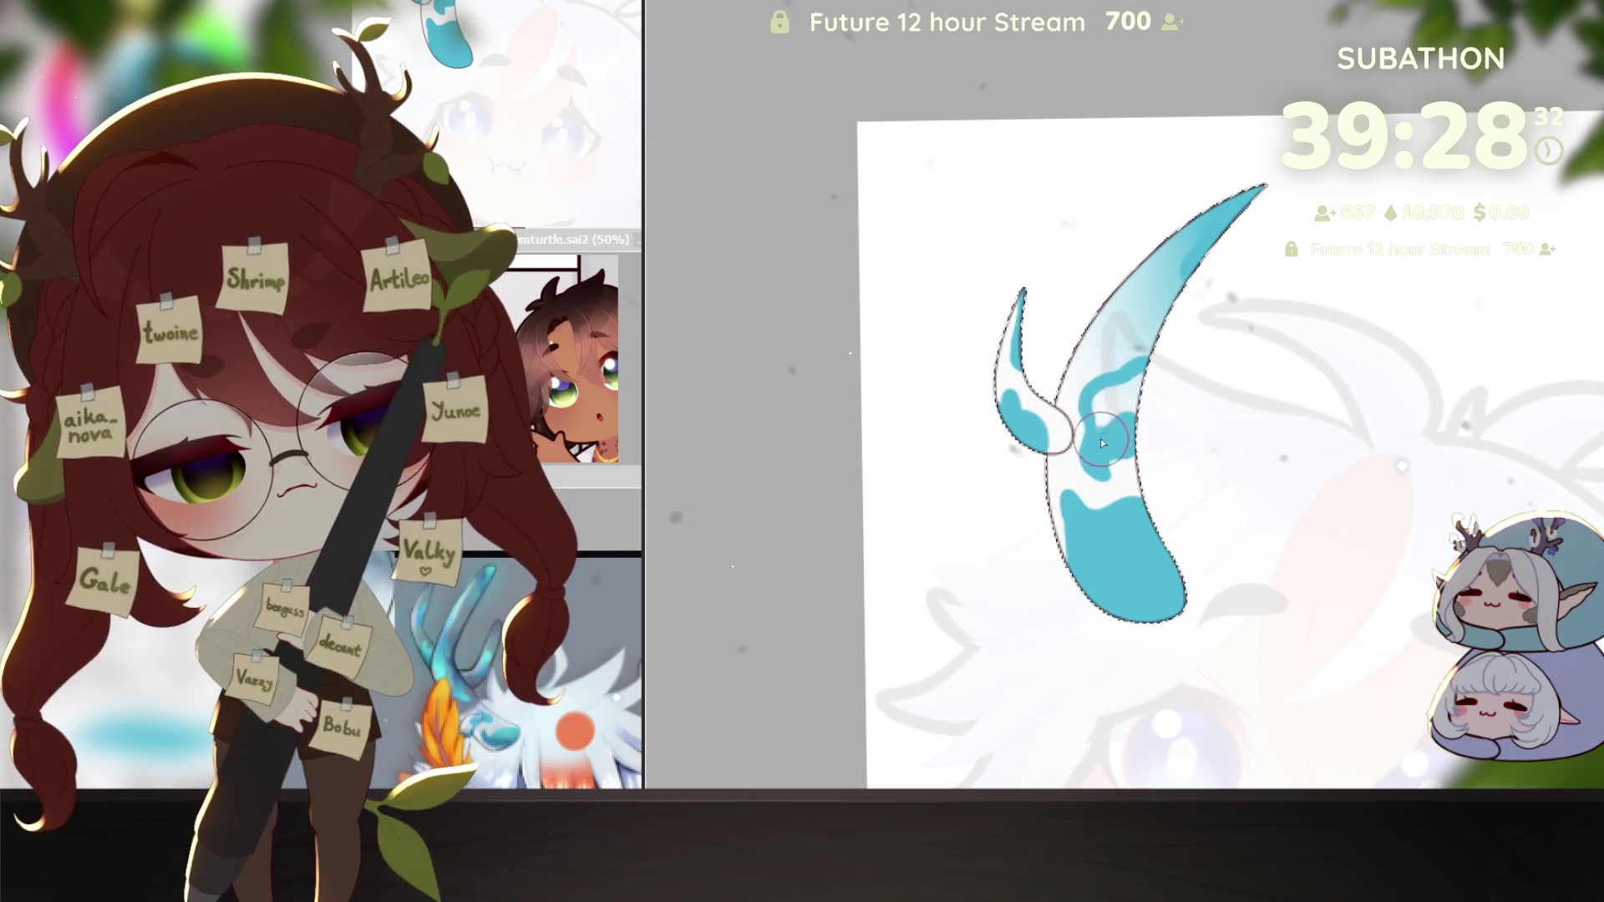
{"action": "scroll", "coordinate": [1138, 414], "scroll_direction": "down", "scroll_amount": 3}
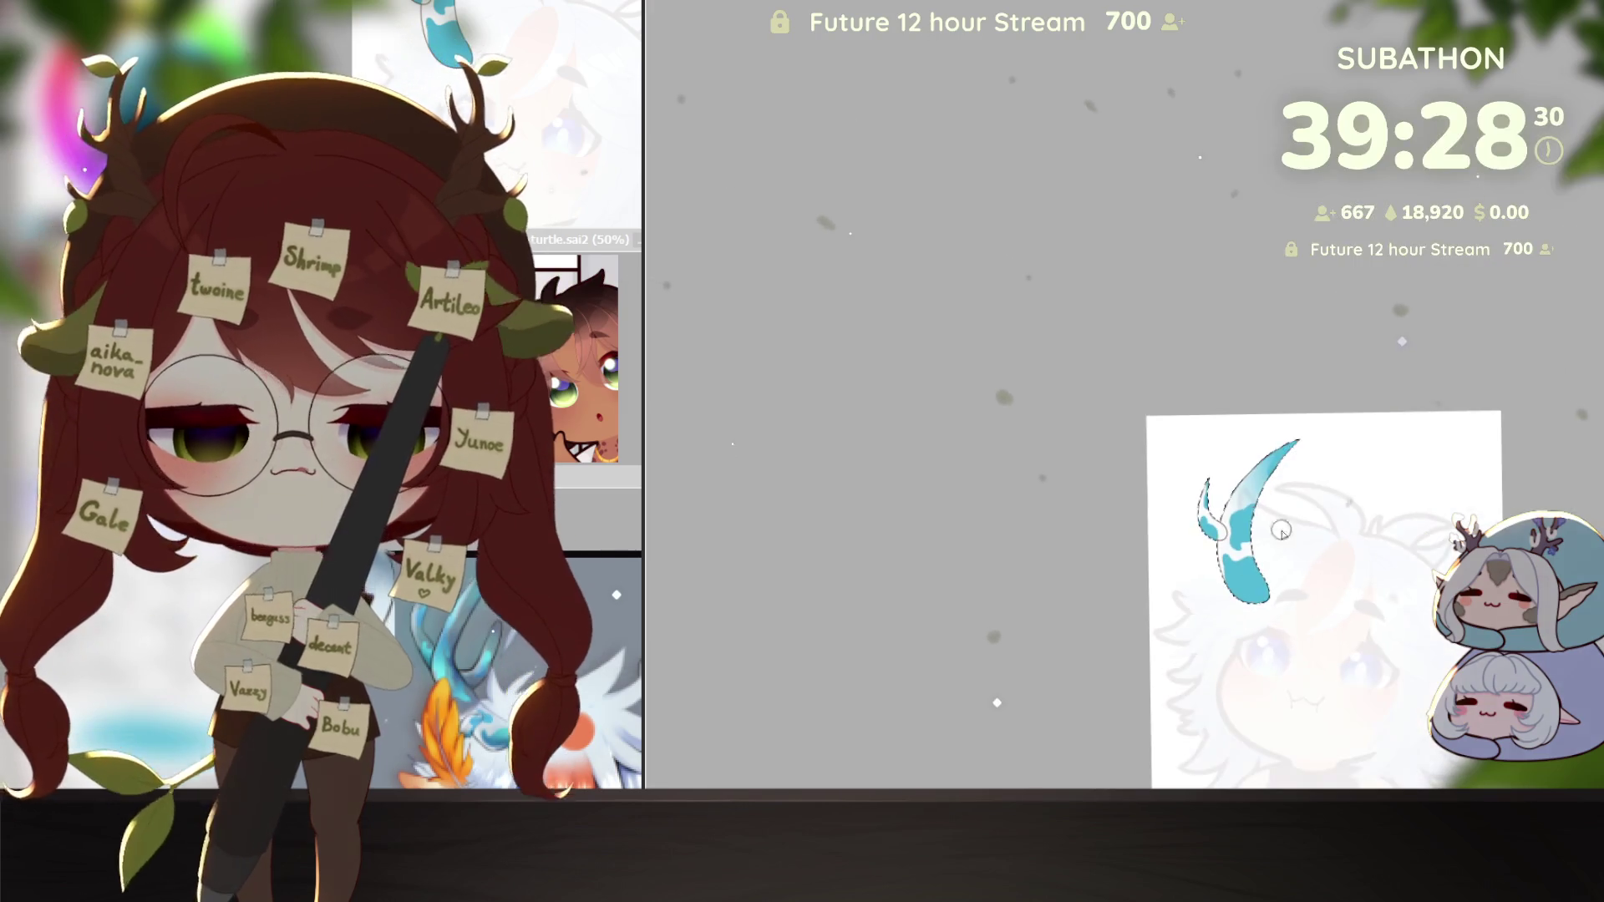
{"action": "scroll", "coordinate": [1259, 508], "scroll_direction": "up", "scroll_amount": 3}
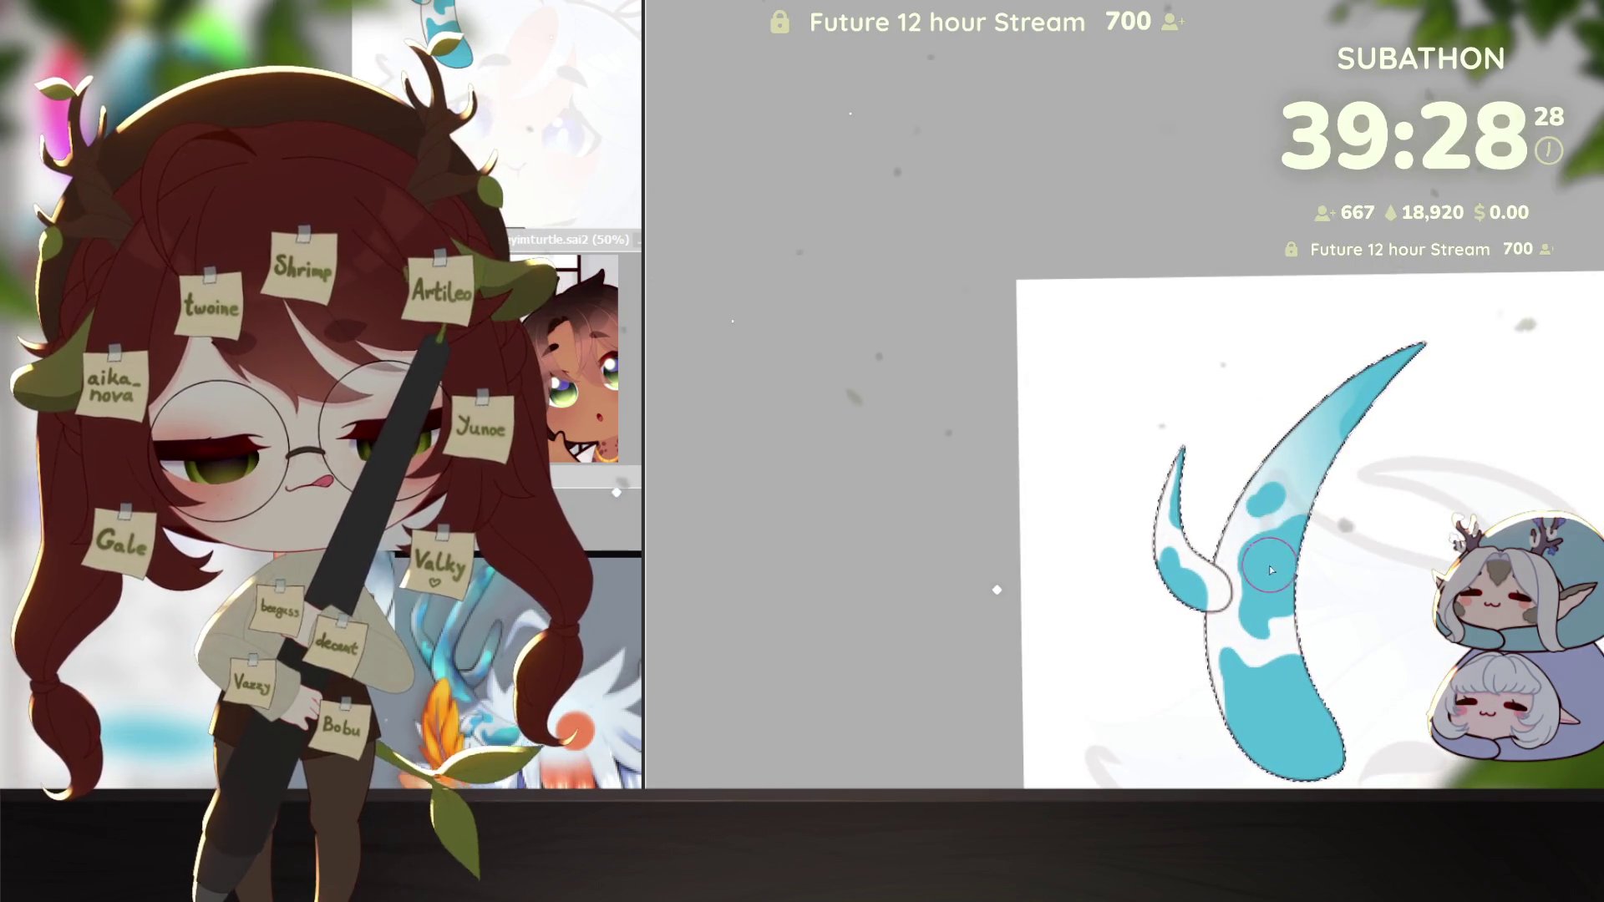
{"action": "scroll", "coordinate": [1390, 641], "scroll_direction": "down", "scroll_amount": 2}
{"action": "left_click_drag", "start_coordinate": [1389, 640], "coordinate": [1242, 518]}
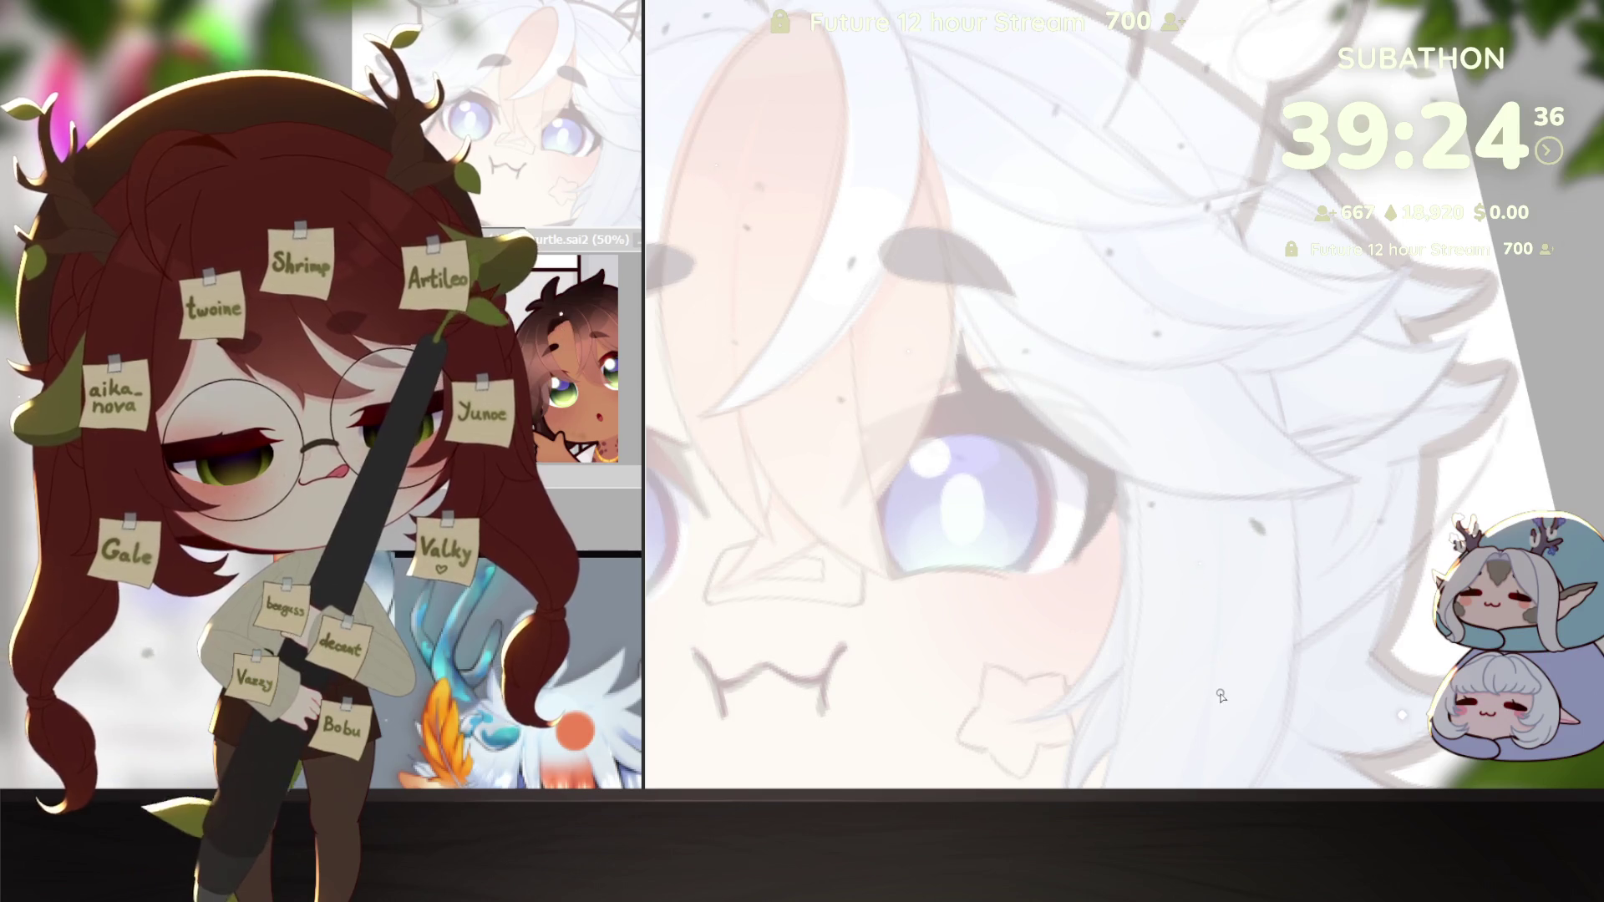
Step: Draw a pointed elf ear outline beside the face with an inner crease line
{"action": "left_click_drag", "start_coordinate": [1196, 715], "coordinate": [1497, 436]}
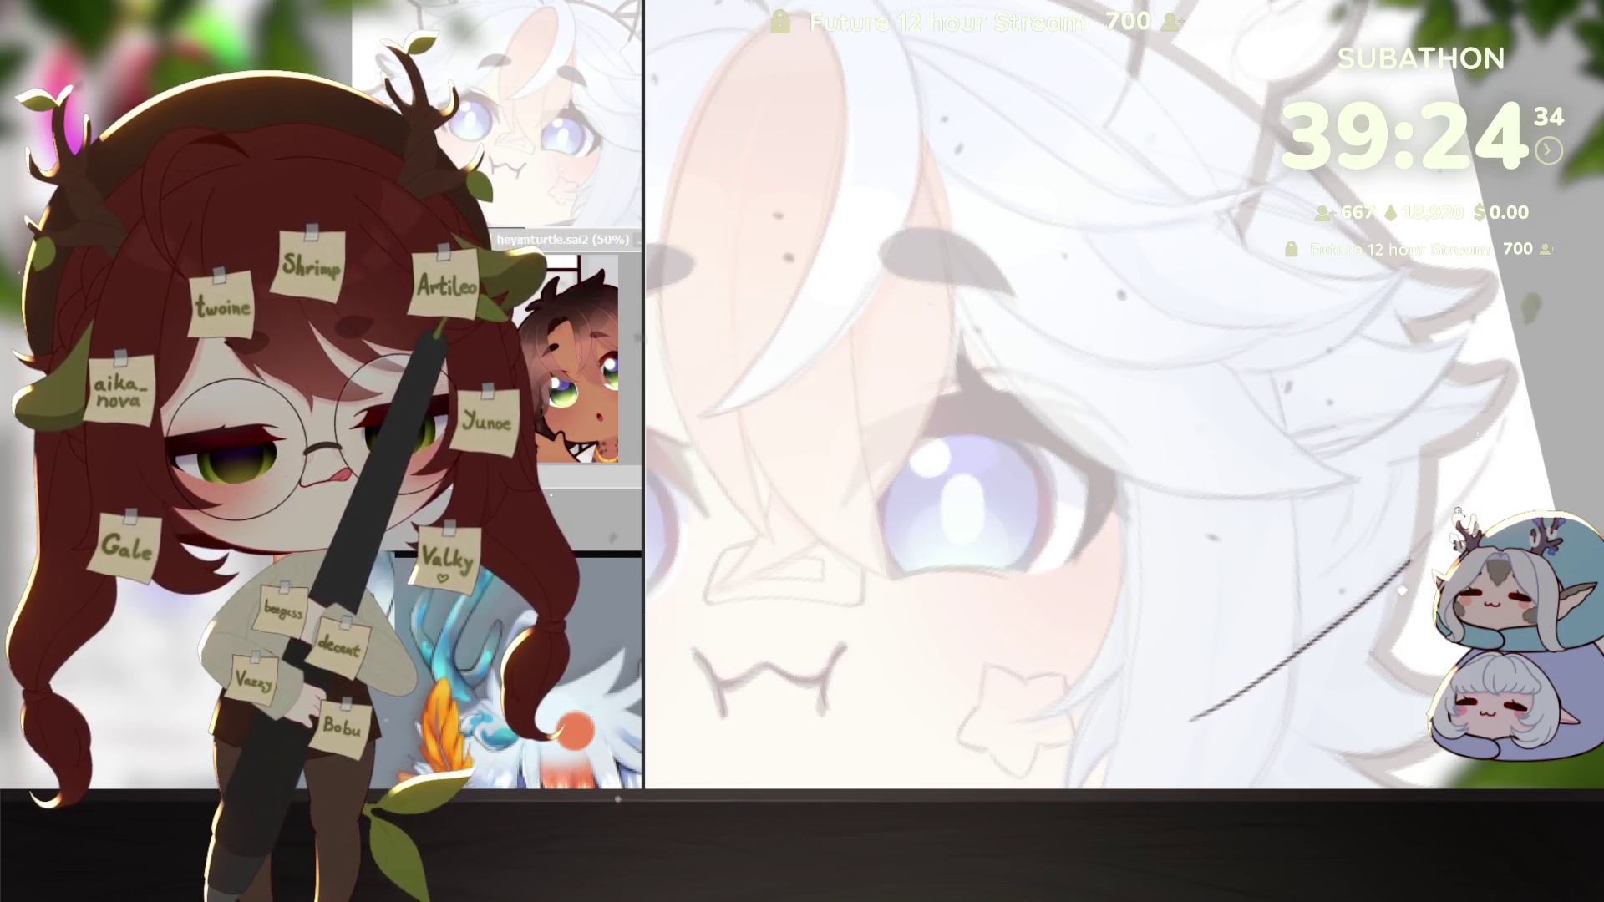
{"action": "left_click_drag", "start_coordinate": [1368, 421], "coordinate": [1124, 689]}
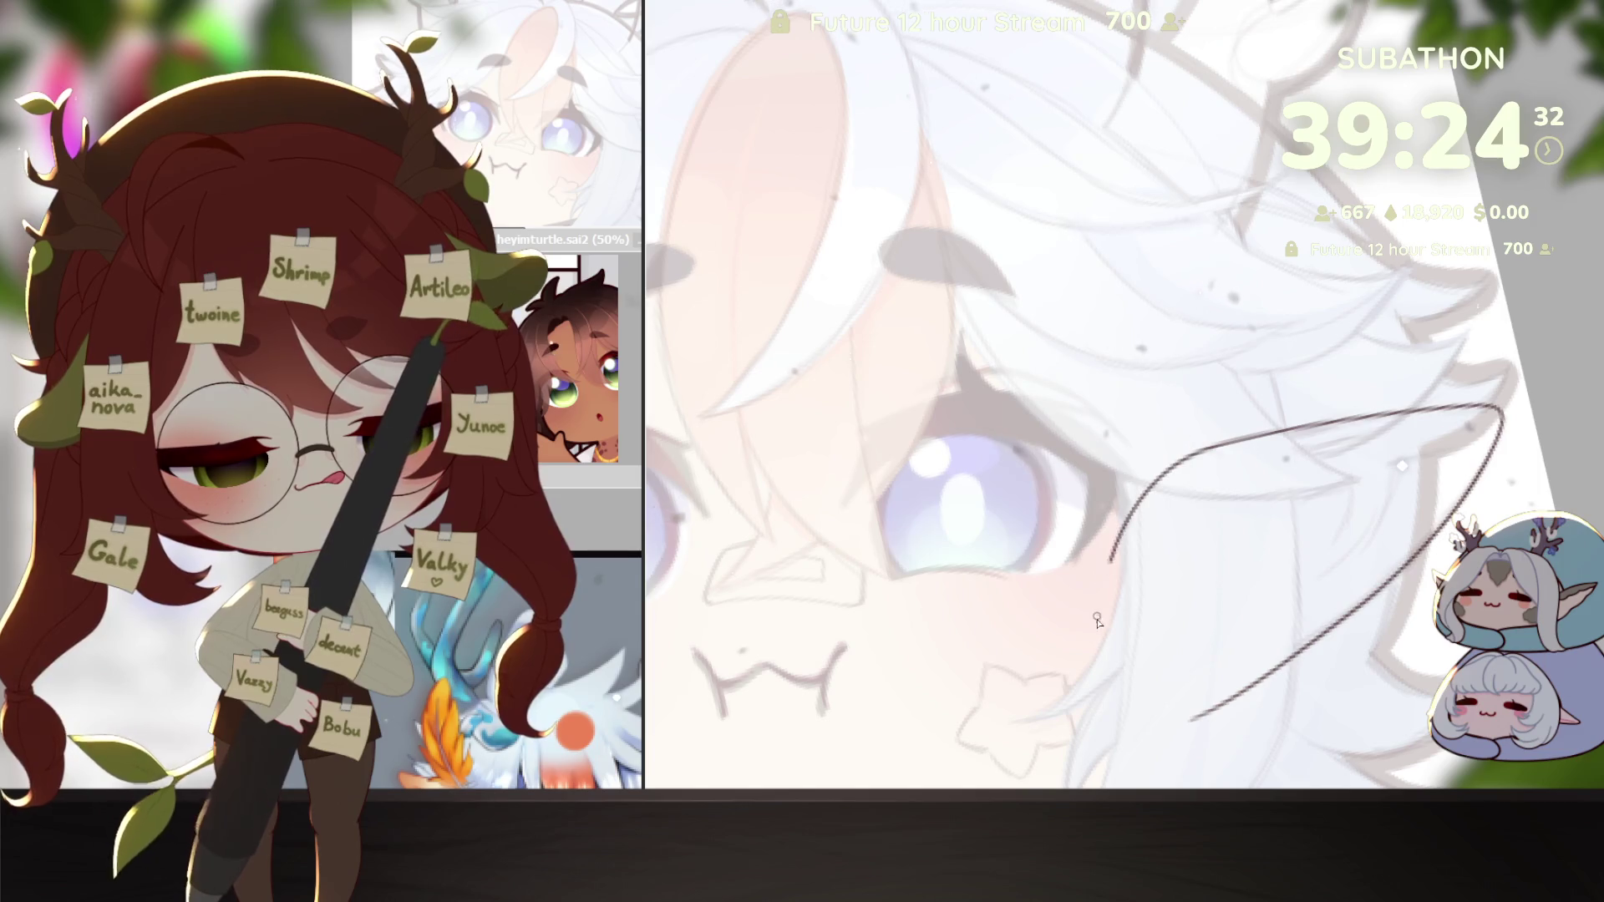
{"action": "key", "text": "Delete"}
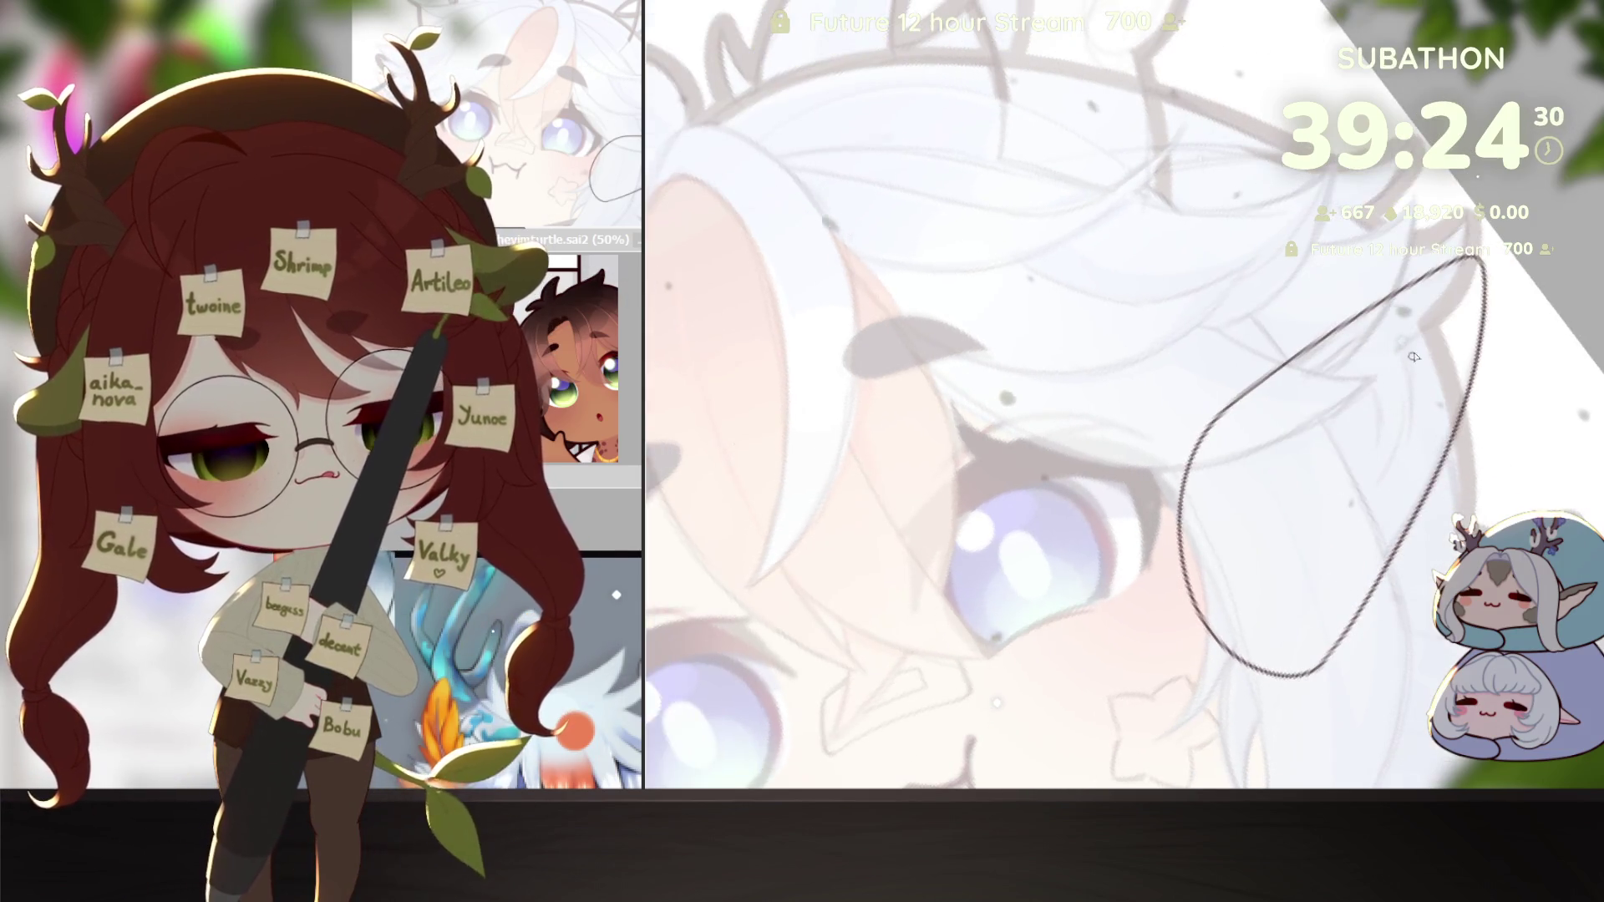
{"action": "key", "text": "ctrl+z"}
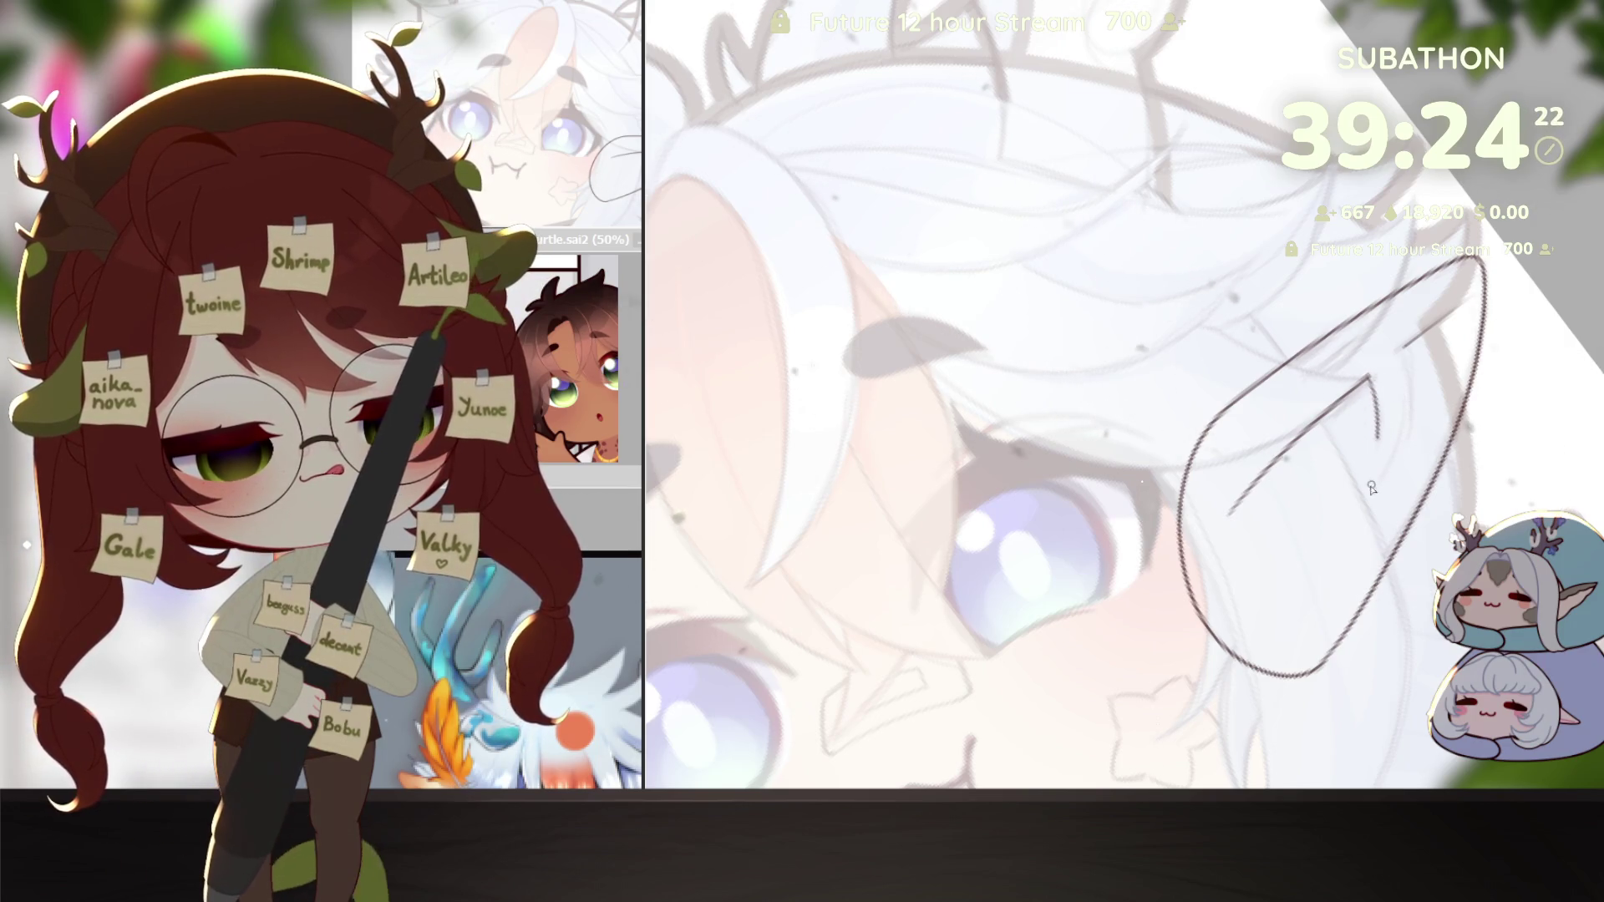
{"action": "left_click_drag", "start_coordinate": [1412, 359], "coordinate": [1370, 497]}
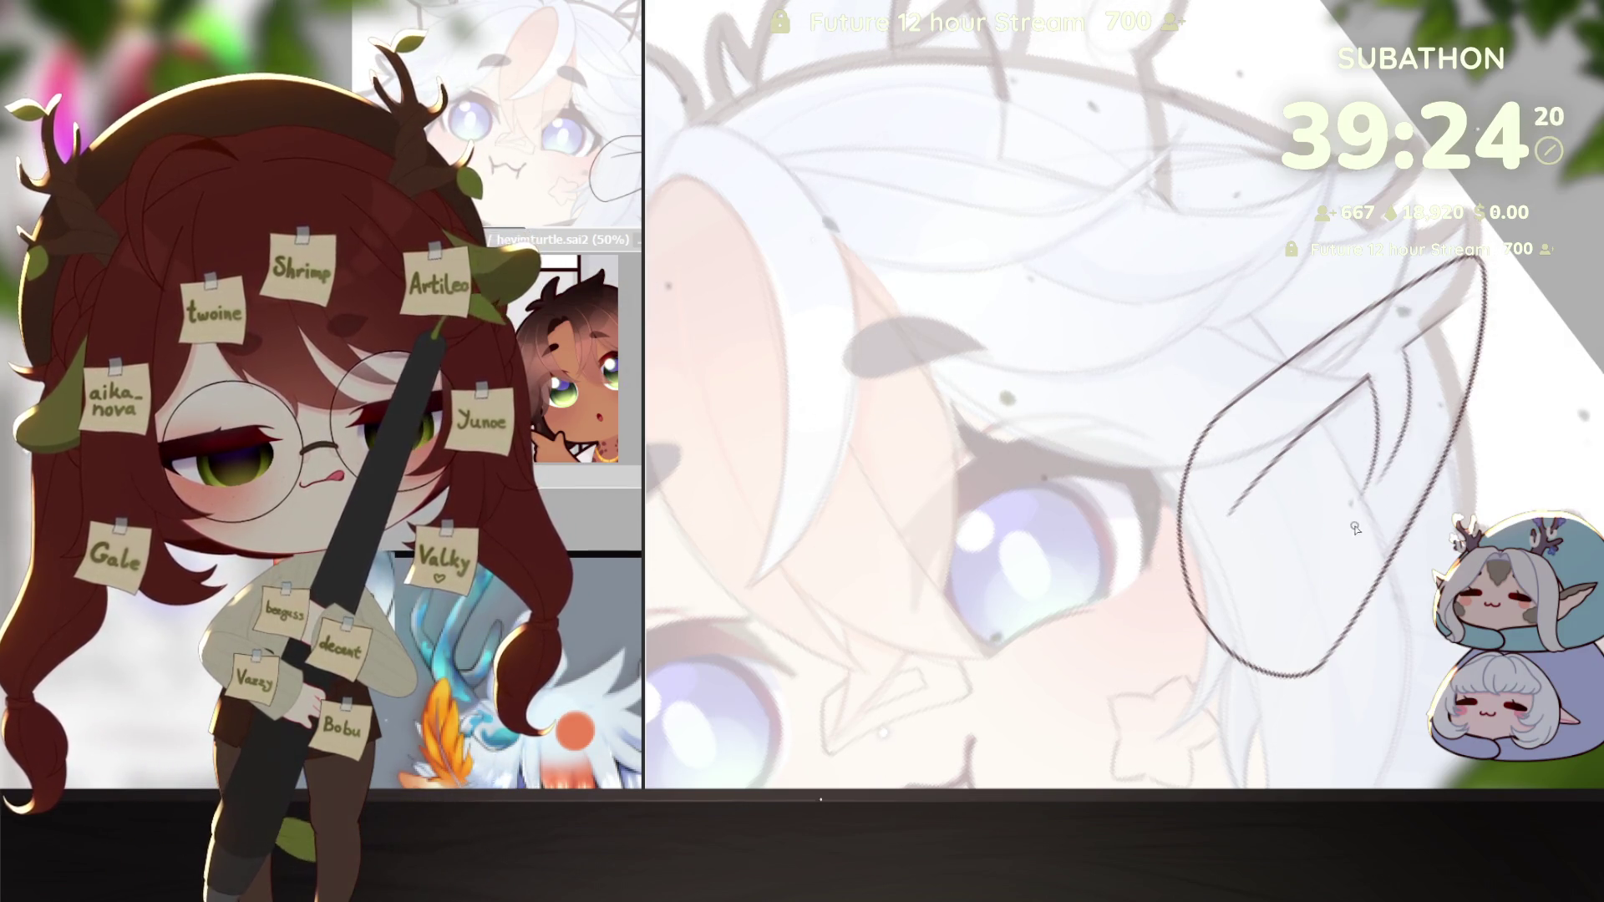
{"action": "scroll", "coordinate": [883, 704], "scroll_direction": "down", "scroll_amount": 3}
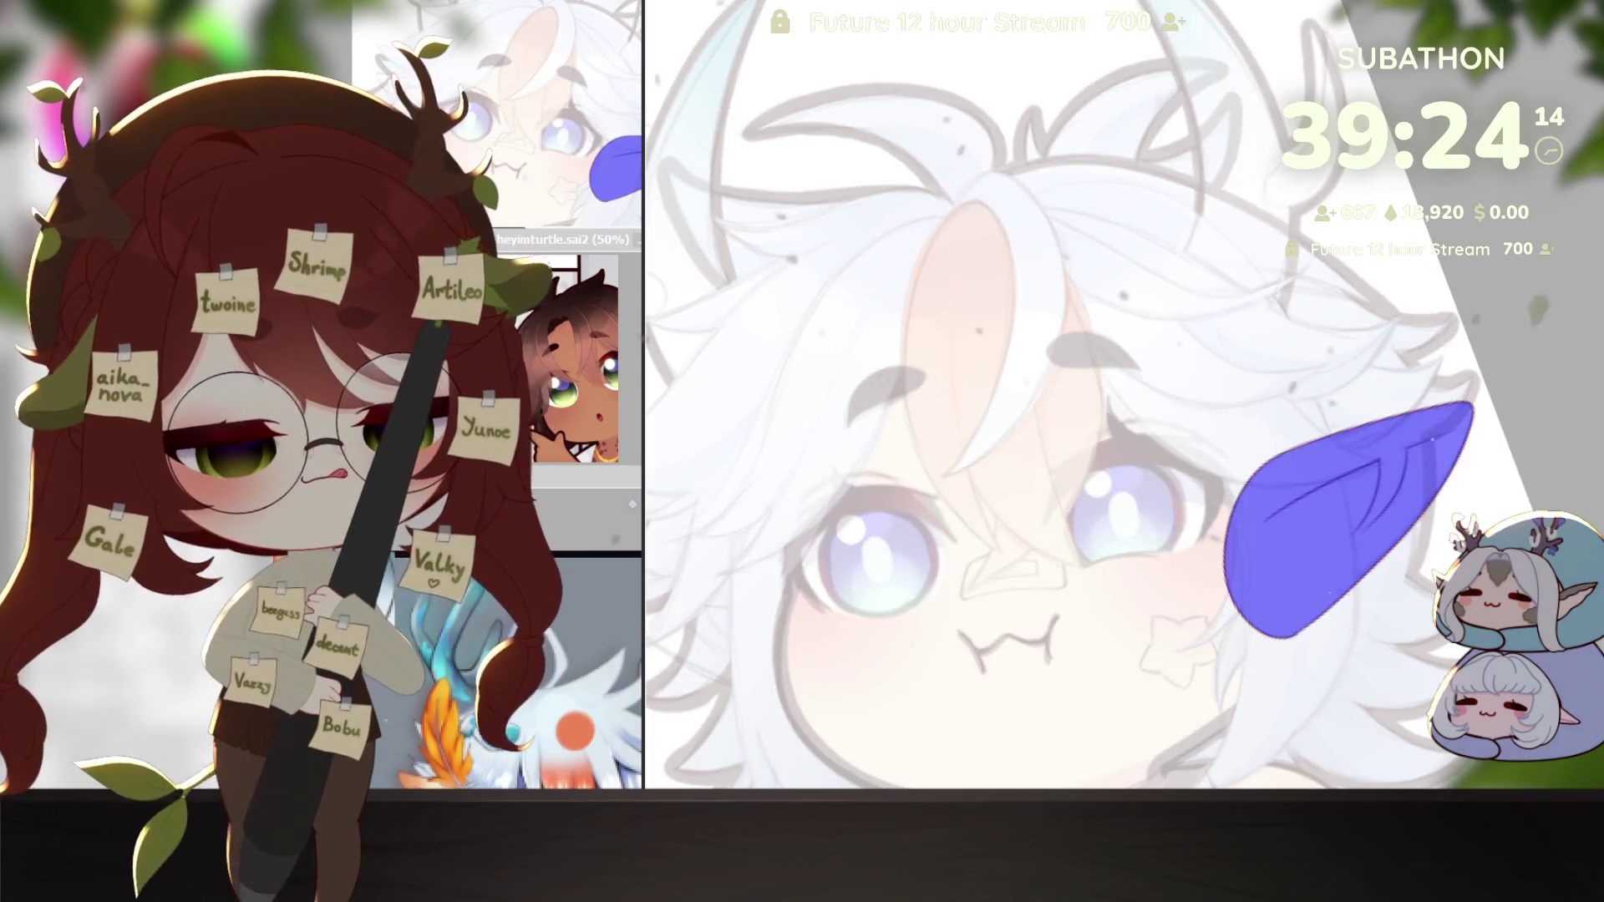
Step: Fill the ear and airbrush soft pink shading along its inside
{"action": "key", "text": "n"}
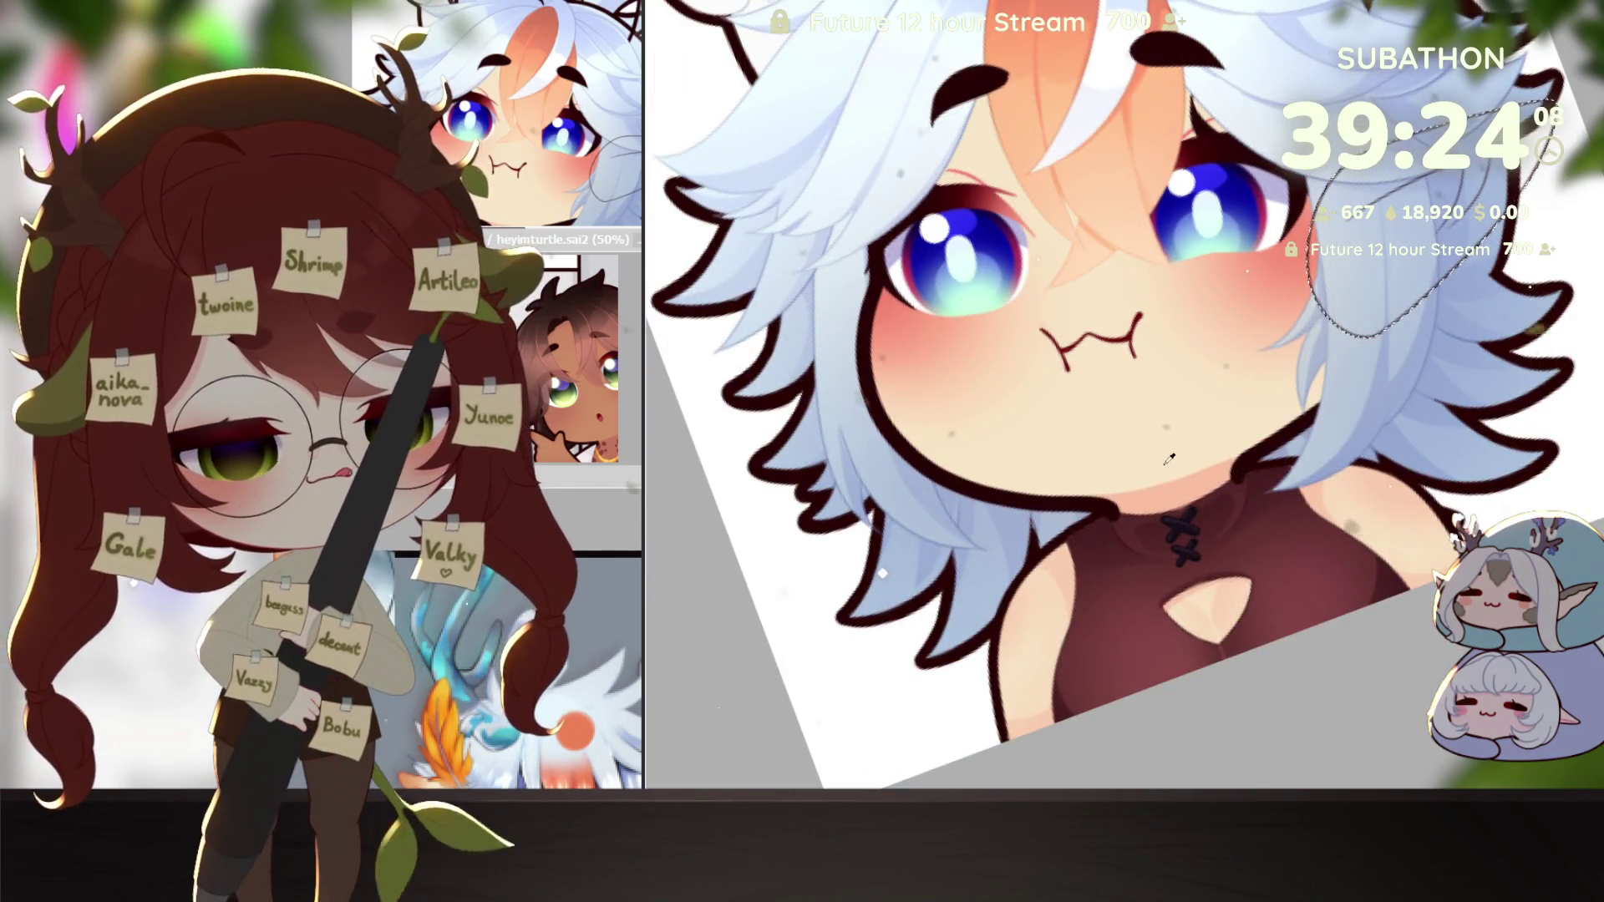
{"action": "key", "text": "ctrl+z"}
{"action": "left_click_drag", "start_coordinate": [1420, 618], "coordinate": [1345, 656]}
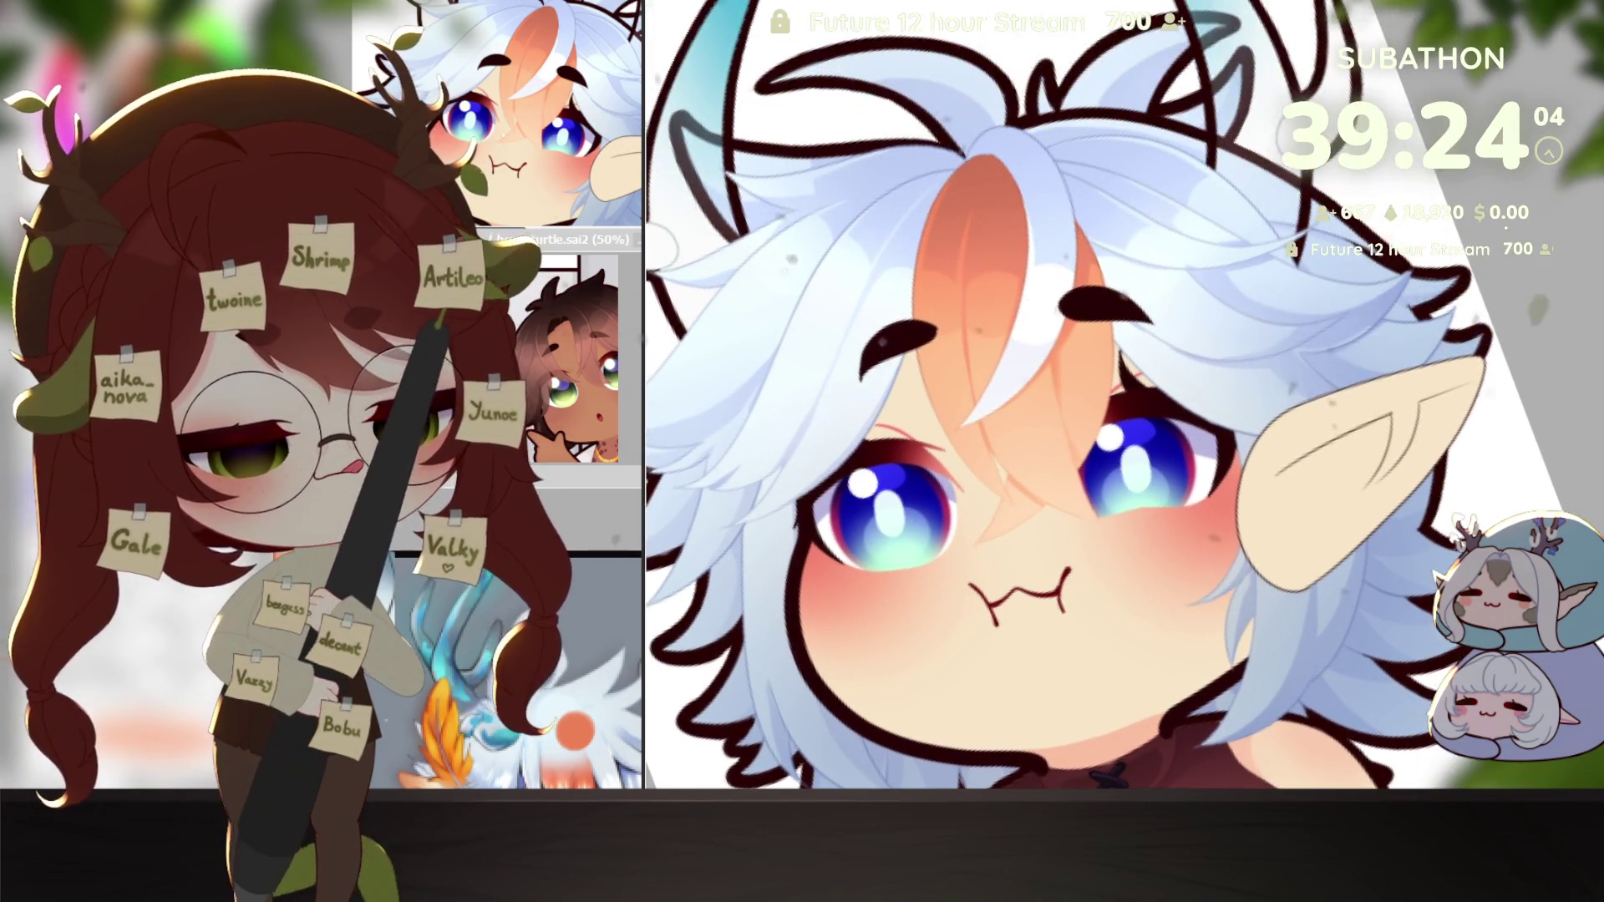
{"action": "left_click_drag", "start_coordinate": [1279, 484], "coordinate": [1414, 417]}
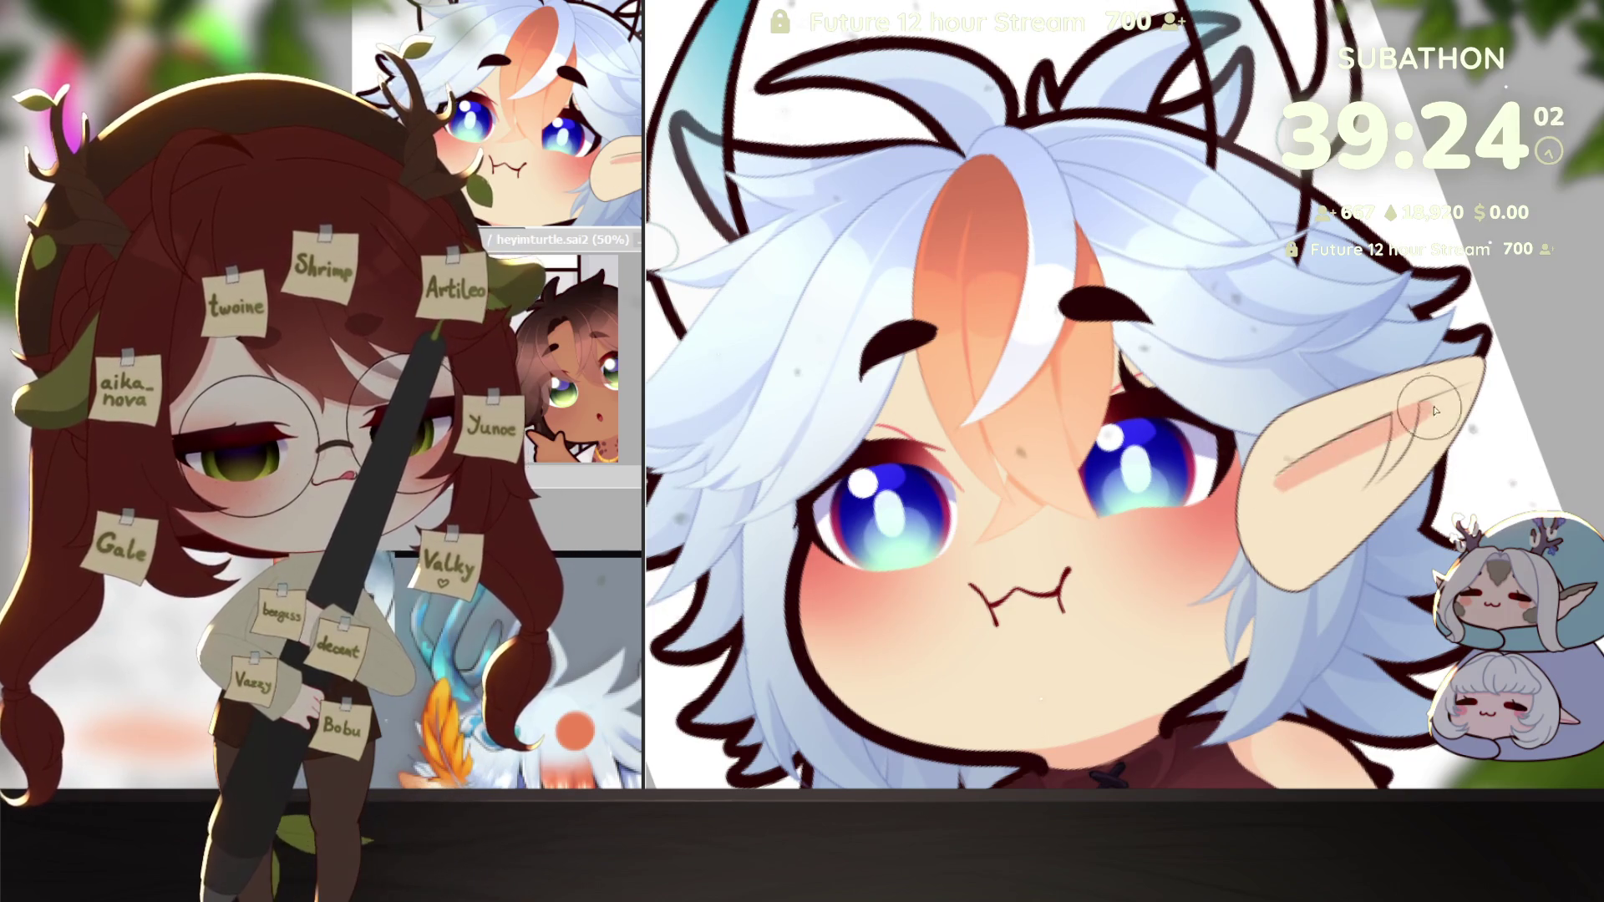
{"action": "mouse_move", "coordinate": [1357, 467]}
{"action": "left_mouse_down"}
{"action": "mouse_move", "coordinate": [1466, 388]}
{"action": "mouse_move", "coordinate": [1276, 500]}
{"action": "mouse_move", "coordinate": [1397, 408]}
{"action": "left_mouse_up"}
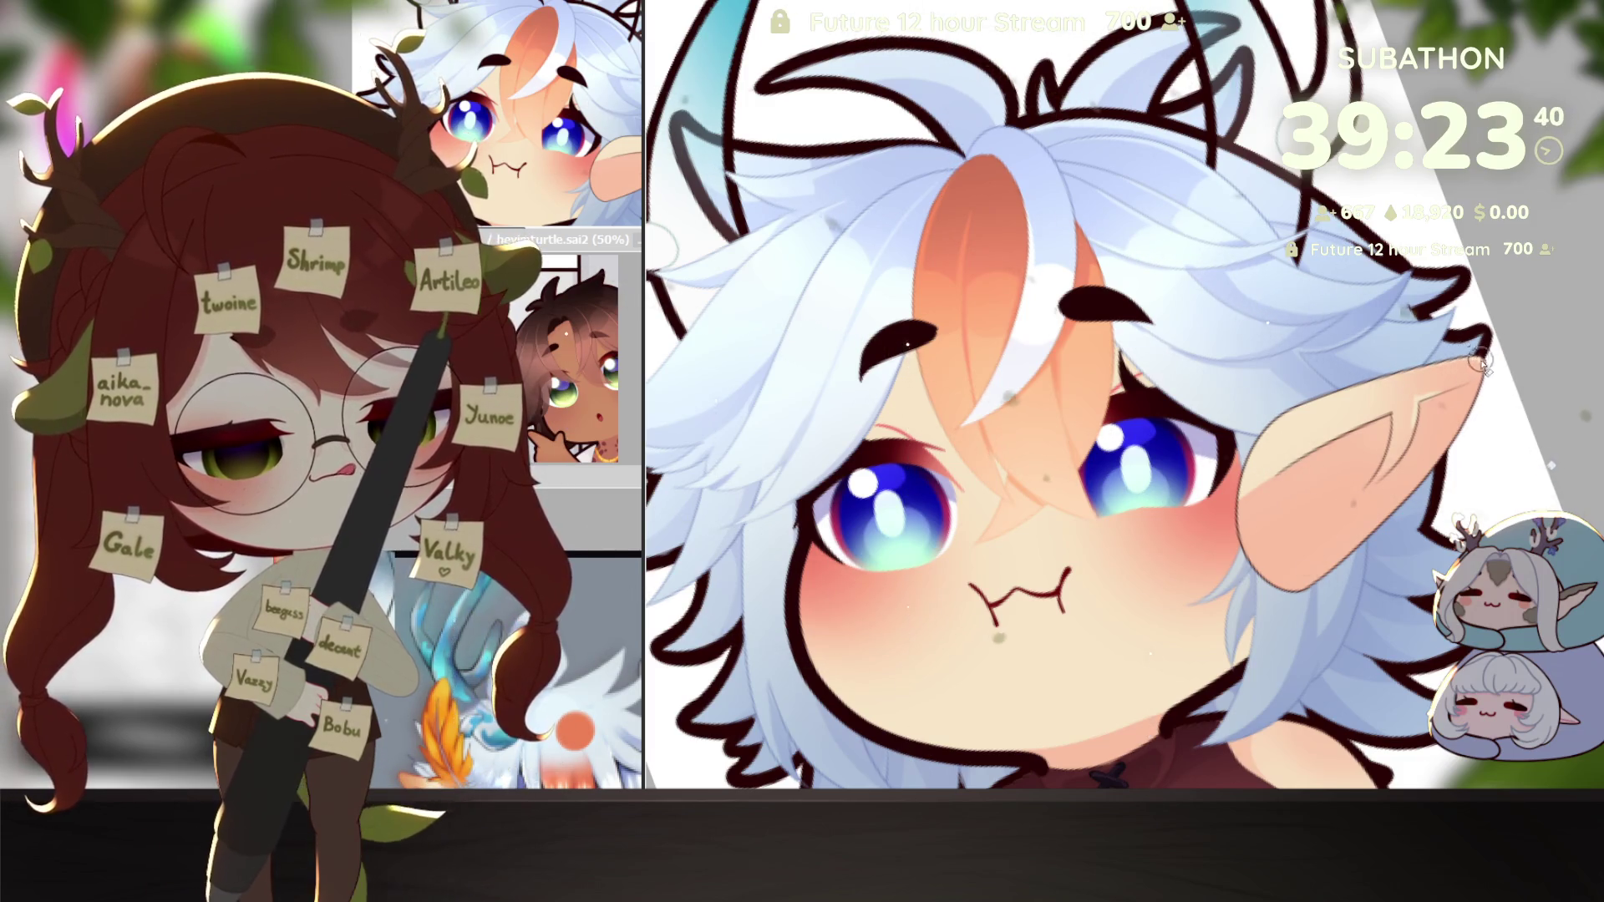
{"action": "key", "text": "ctrl+minus"}
{"action": "key", "text": "ctrl+plus"}
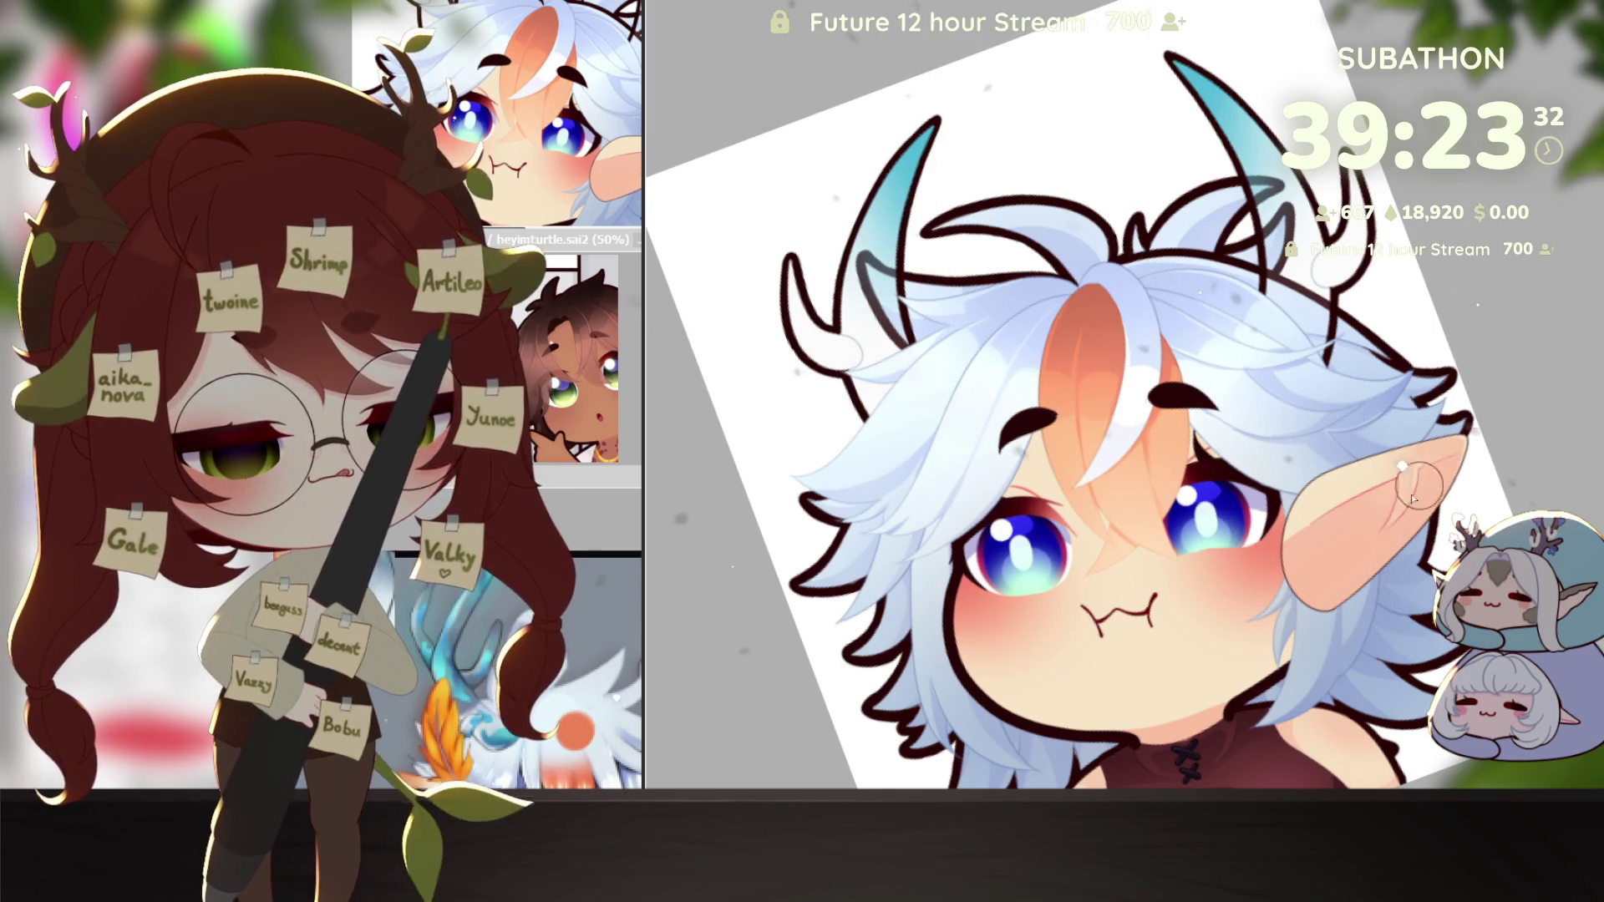
Step: Select only the ear's painted pixels and place a copy of the ear alone on an empty page
{"action": "left_click", "coordinate": [1240, 378]}
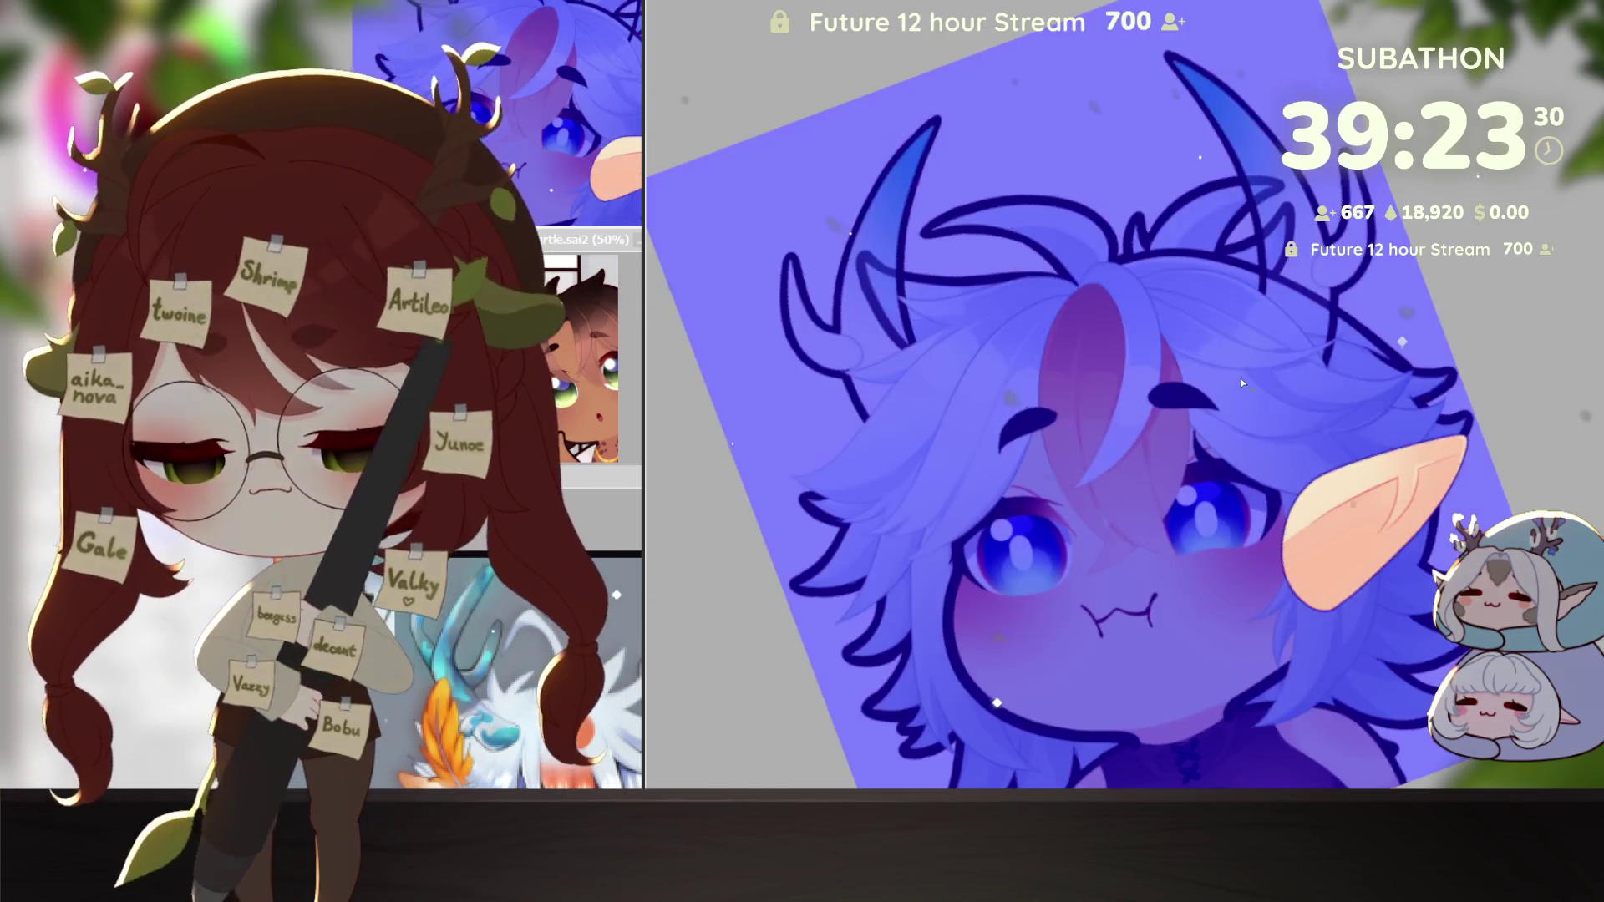
{"action": "left_click", "coordinate": [1370, 518]}
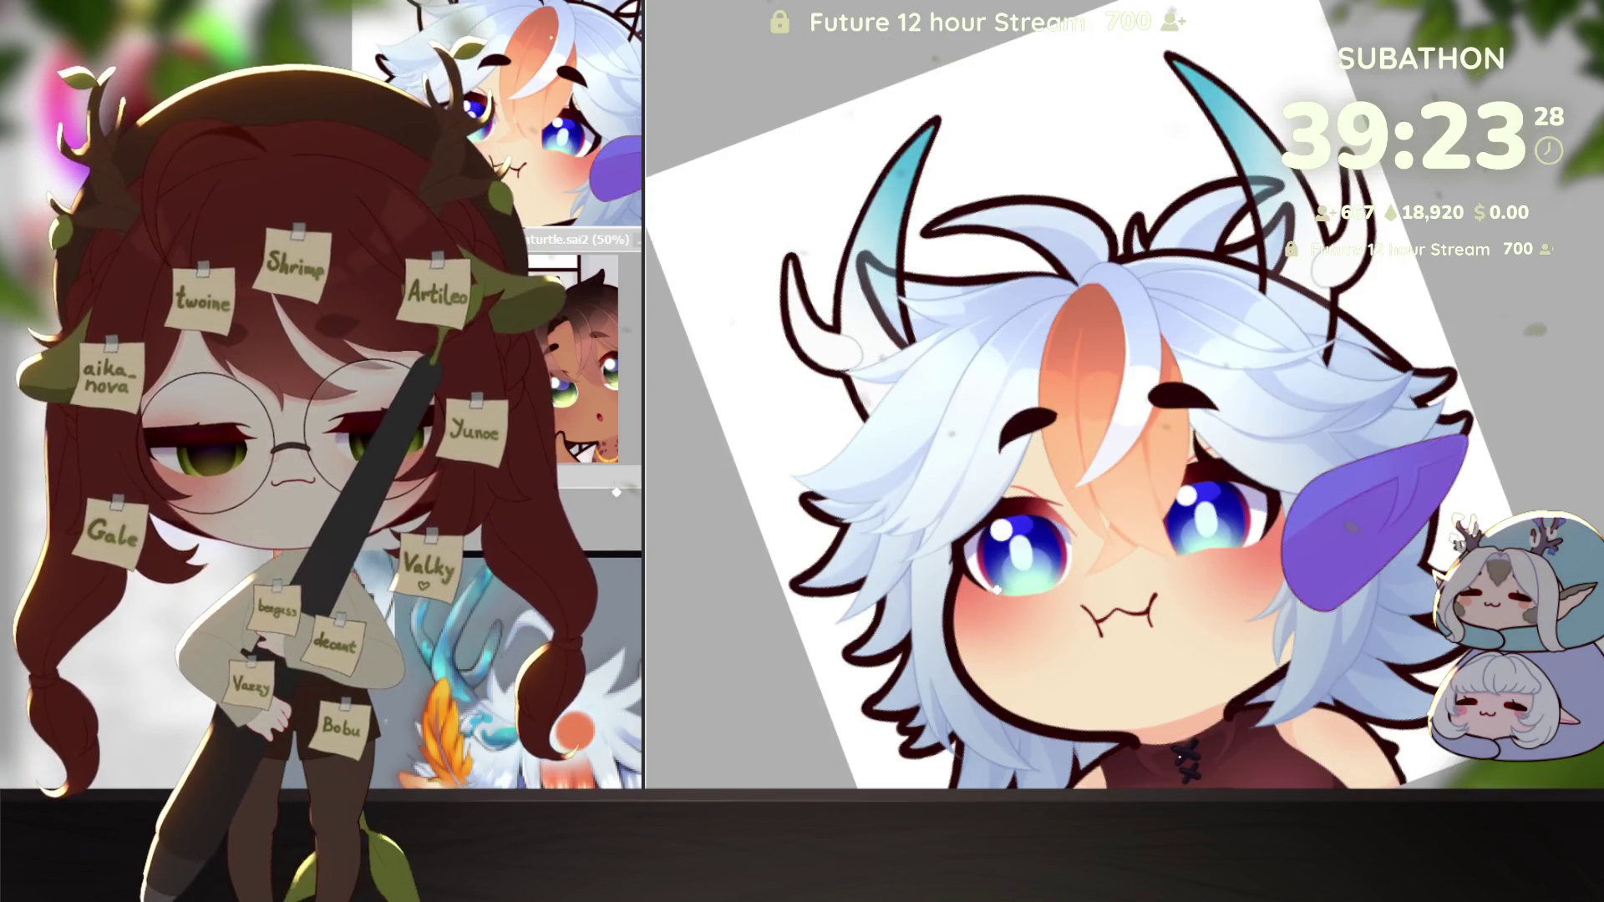
{"action": "left_click_drag", "start_coordinate": [997, 619], "coordinate": [997, 507]}
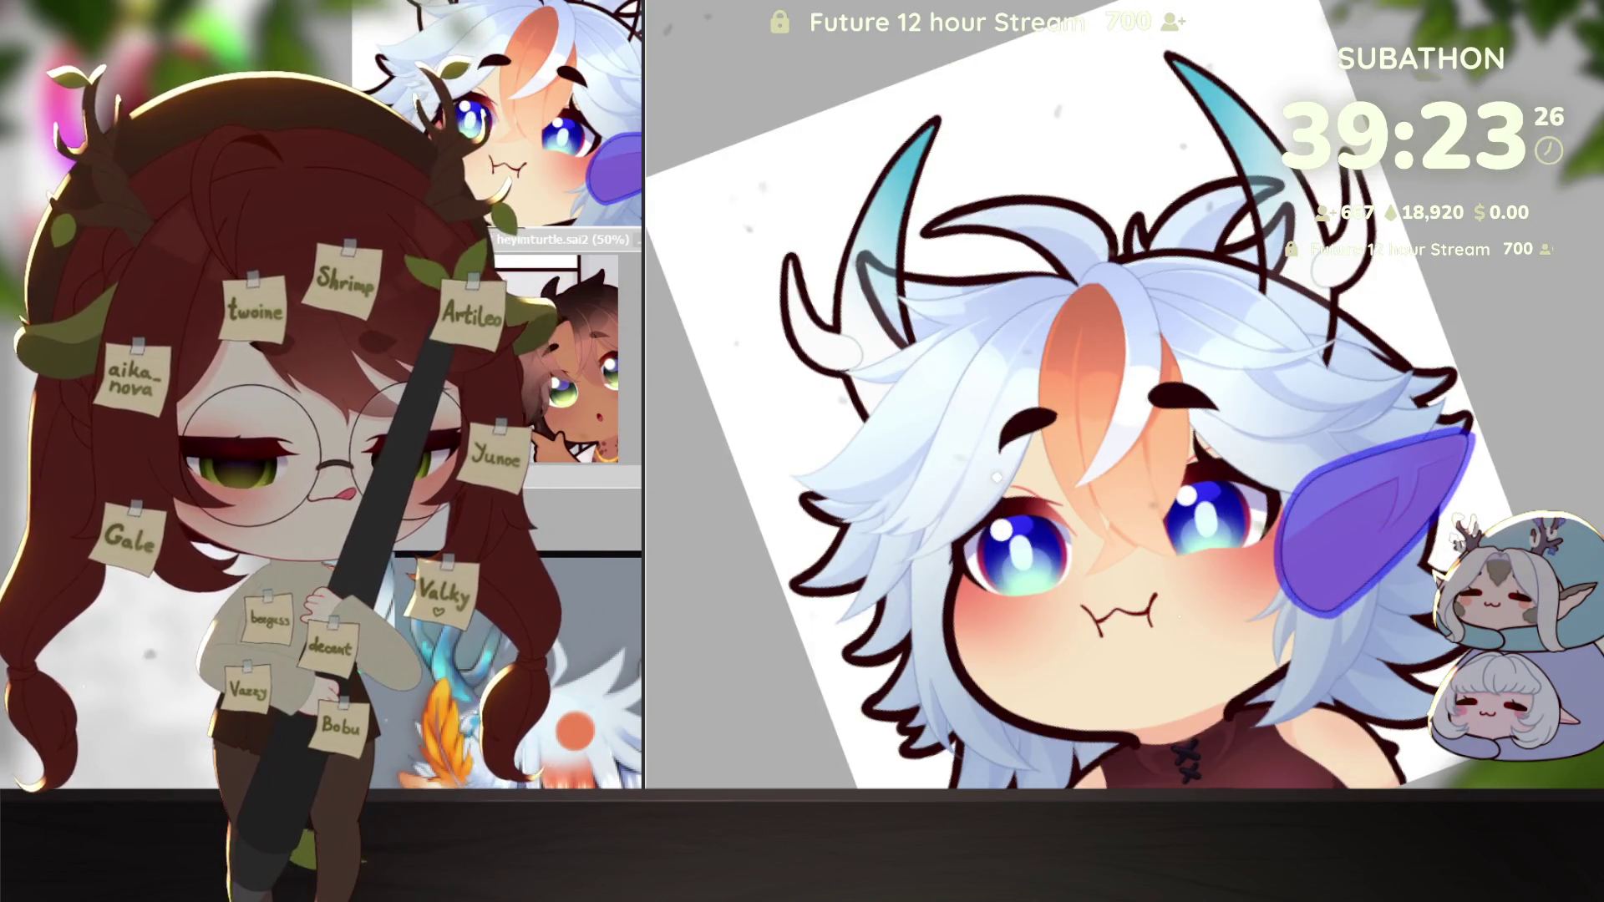
{"action": "key", "text": "ctrl+h"}
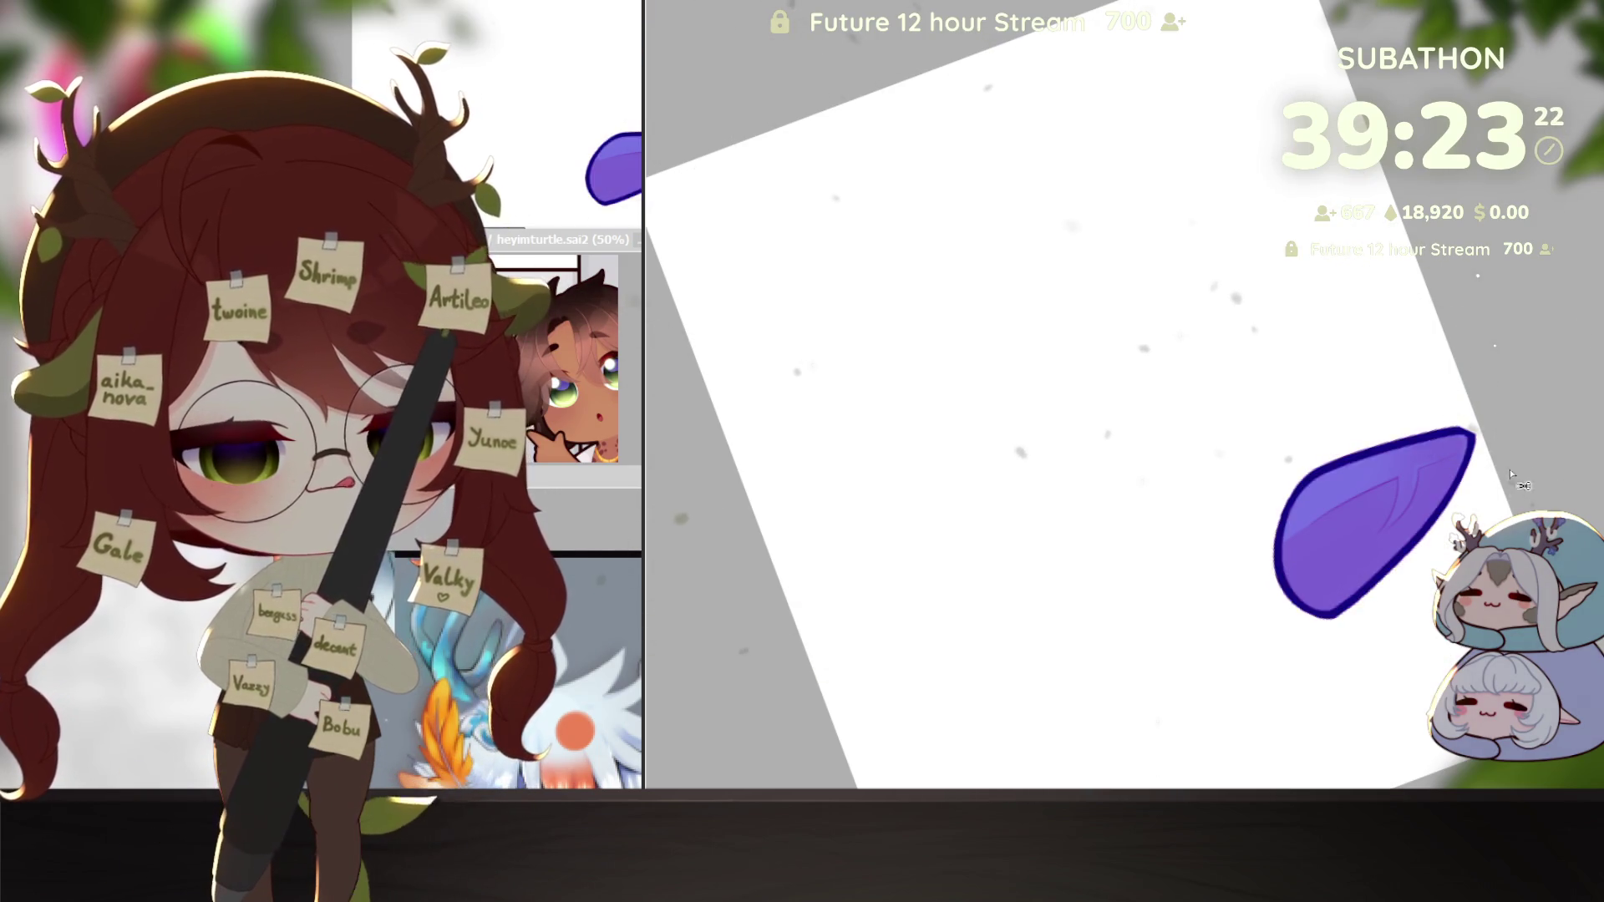
{"action": "scroll", "coordinate": [1442, 449], "scroll_direction": "up", "scroll_amount": 3}
{"action": "key", "text": "bracketleft"}
{"action": "key", "text": "bracketleft"}
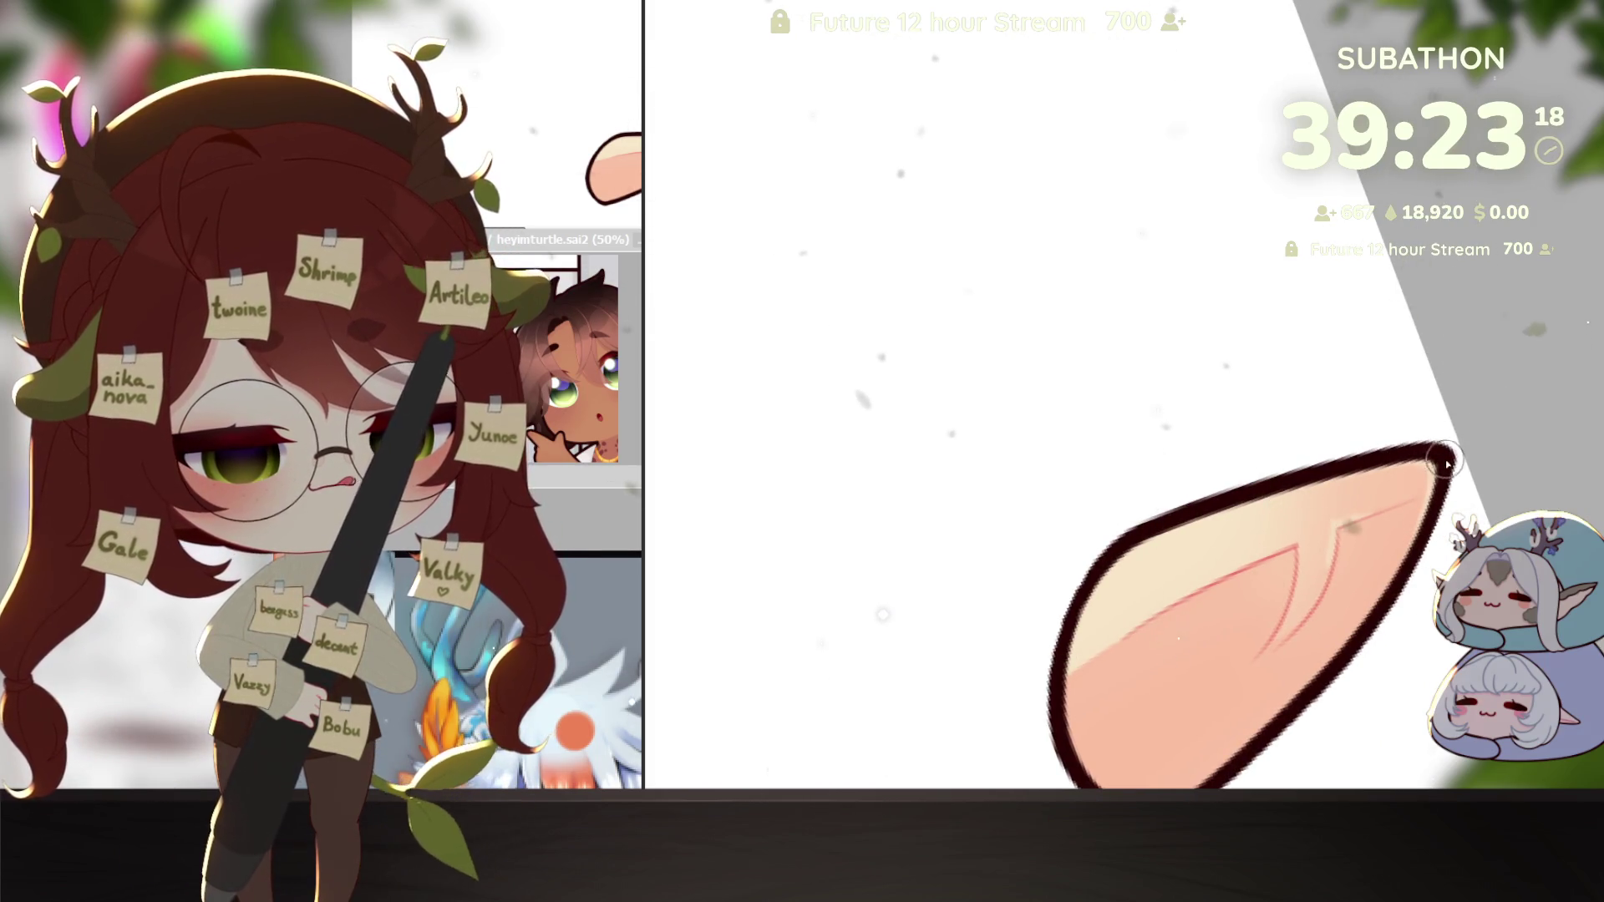
{"action": "scroll", "coordinate": [1446, 570], "scroll_direction": "down", "scroll_amount": 2}
{"action": "scroll", "coordinate": [1446, 570], "scroll_direction": "up", "scroll_amount": 2}
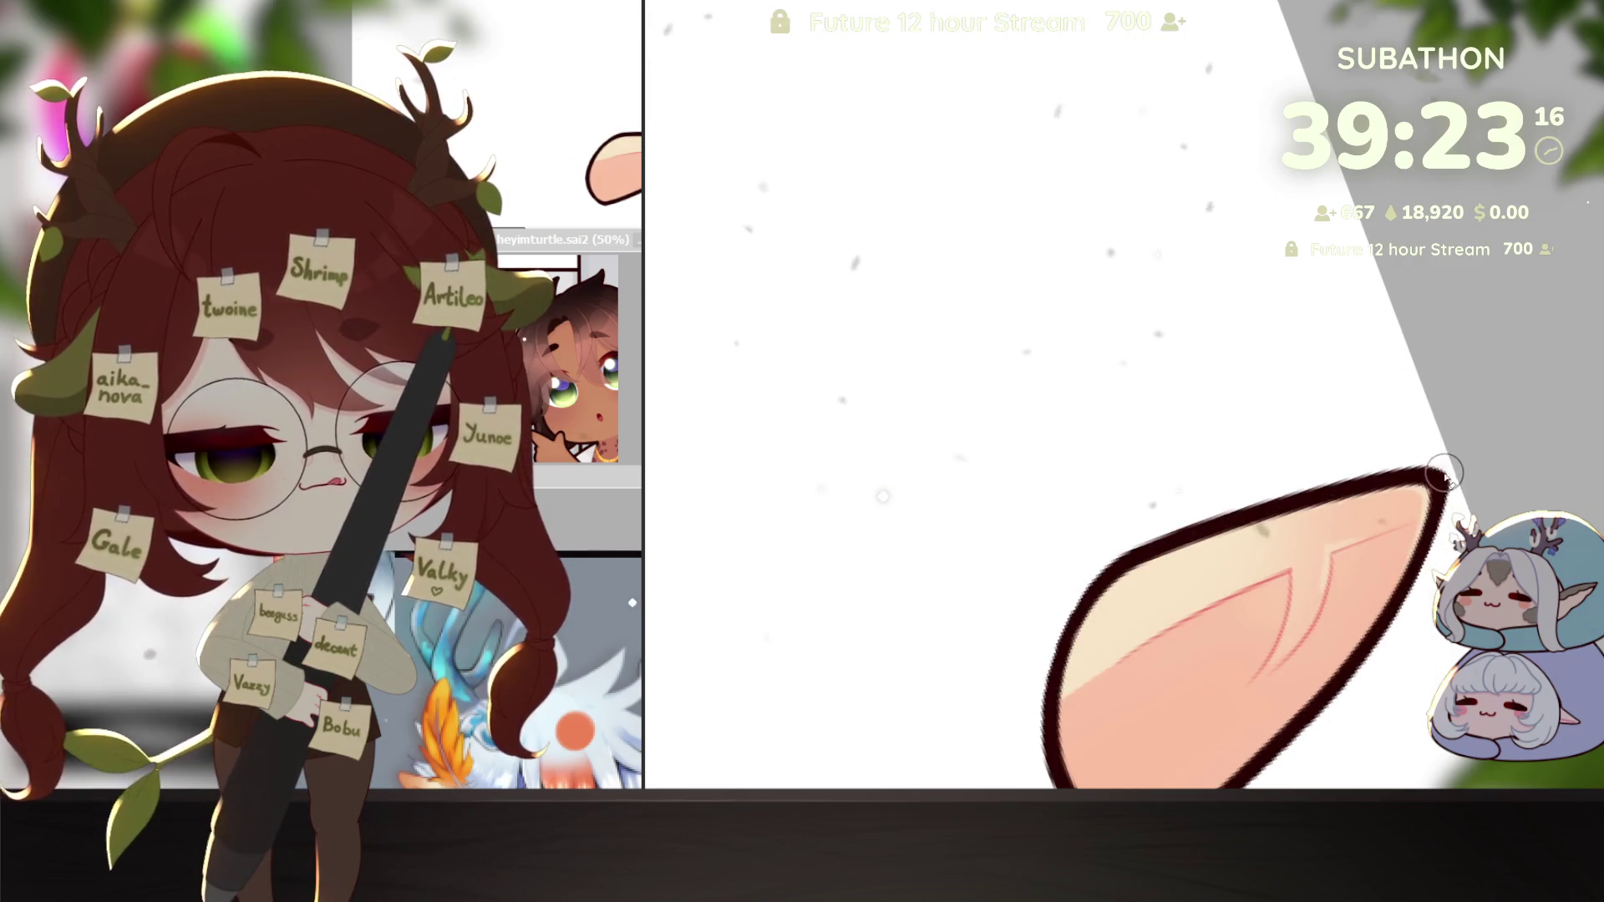
{"action": "scroll", "coordinate": [1448, 513], "scroll_direction": "down", "scroll_amount": 3}
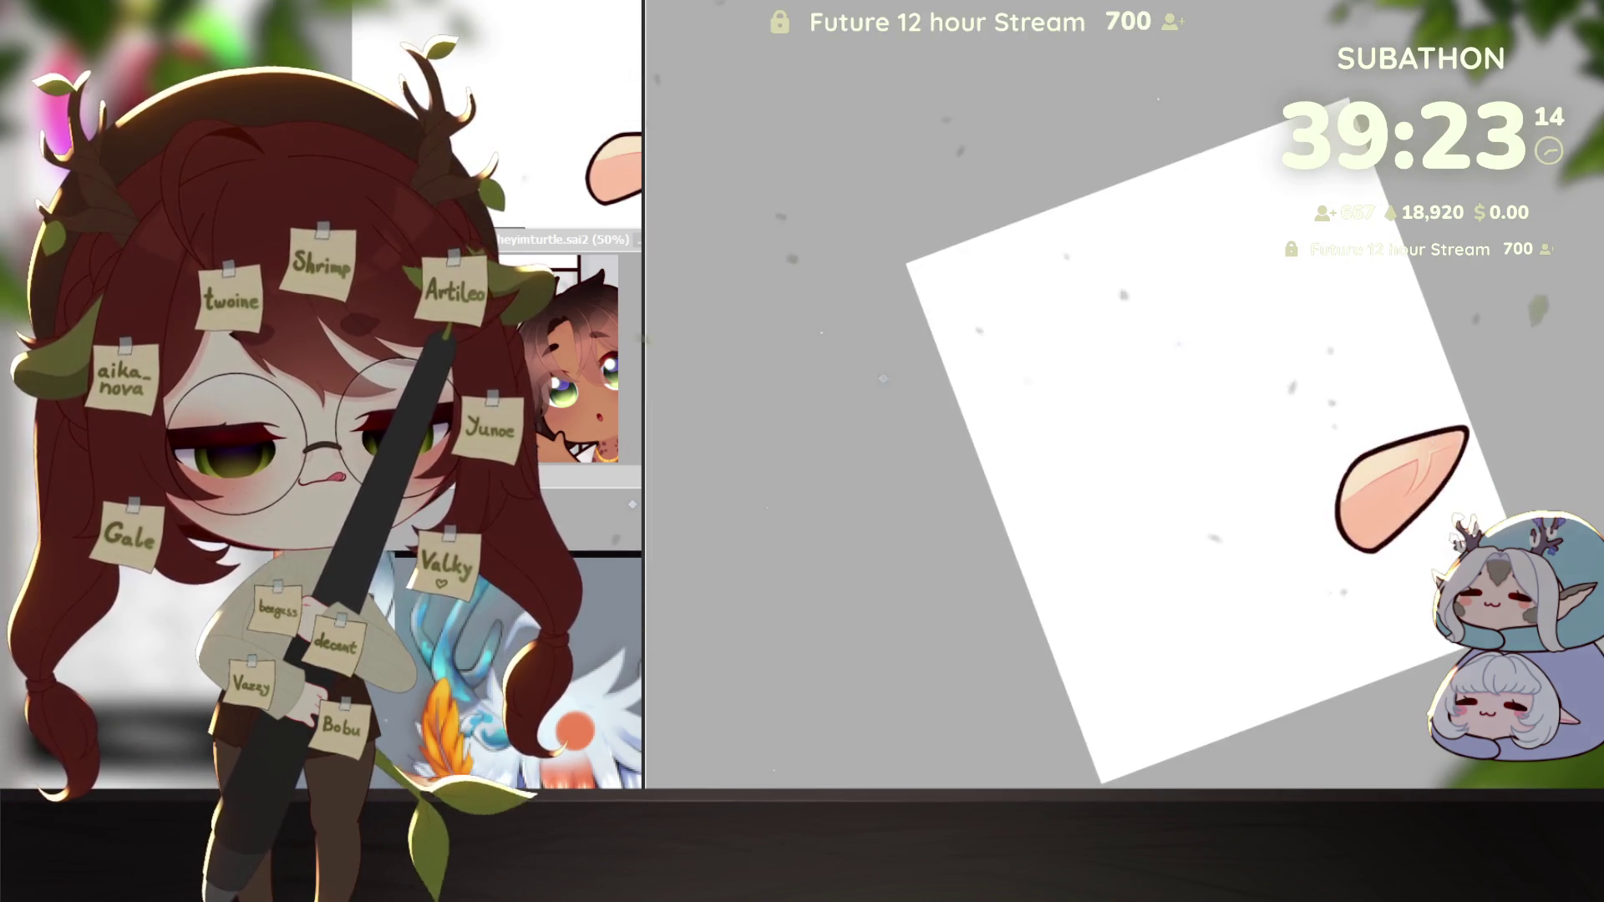
{"action": "scroll", "coordinate": [1447, 513], "scroll_direction": "up", "scroll_amount": 1}
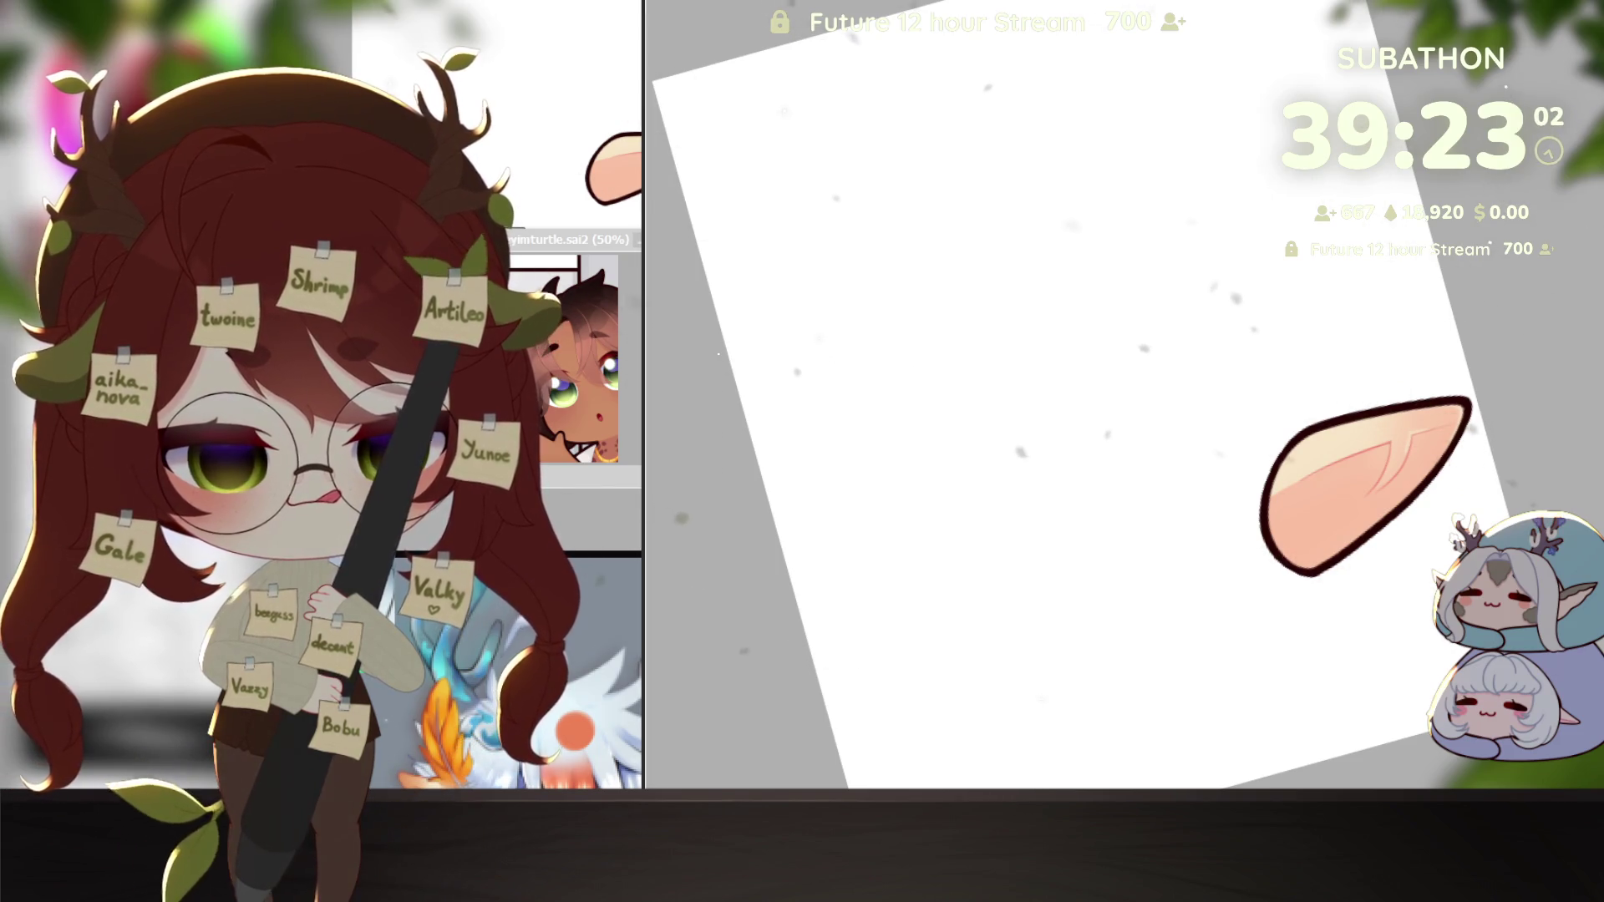
Step: Transform the copied ear: move it to the face's left side, narrow it, and confirm
{"action": "key", "text": "ctrl+t"}
{"action": "left_click_drag", "start_coordinate": [724, 812], "coordinate": [725, 691]}
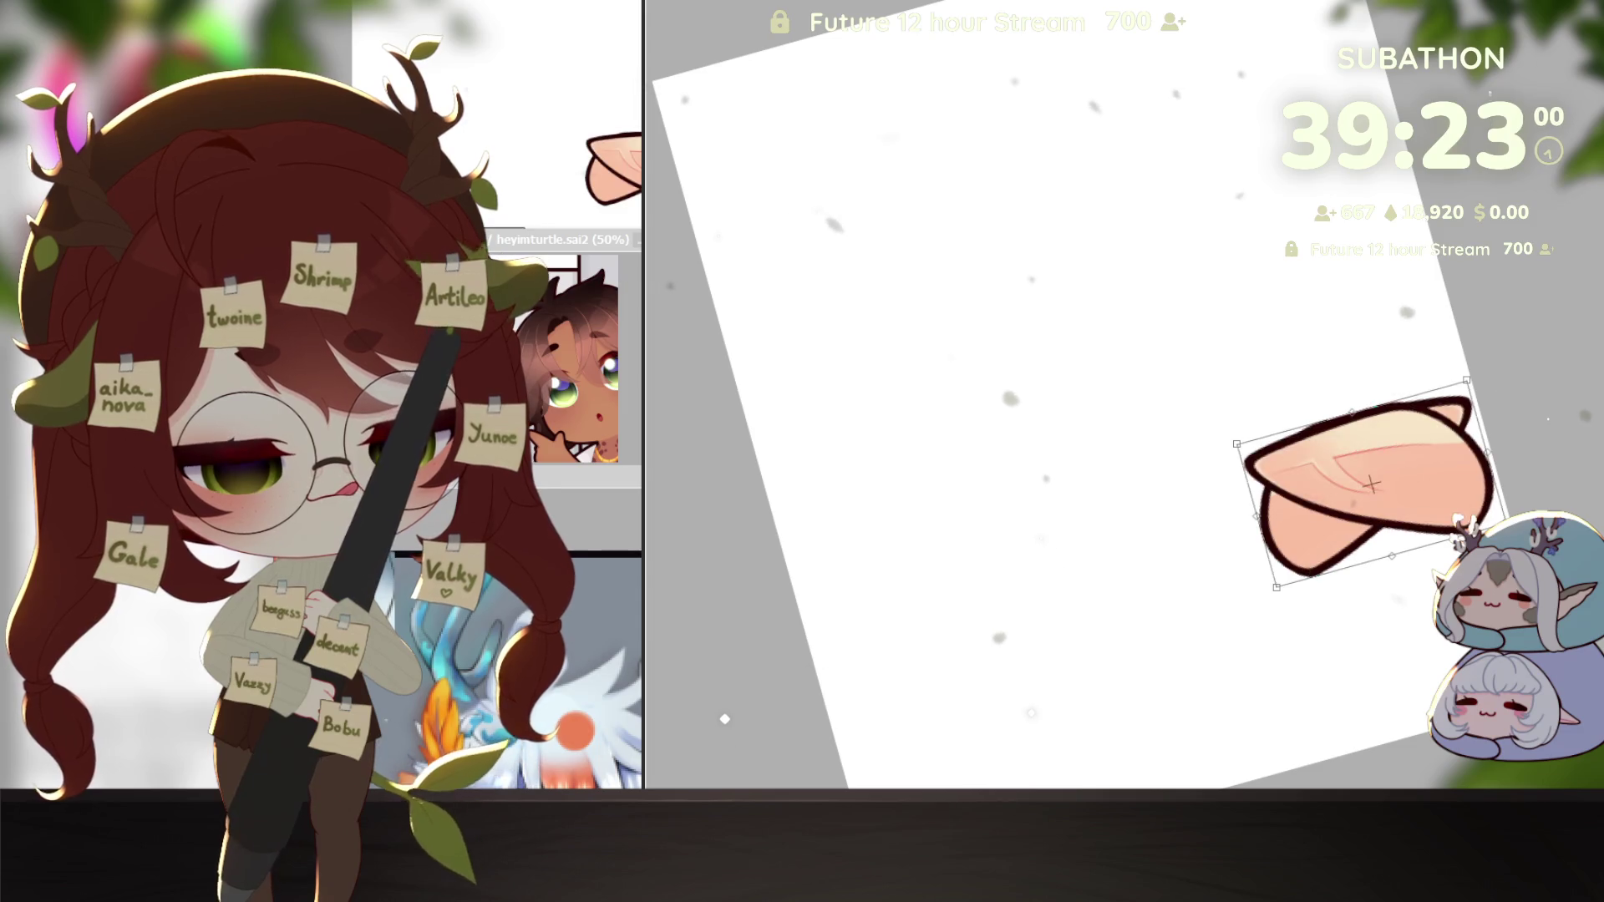
{"action": "key", "text": "ctrl+z"}
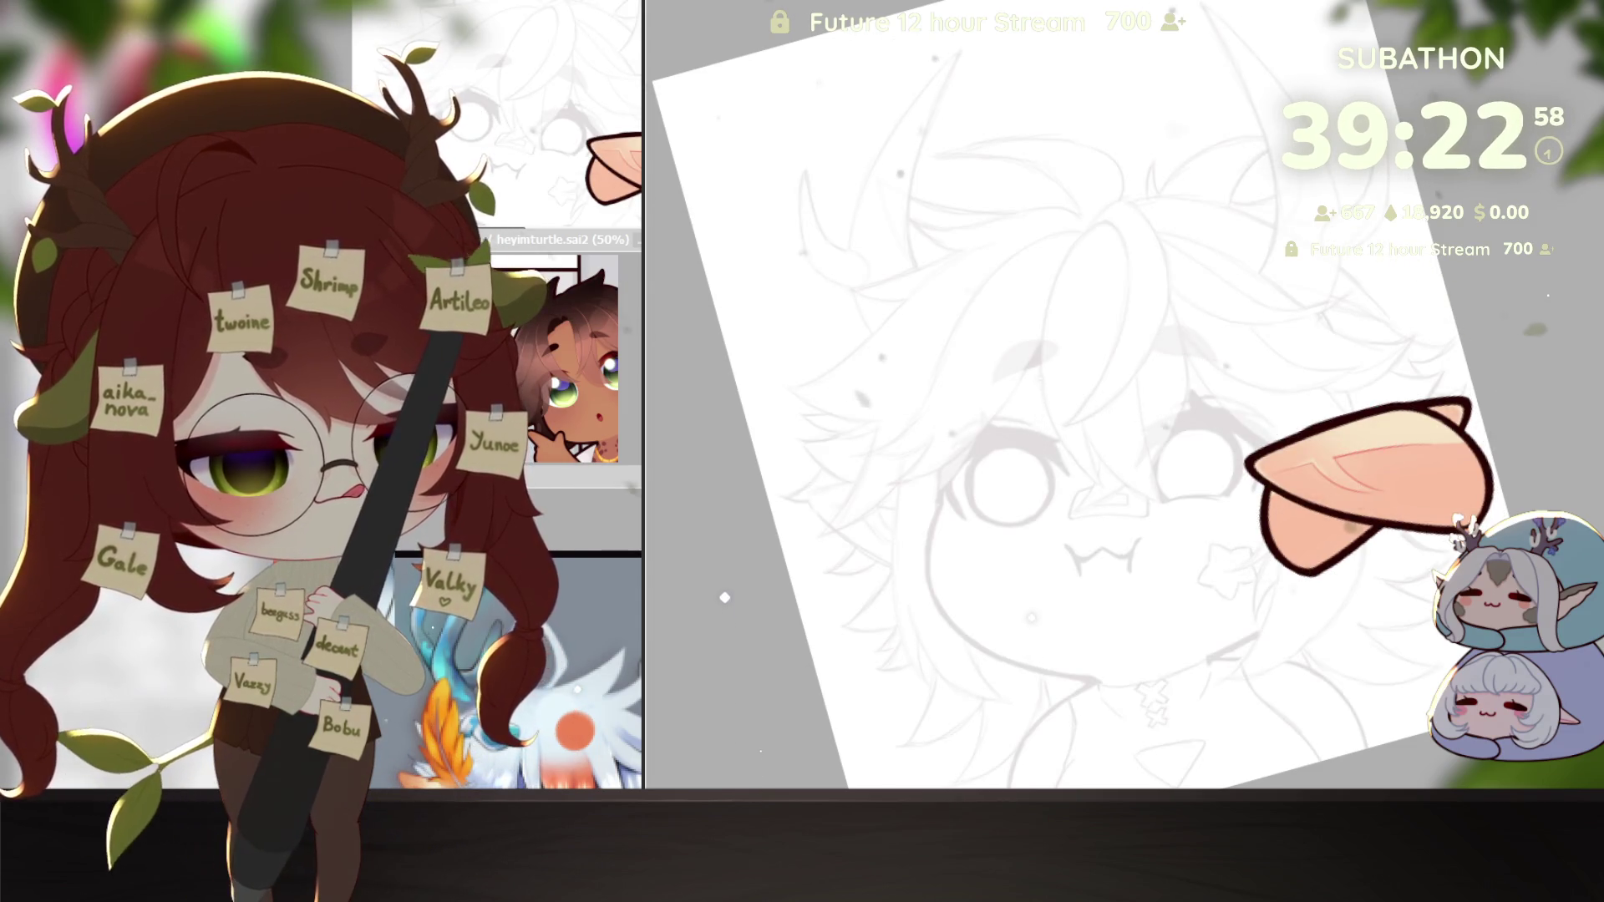
{"action": "key", "text": "ctrl+t"}
{"action": "left_click_drag", "start_coordinate": [1379, 455], "coordinate": [928, 534]}
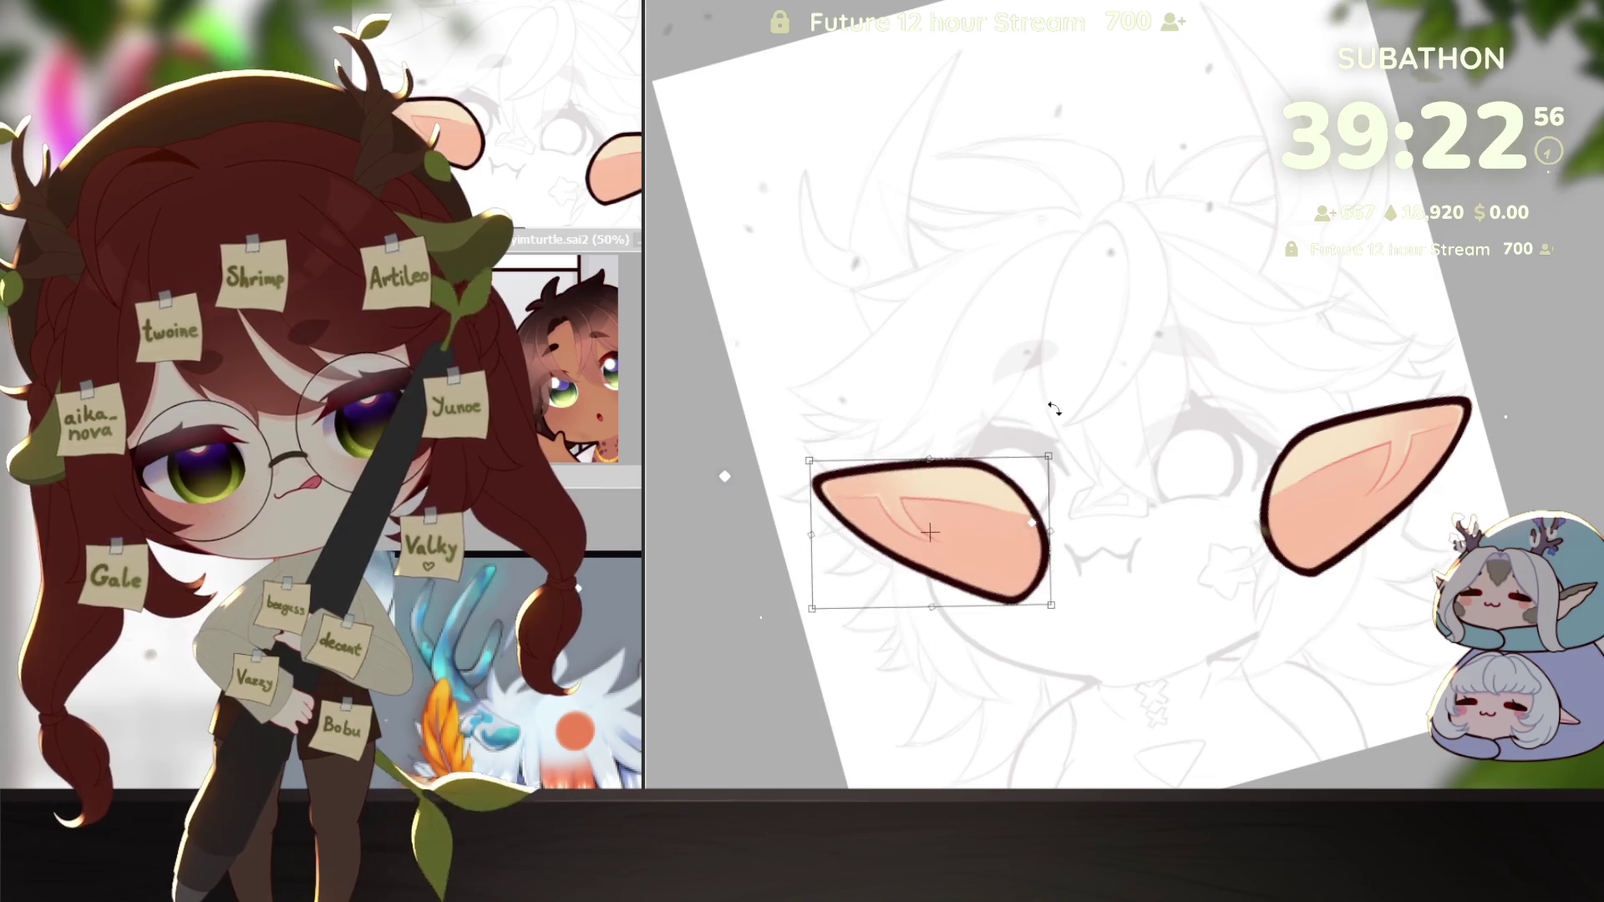
{"action": "left_click_drag", "start_coordinate": [1040, 540], "coordinate": [992, 536]}
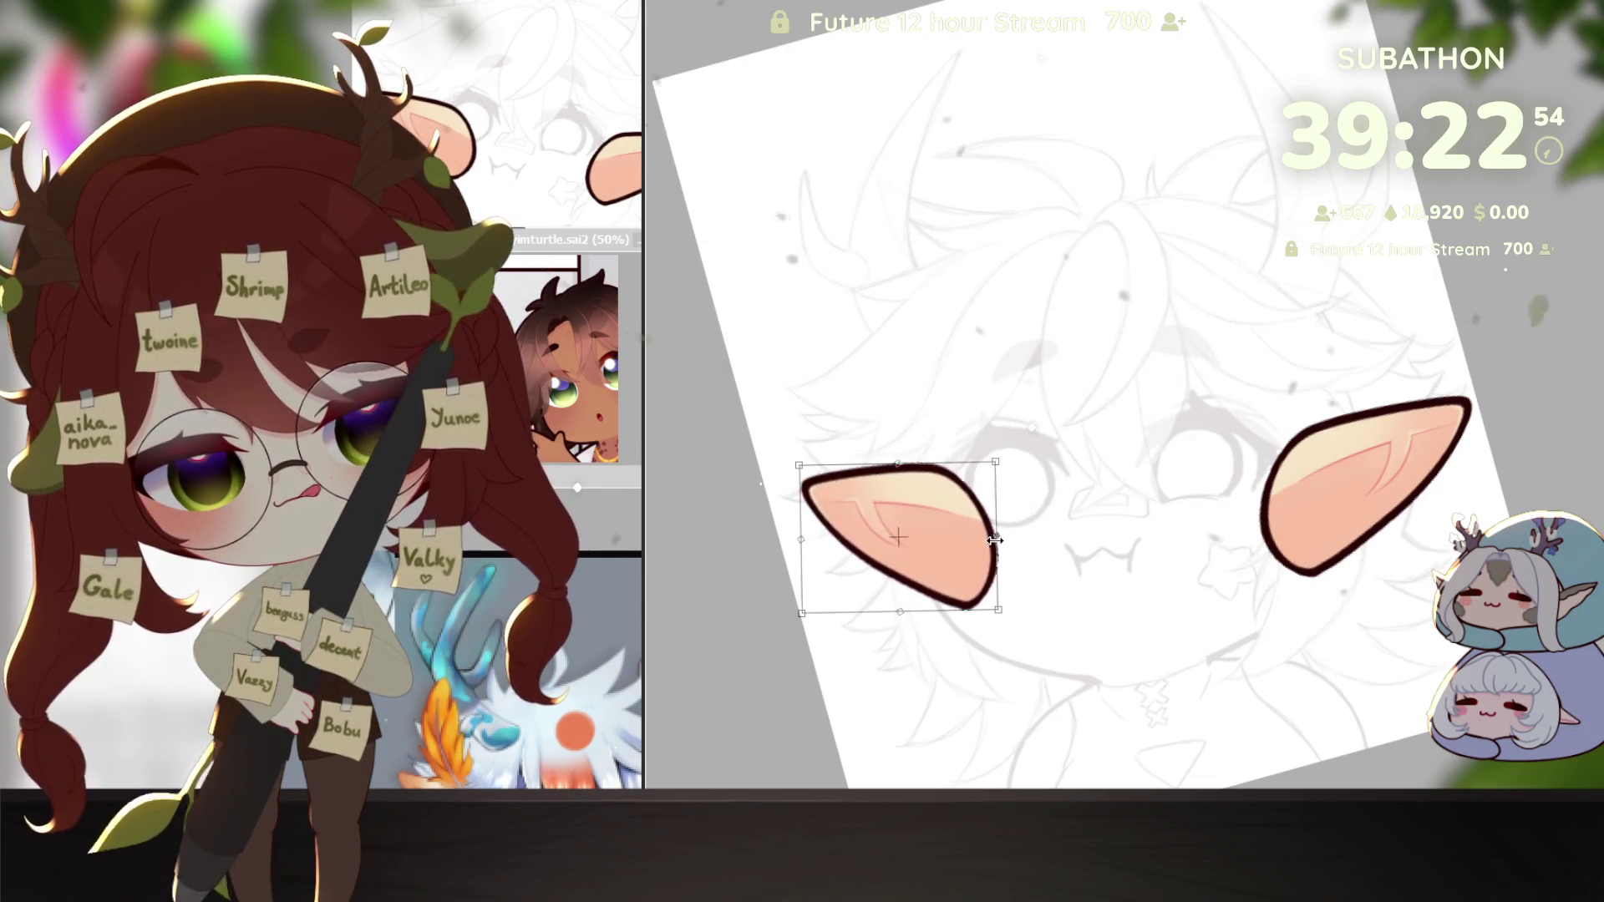
{"action": "key", "text": "Return"}
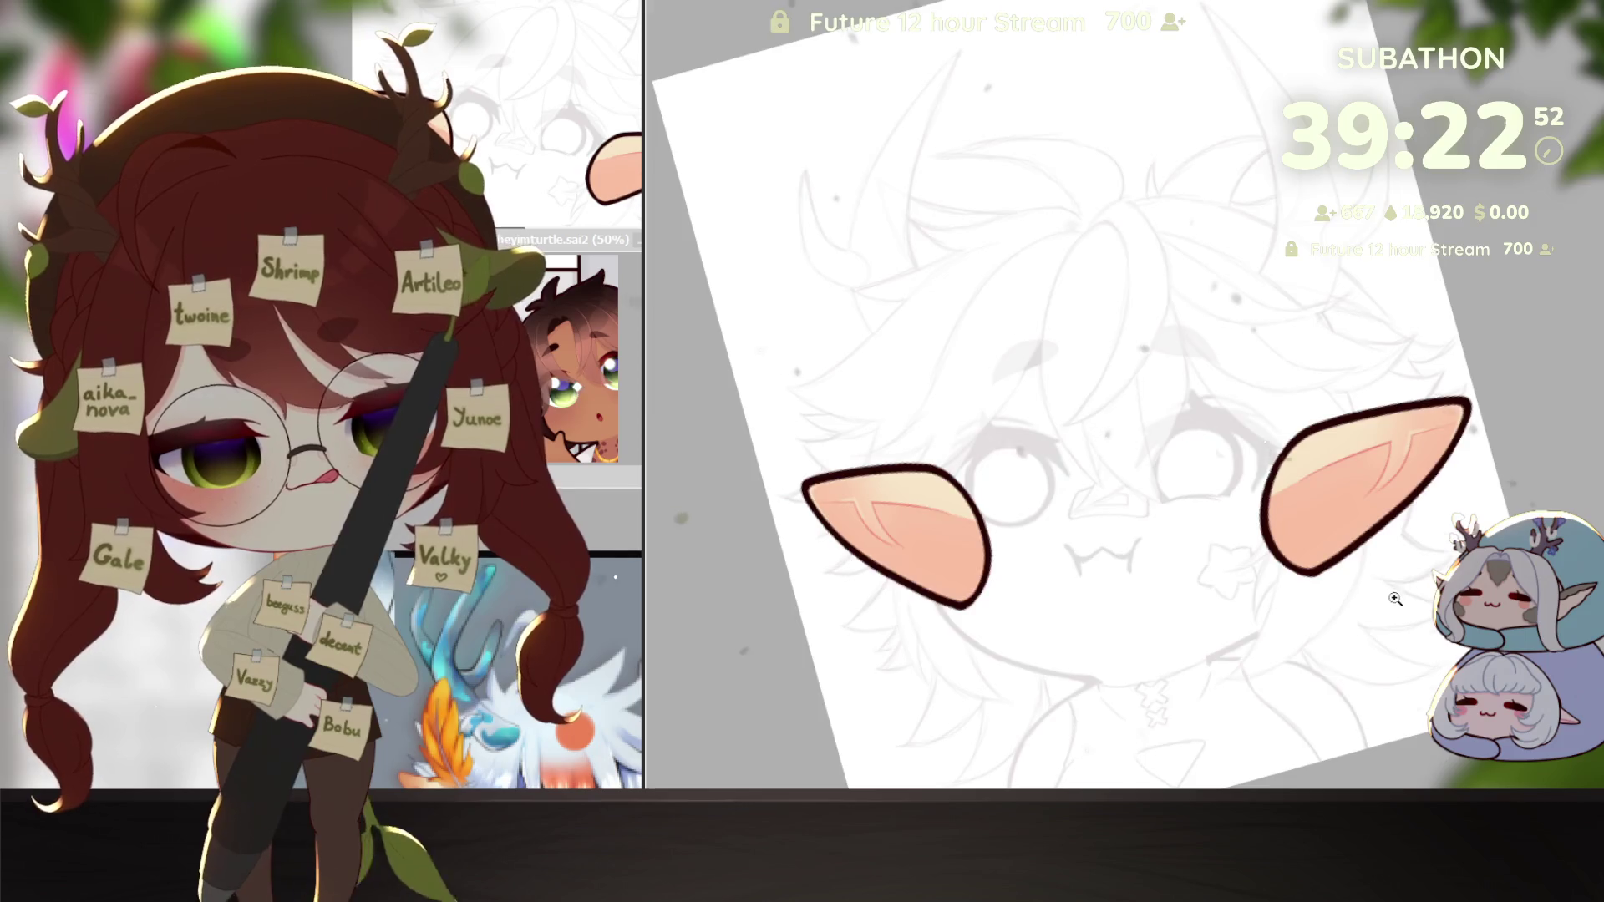
{"action": "scroll", "coordinate": [1379, 613], "scroll_direction": "up", "scroll_amount": 3}
{"action": "scroll", "coordinate": [1379, 612], "scroll_direction": "down", "scroll_amount": 3}
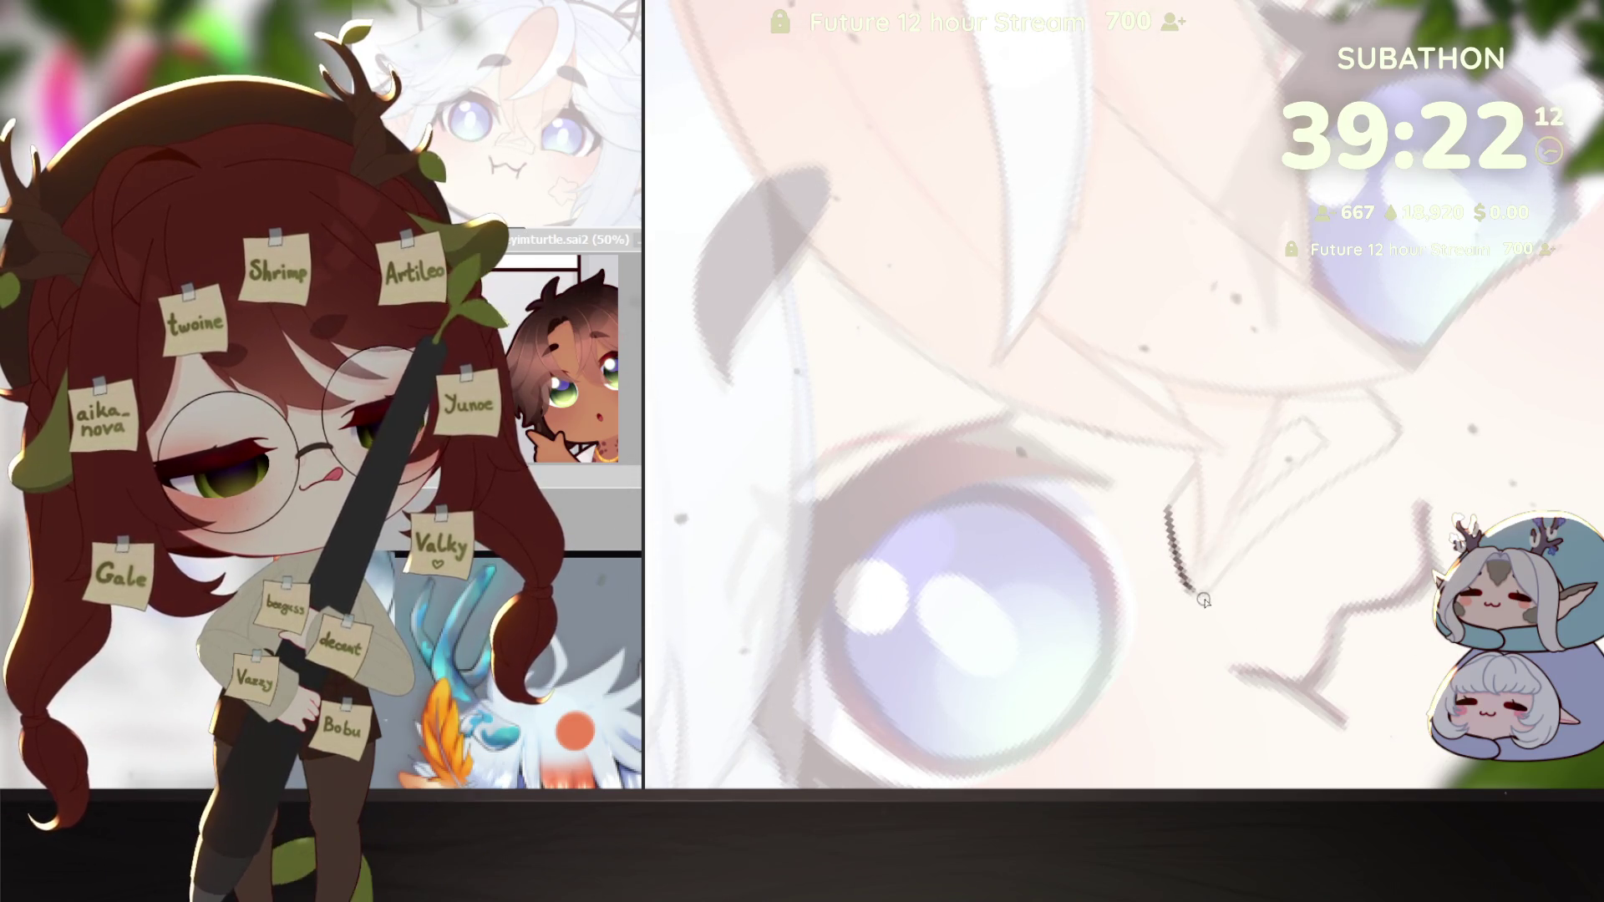
Step: Outline a bandage band across the nose, fill it red, and airbrush orange shading into it
{"action": "left_click_drag", "start_coordinate": [1258, 538], "coordinate": [1335, 371]}
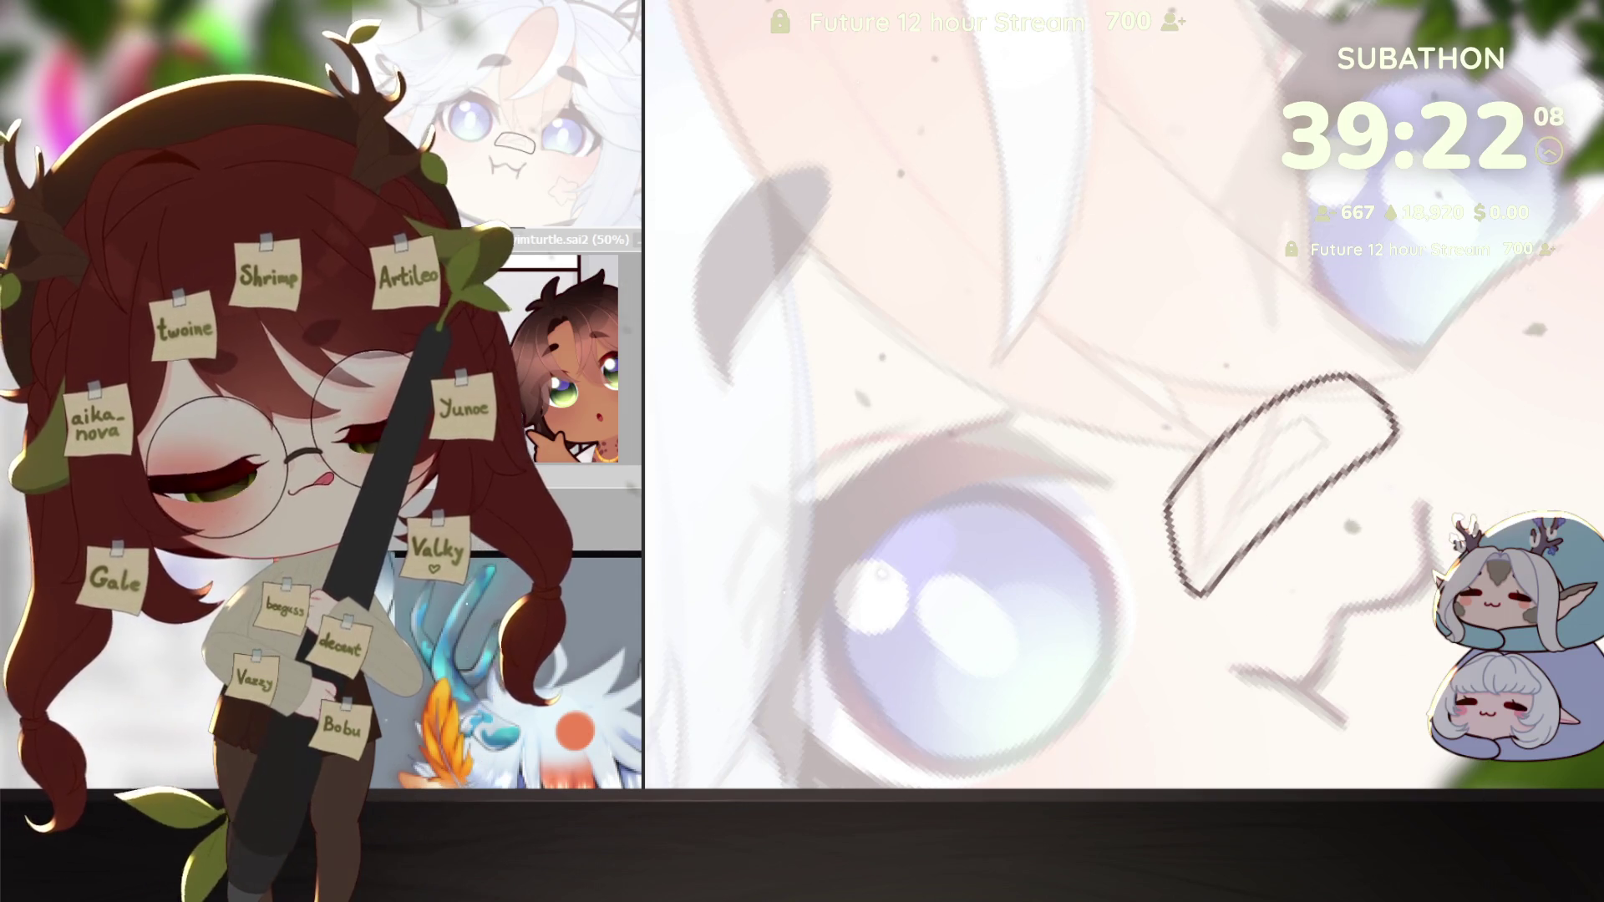
{"action": "left_click", "coordinate": [882, 547]}
{"action": "left_click", "coordinate": [882, 430]}
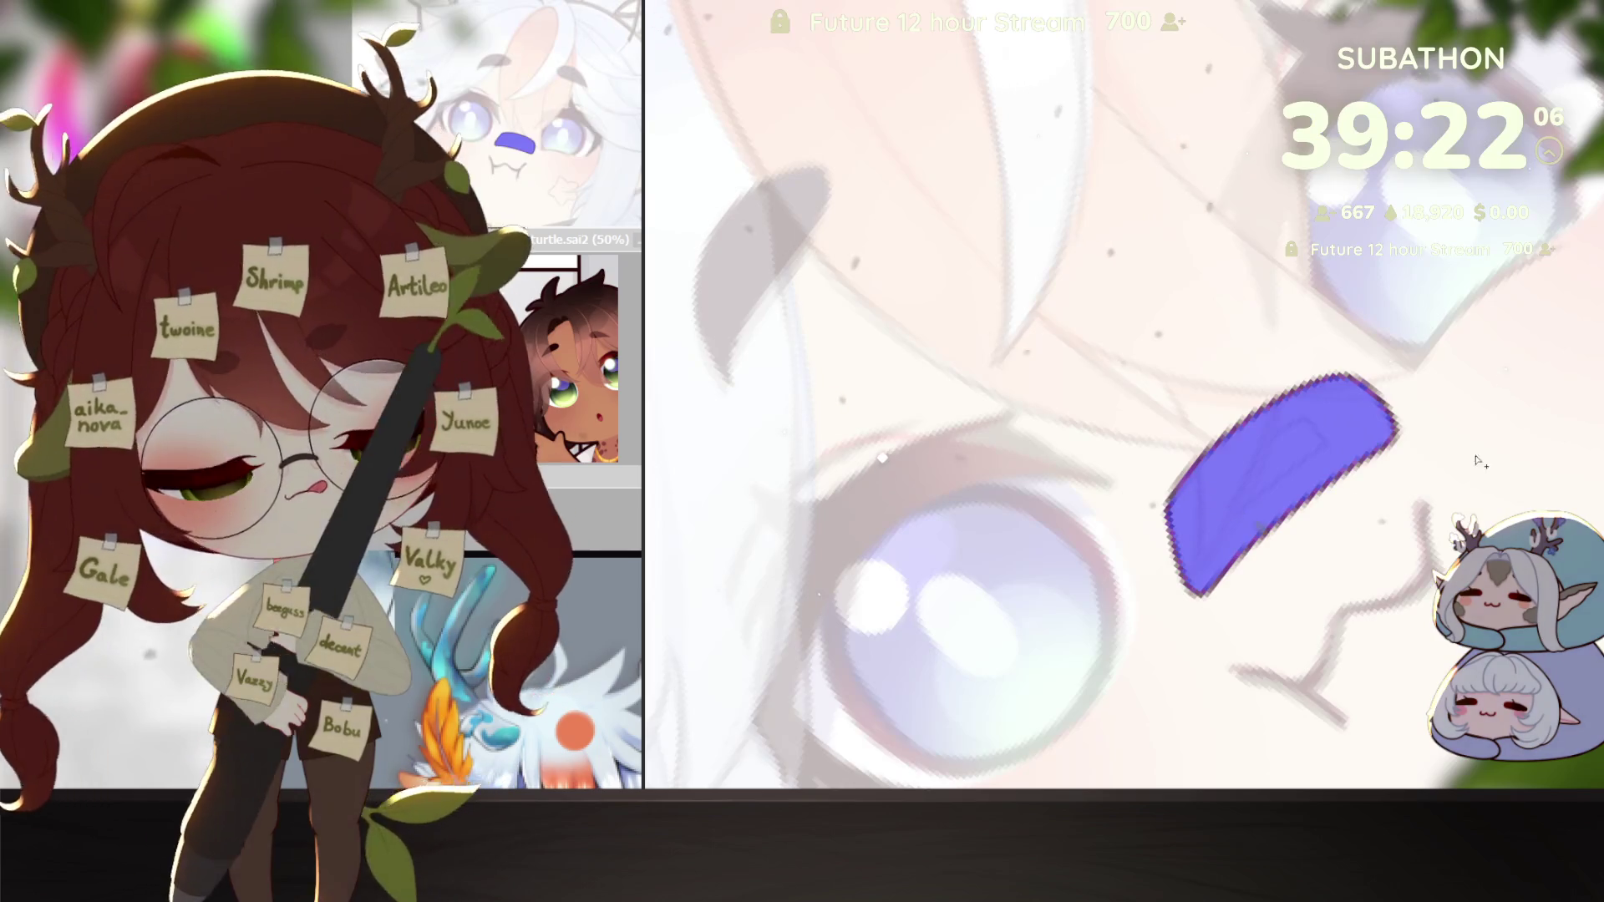
{"action": "key", "text": "b"}
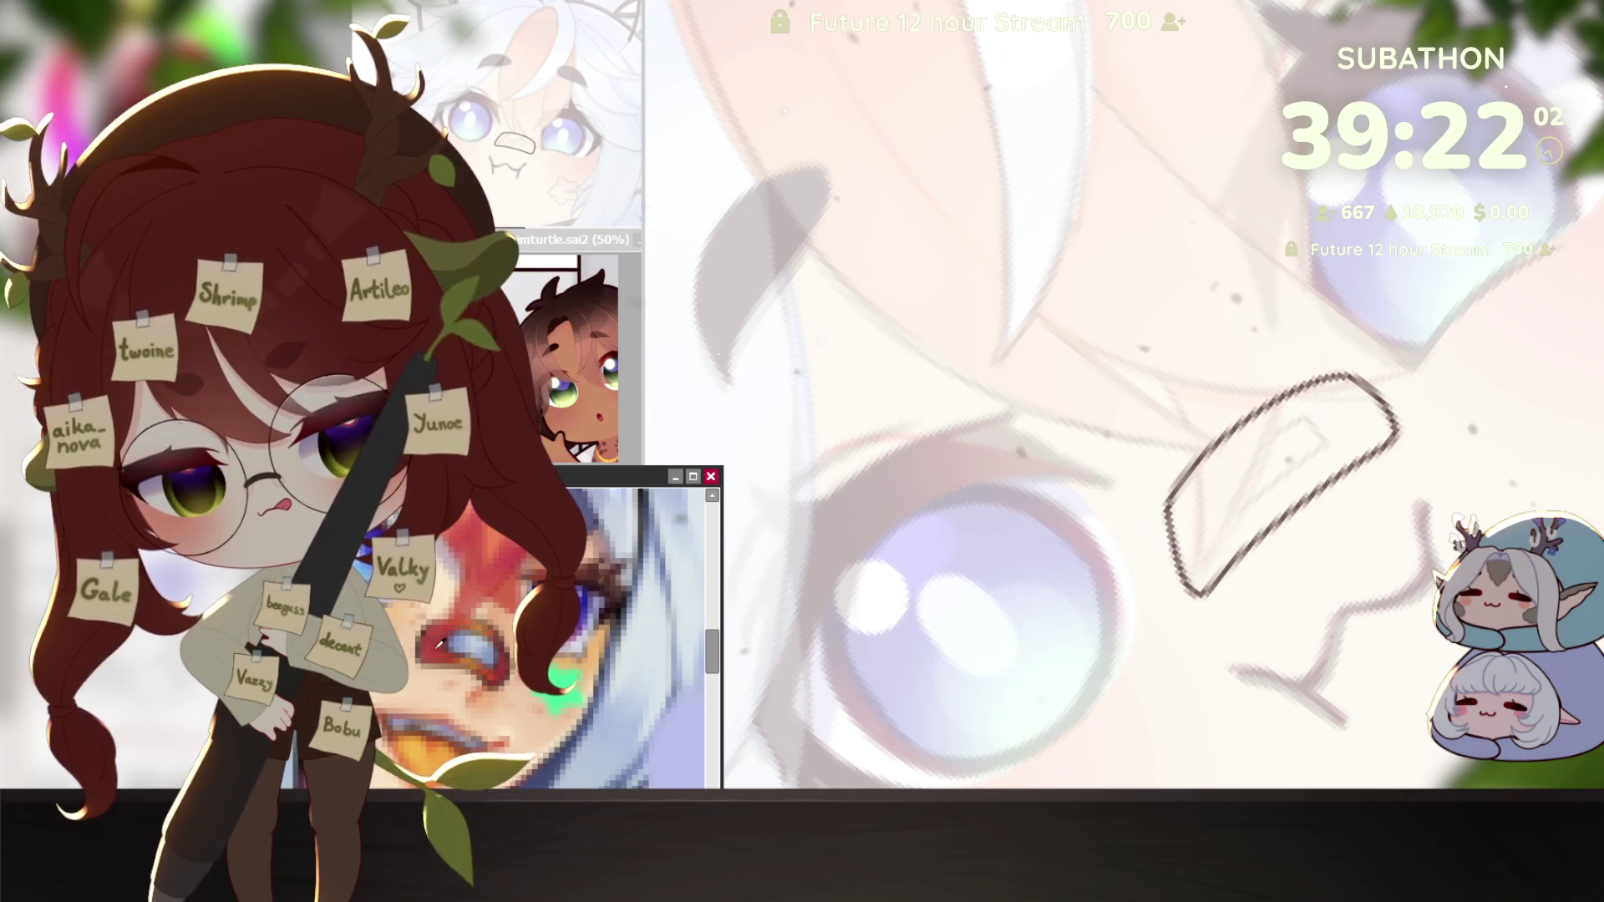
{"action": "left_click", "coordinate": [711, 476]}
{"action": "left_click", "coordinate": [1278, 484]}
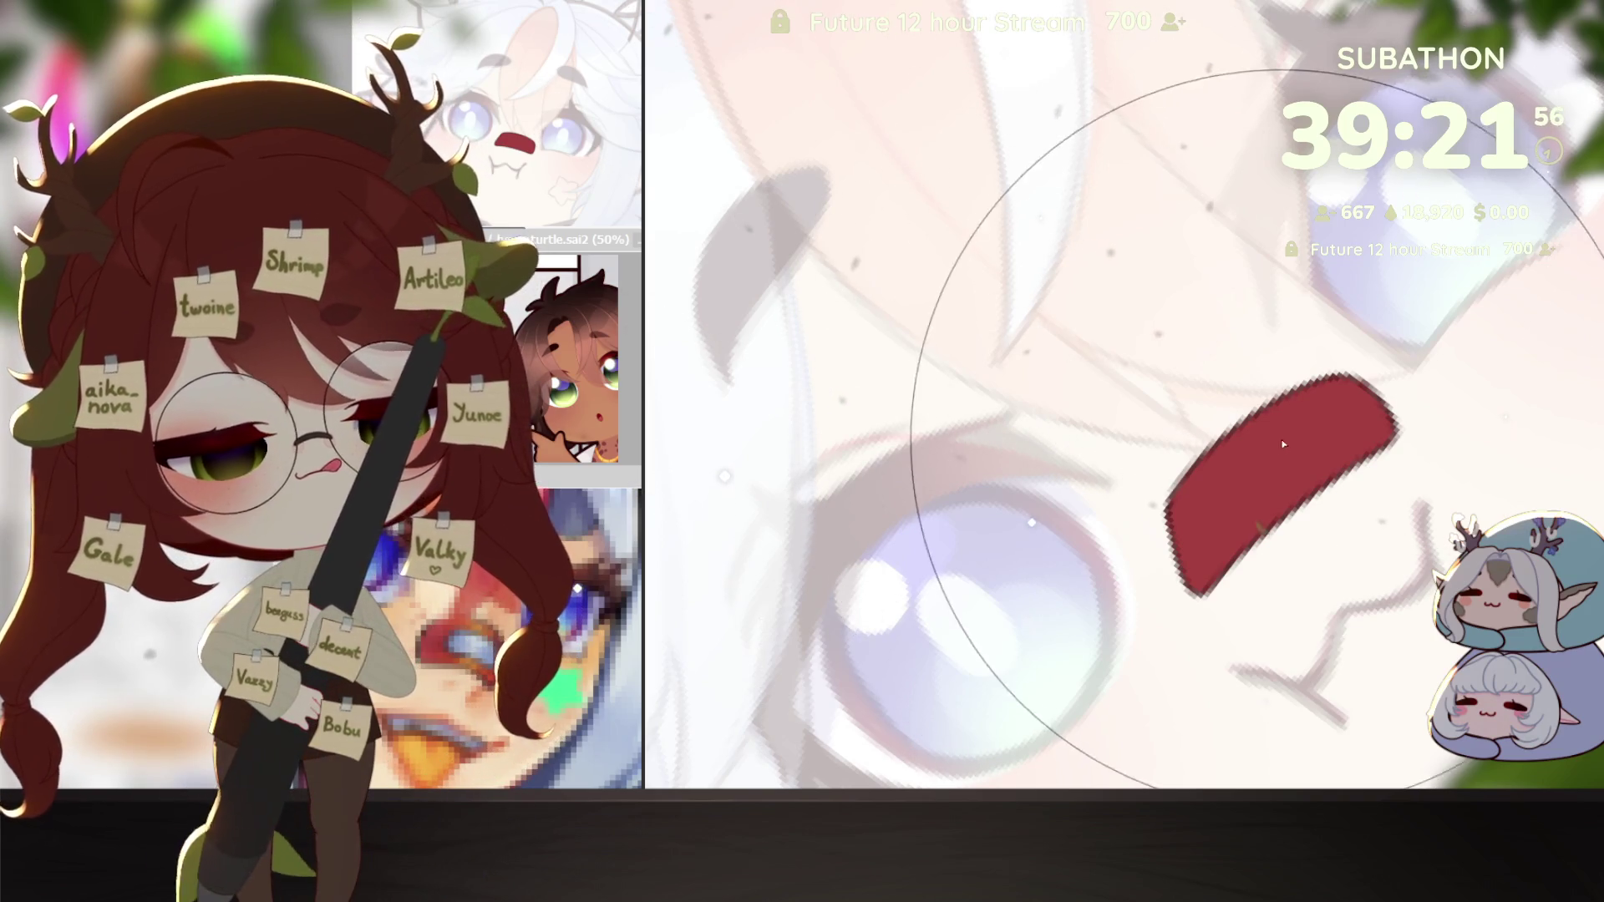
{"action": "left_click_drag", "start_coordinate": [1219, 509], "coordinate": [1320, 451]}
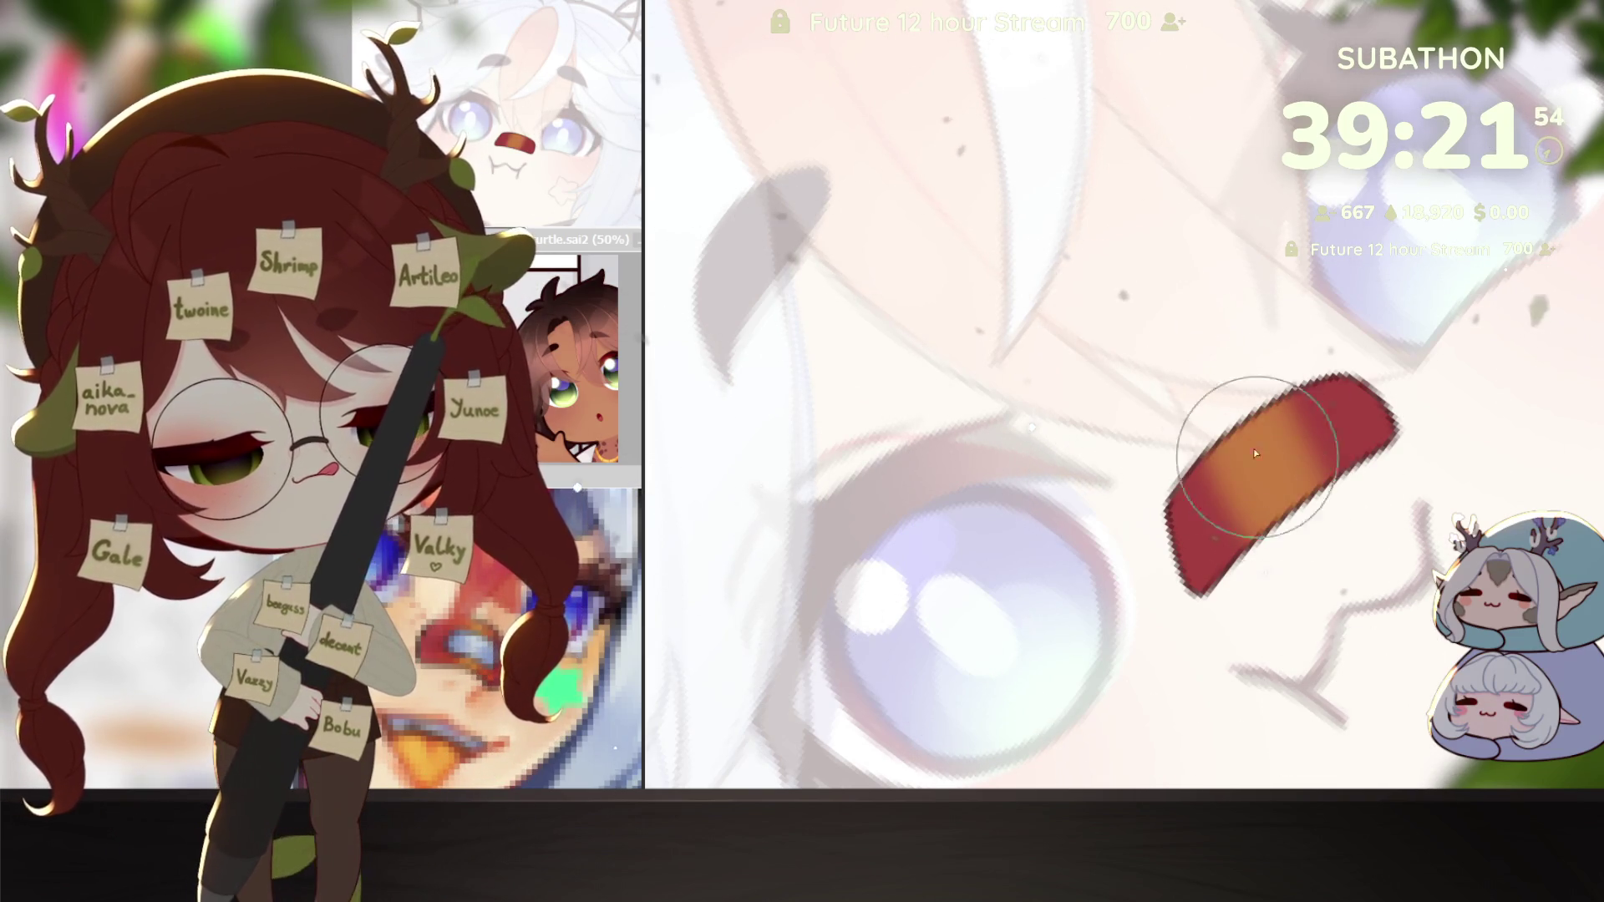
{"action": "left_click_drag", "start_coordinate": [1278, 484], "coordinate": [1227, 492]}
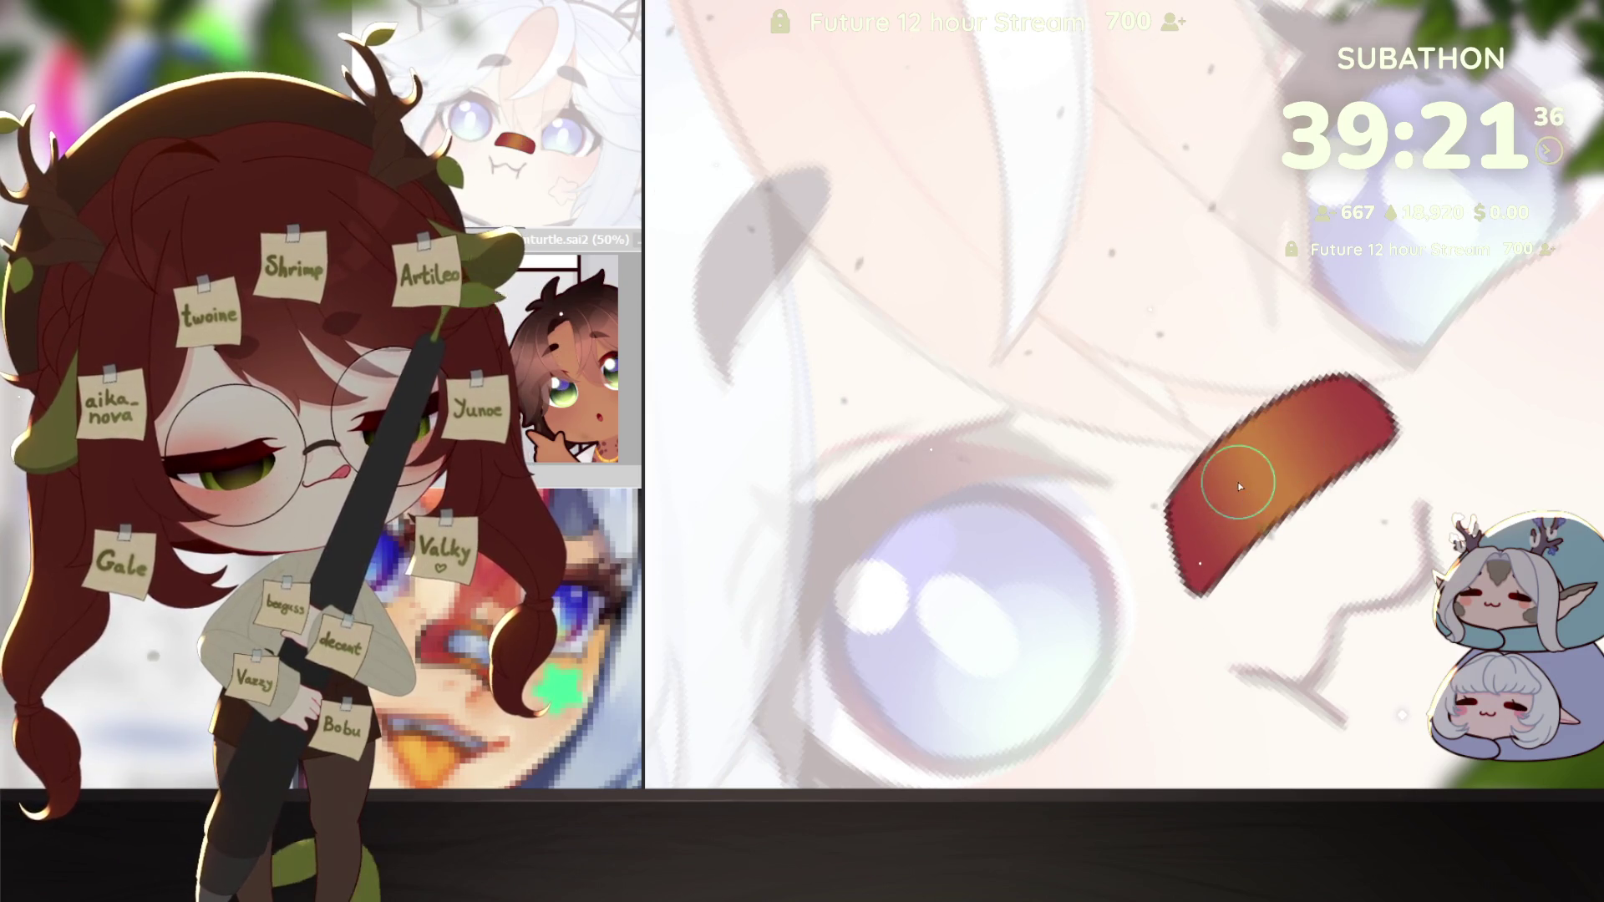
{"action": "mouse_move", "coordinate": [1245, 484]}
{"action": "left_mouse_down"}
{"action": "mouse_move", "coordinate": [1310, 439]}
{"action": "mouse_move", "coordinate": [1460, 465]}
{"action": "left_mouse_up"}
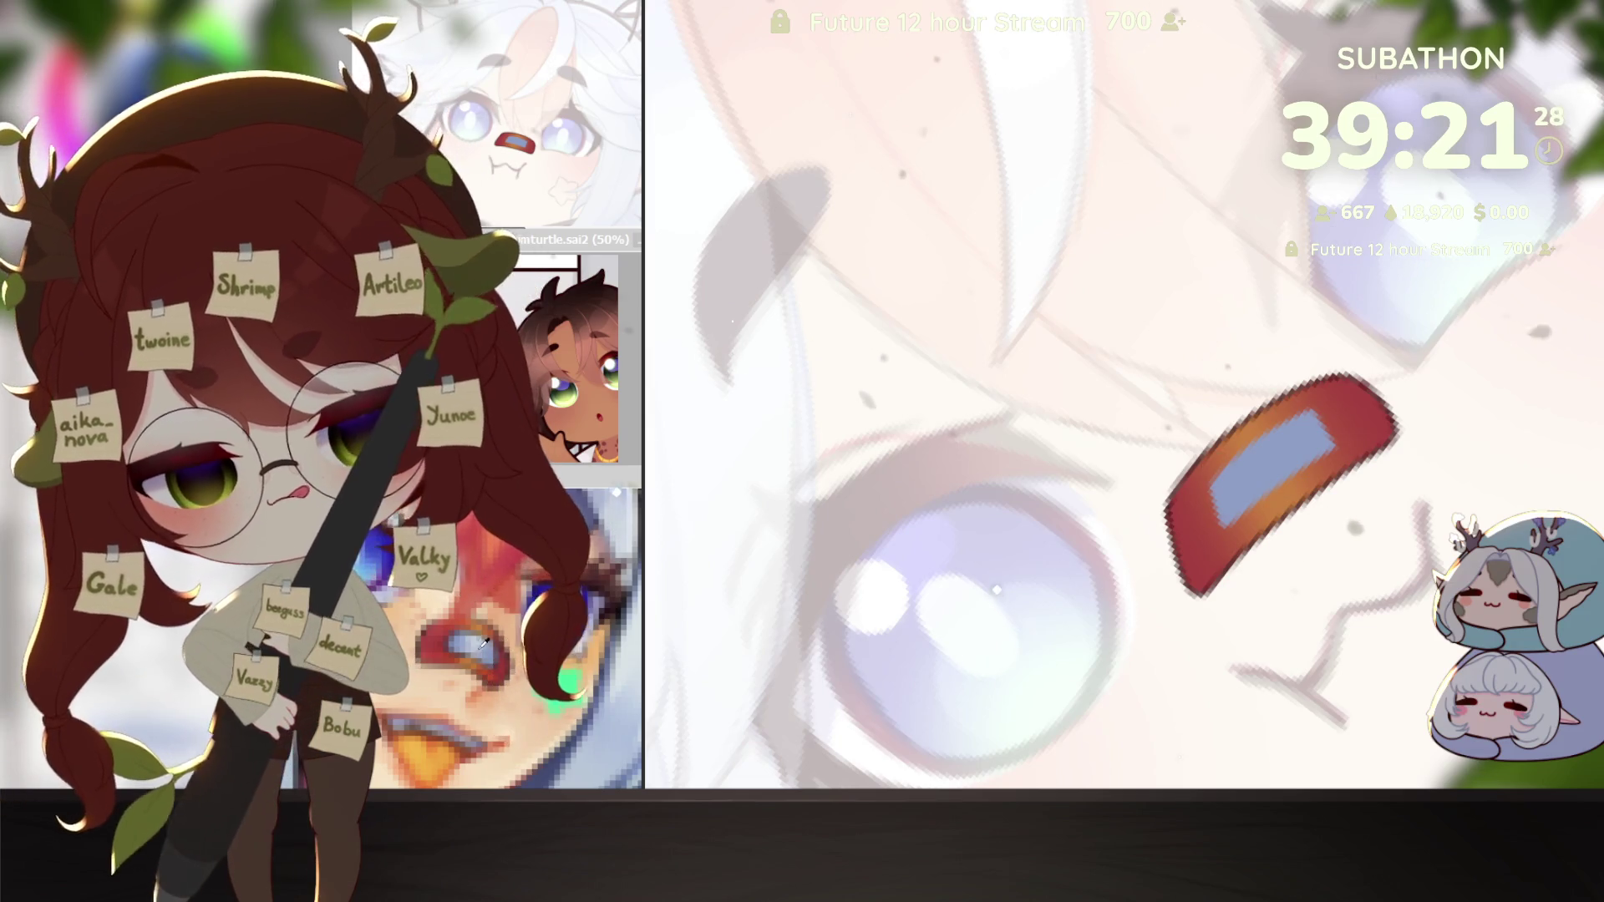
Step: Brush a white highlight over the blue patch in the red nose mark, undo the streak, and zoom out
{"action": "left_click_drag", "start_coordinate": [1267, 452], "coordinate": [1289, 502]}
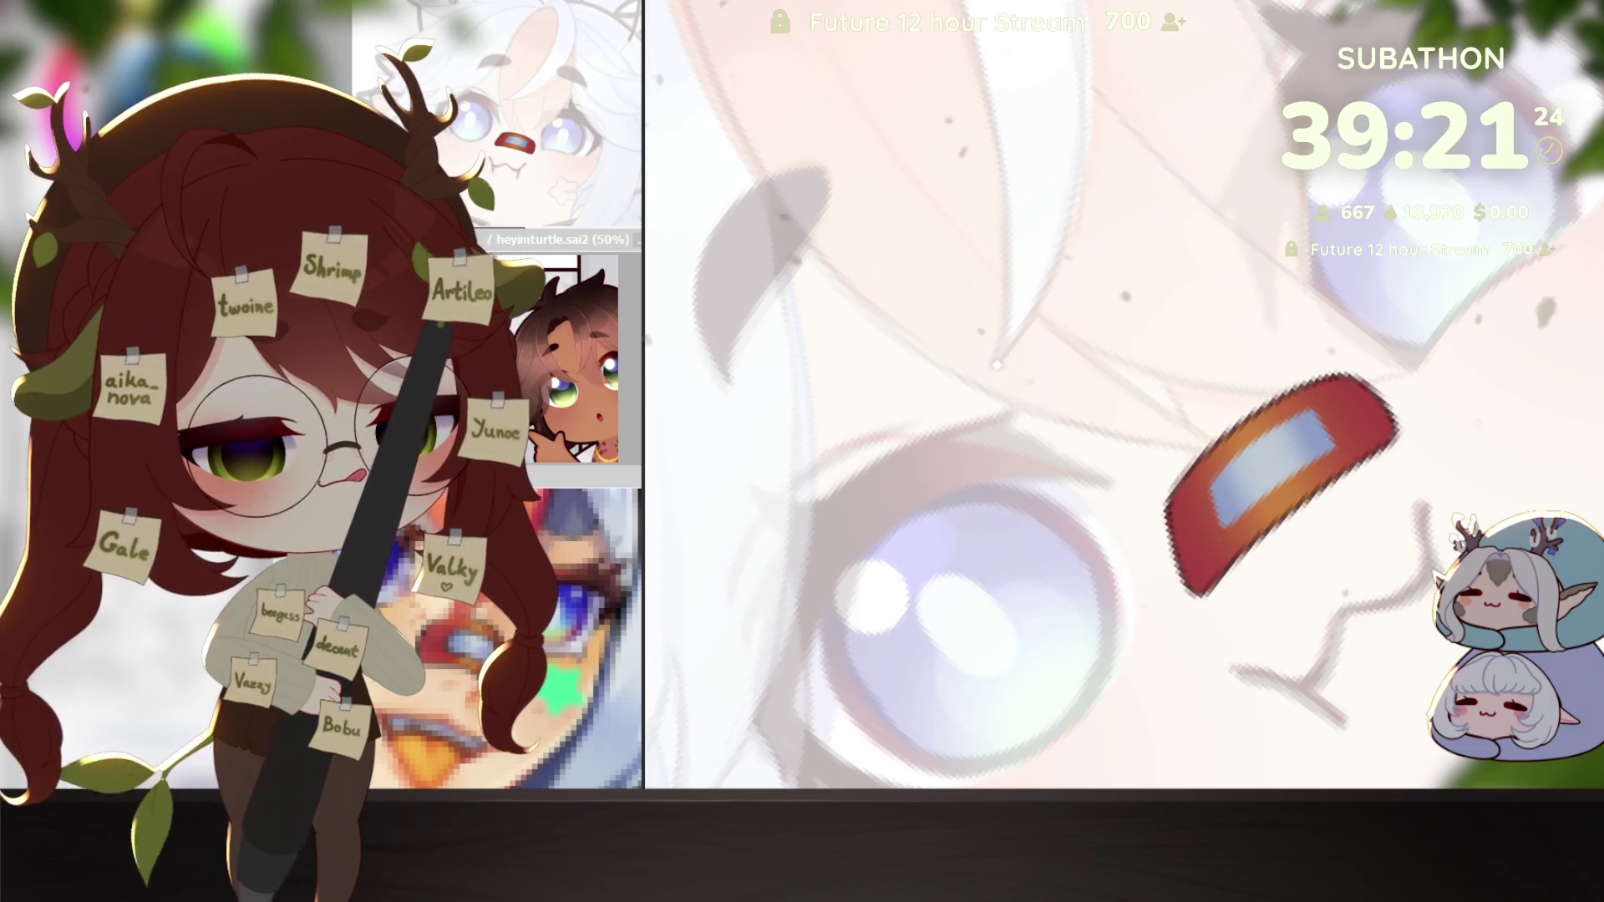
{"action": "left_click_drag", "start_coordinate": [1245, 493], "coordinate": [1303, 435]}
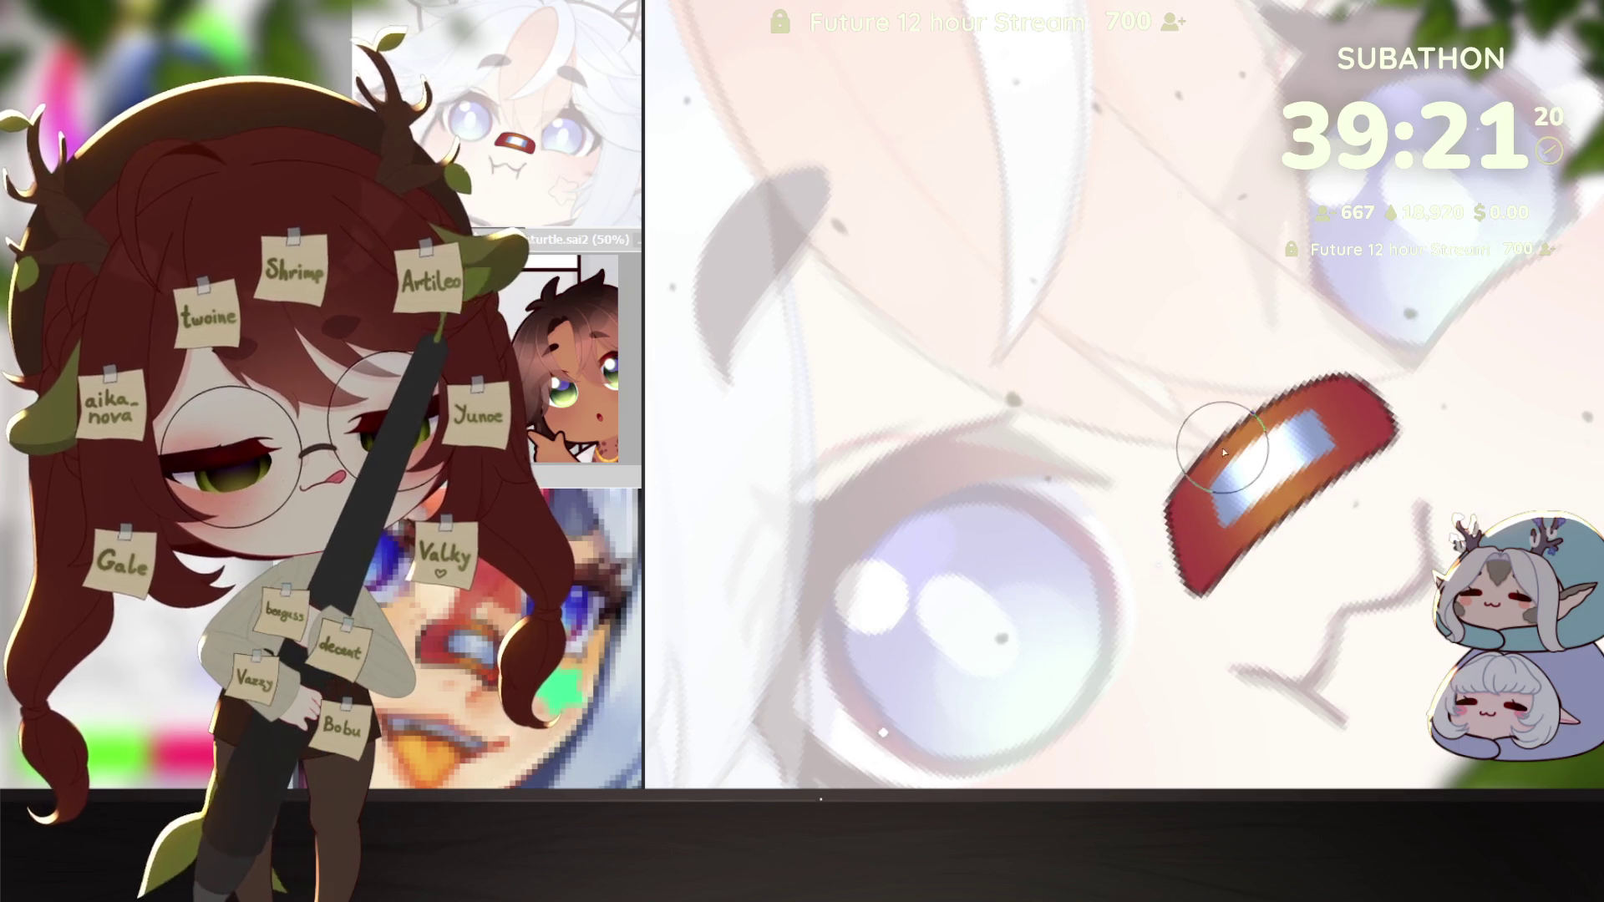
{"action": "key", "text": "ctrl+z"}
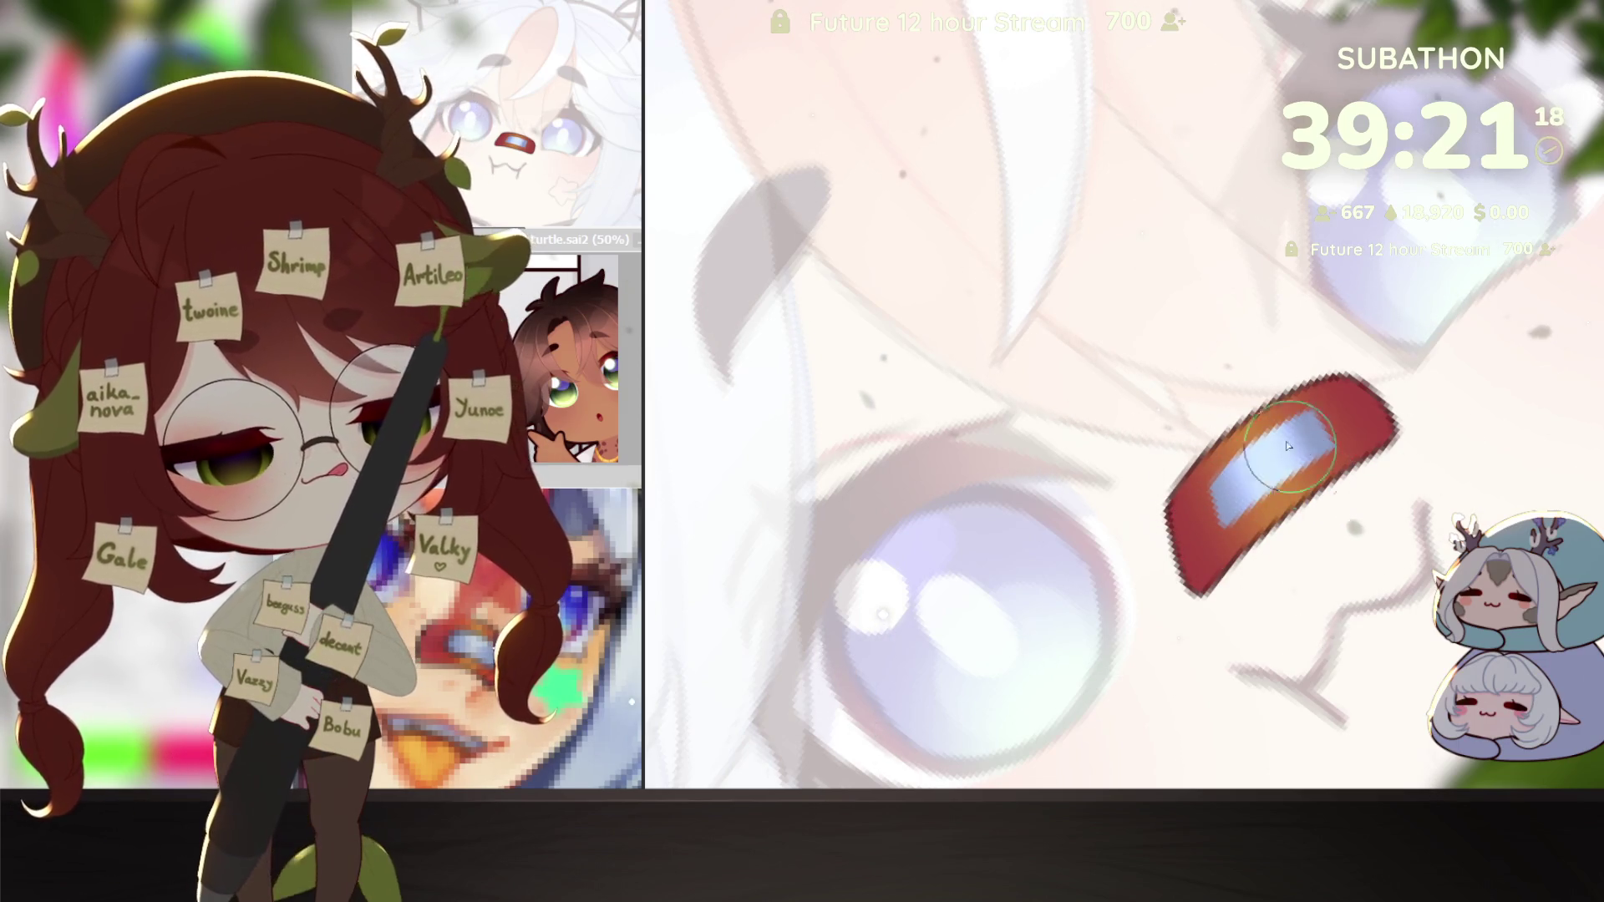
{"action": "scroll", "coordinate": [1297, 464], "scroll_direction": "down", "scroll_amount": 1}
{"action": "scroll", "coordinate": [1298, 464], "scroll_direction": "down", "scroll_amount": 1}
{"action": "scroll", "coordinate": [1297, 464], "scroll_direction": "down", "scroll_amount": 1}
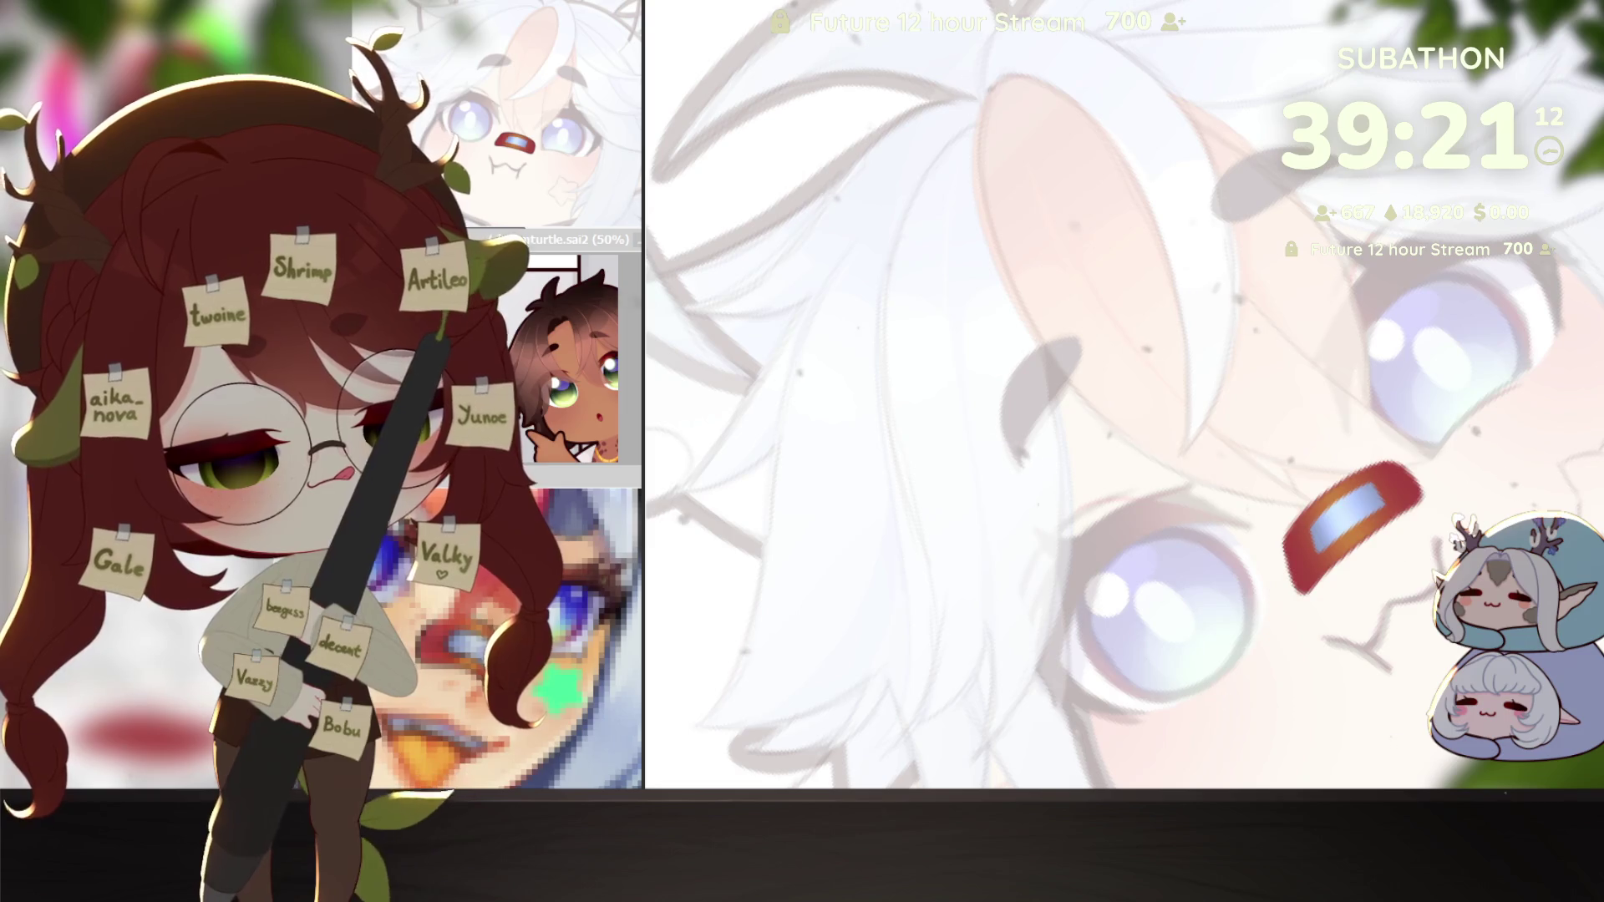
{"action": "left_click", "coordinate": [1386, 642]}
Step: Tilt the canvas view, undo the red nose mark, and zoom toward the mouth and cheek
{"action": "left_click_drag", "start_coordinate": [1386, 643], "coordinate": [1337, 585]}
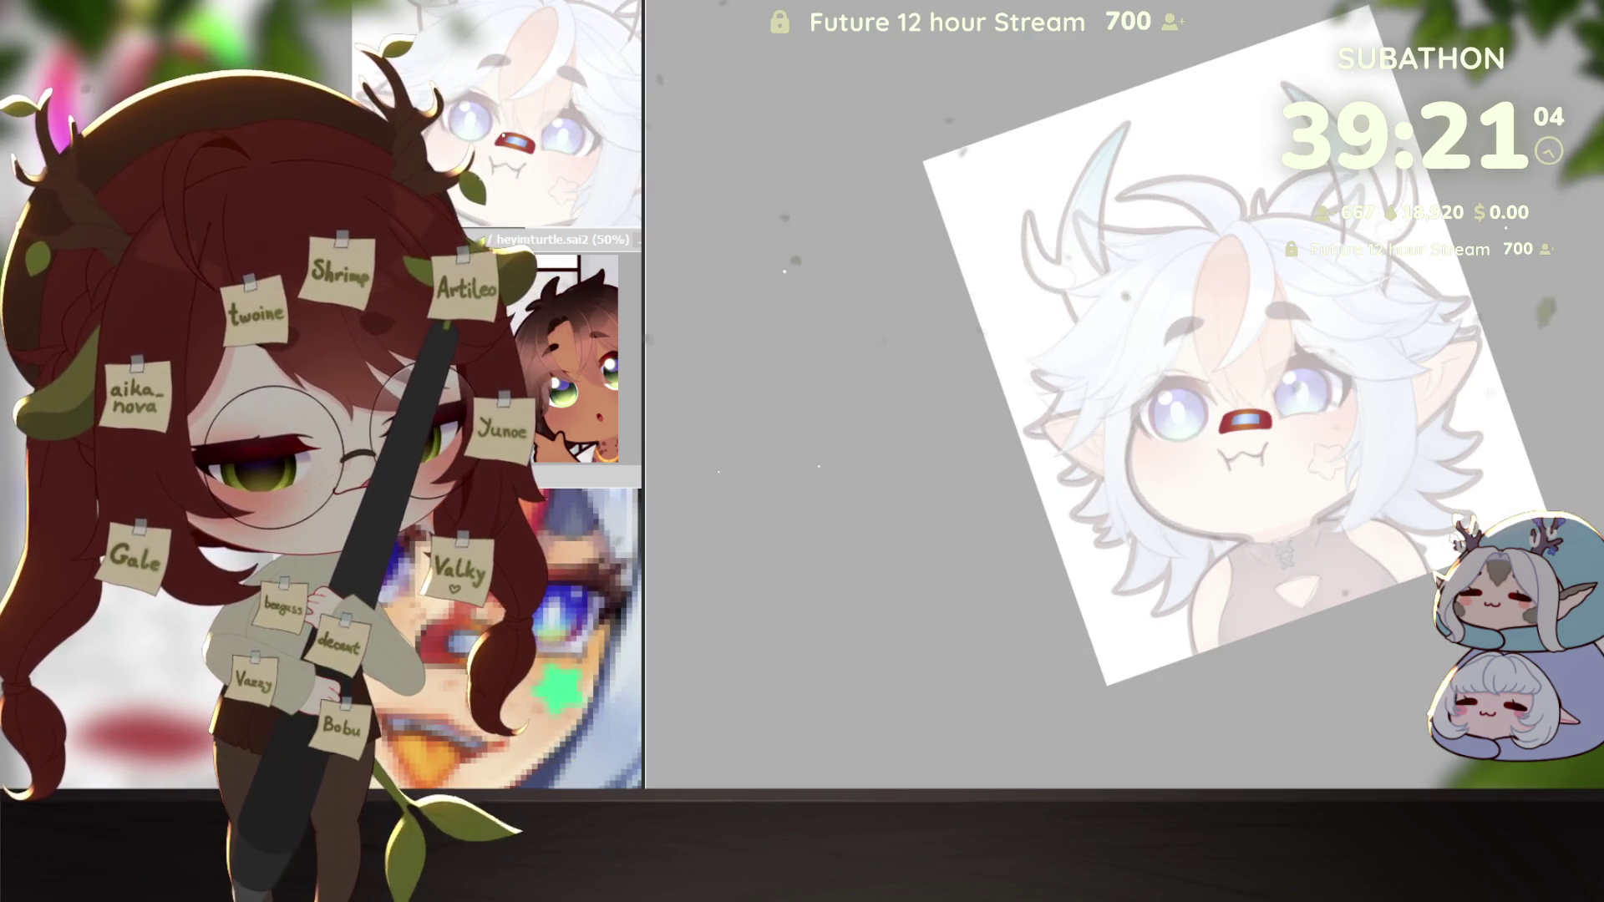
{"action": "key", "text": "ctrl+z"}
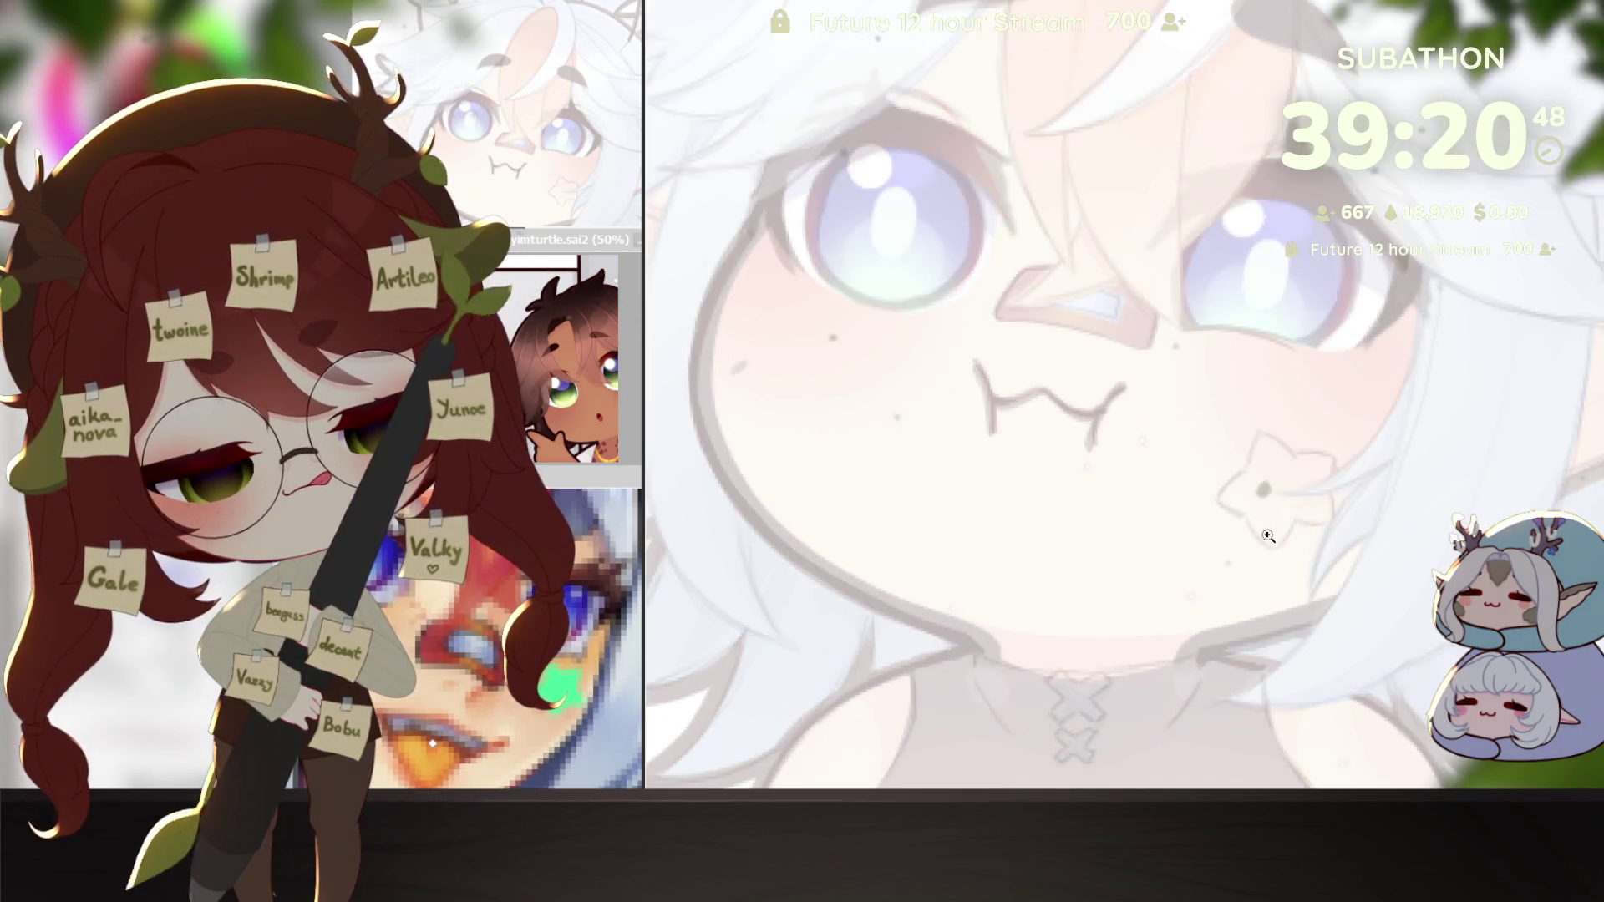
{"action": "left_click", "coordinate": [1269, 535]}
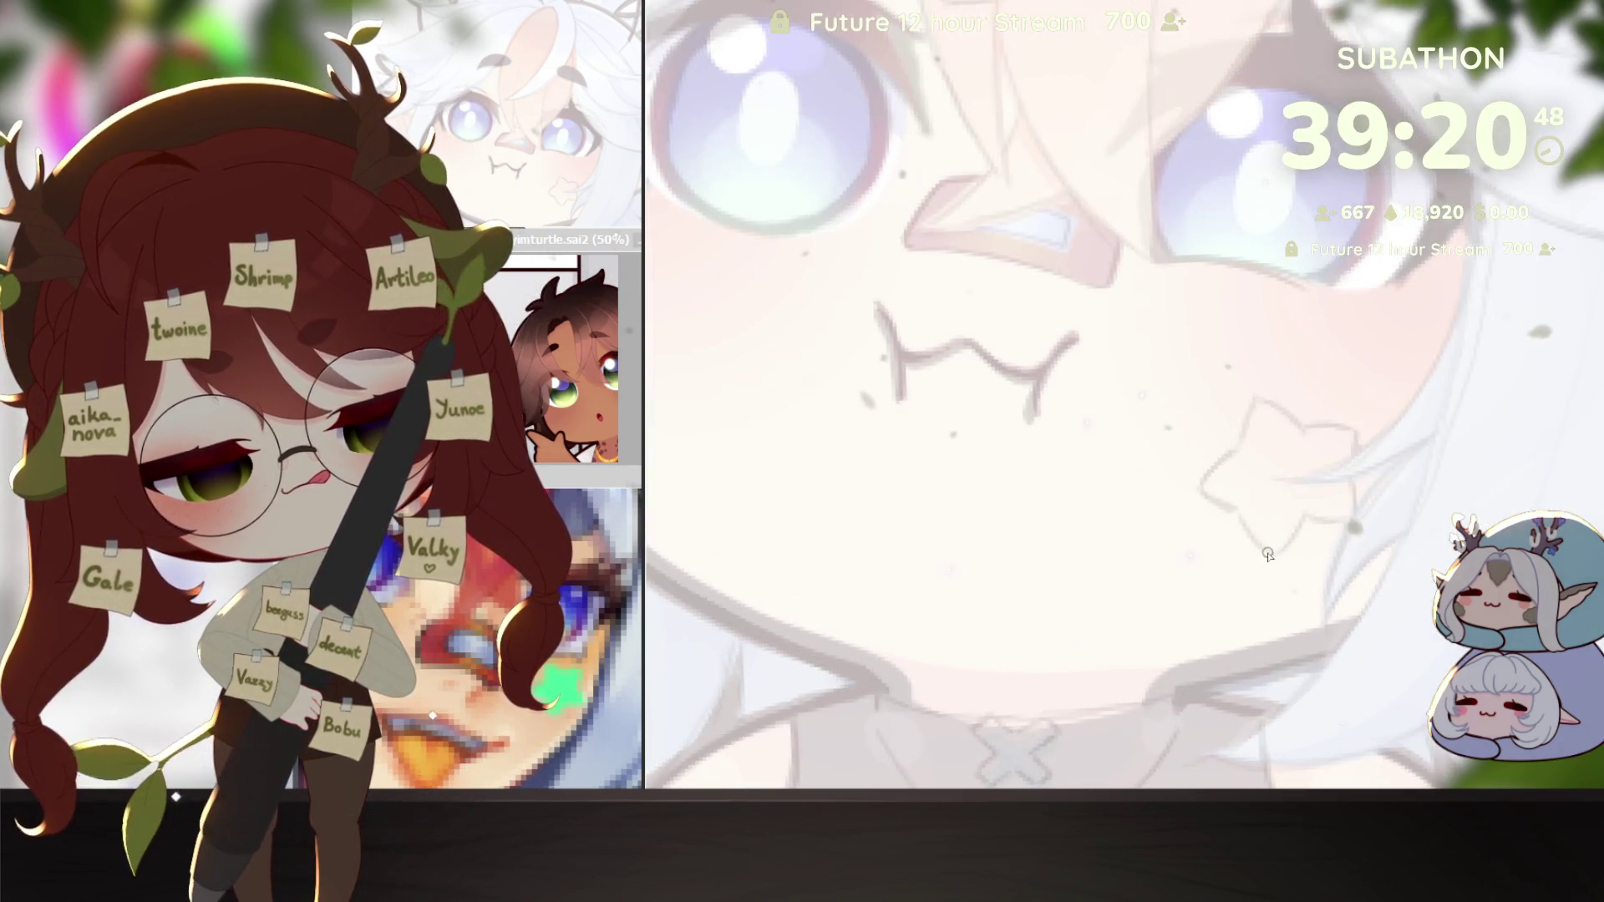
Step: Outline a star on the cheek and select only its interior by inverting a Magic Wand selection
{"action": "left_click_drag", "start_coordinate": [1255, 402], "coordinate": [1345, 480]}
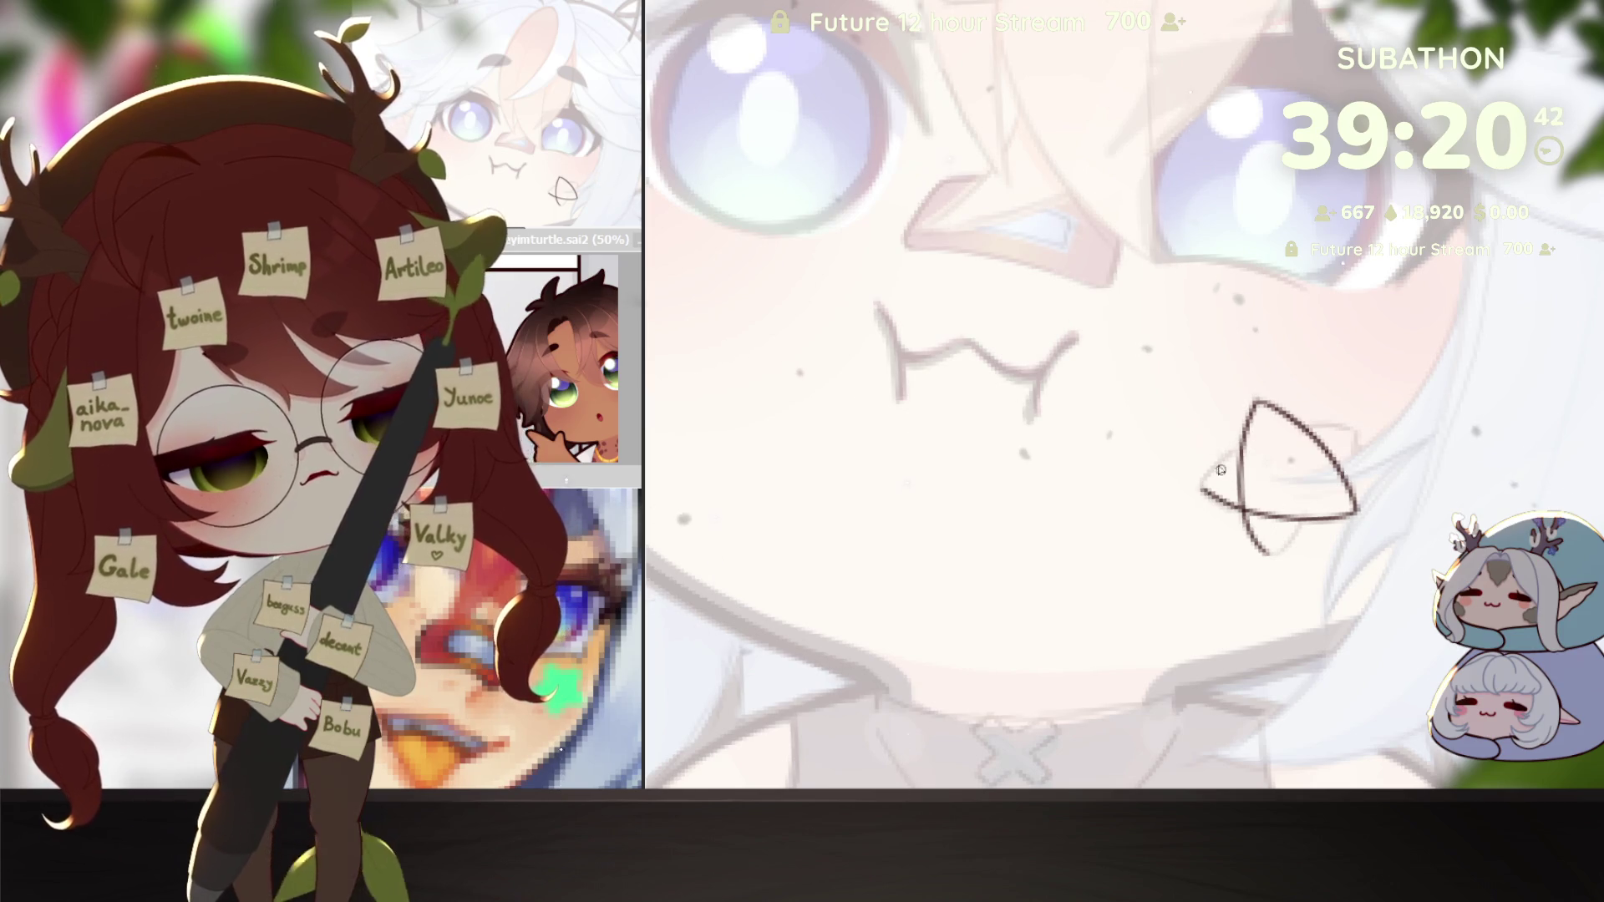
{"action": "mouse_move", "coordinate": [1207, 488]}
{"action": "left_mouse_down"}
{"action": "mouse_move", "coordinate": [1352, 428]}
{"action": "mouse_move", "coordinate": [1239, 468]}
{"action": "left_mouse_up"}
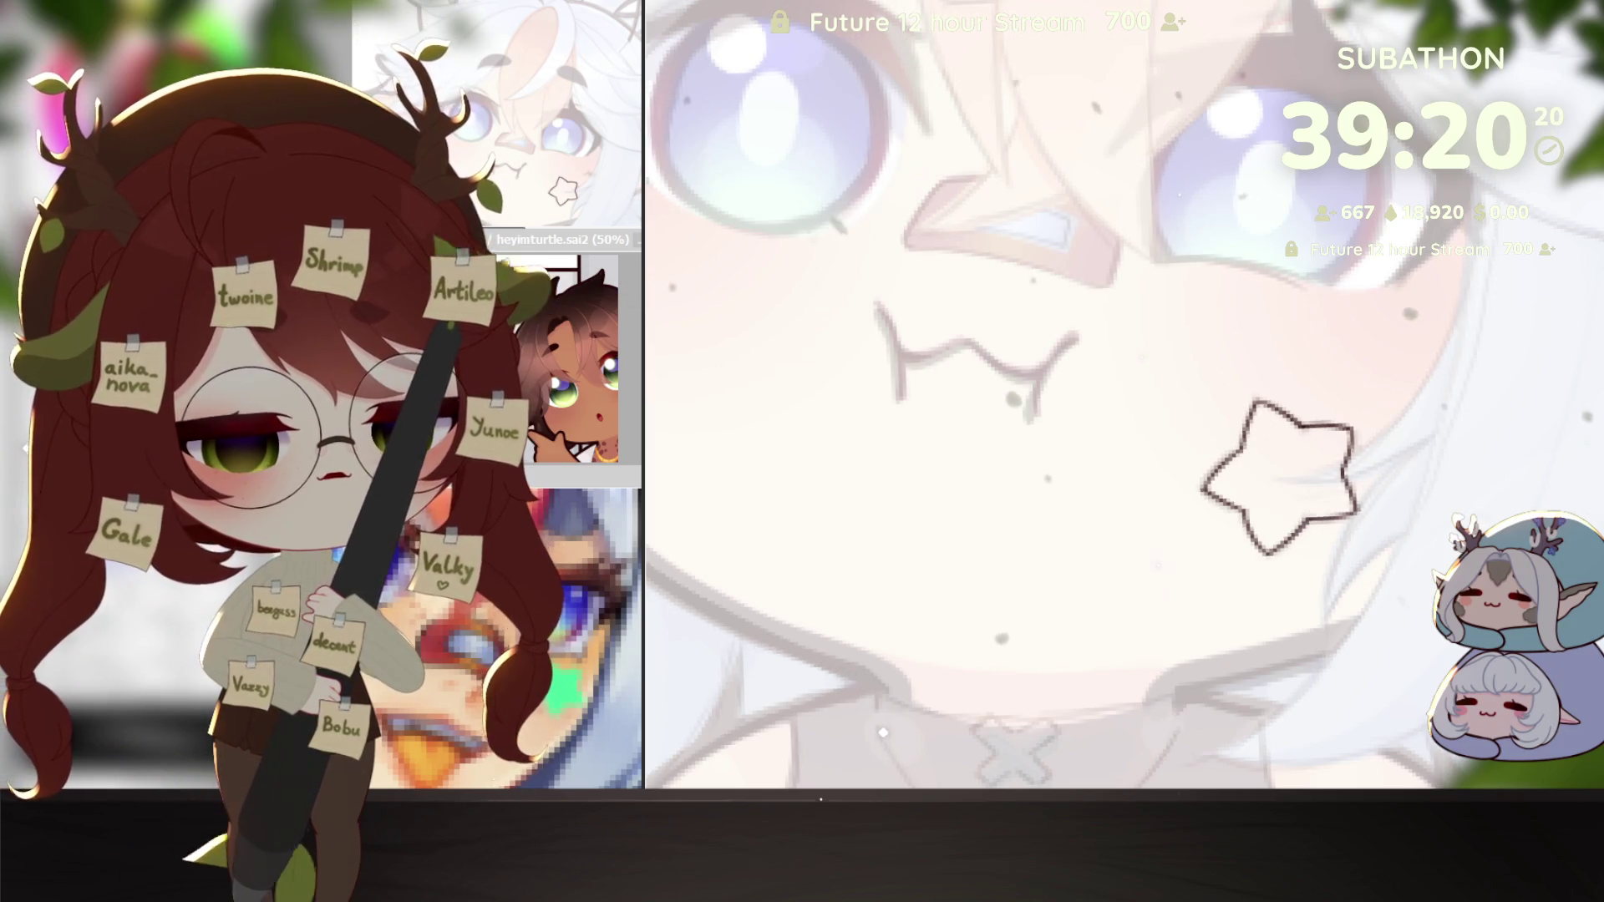
{"action": "left_click", "coordinate": [1360, 291]}
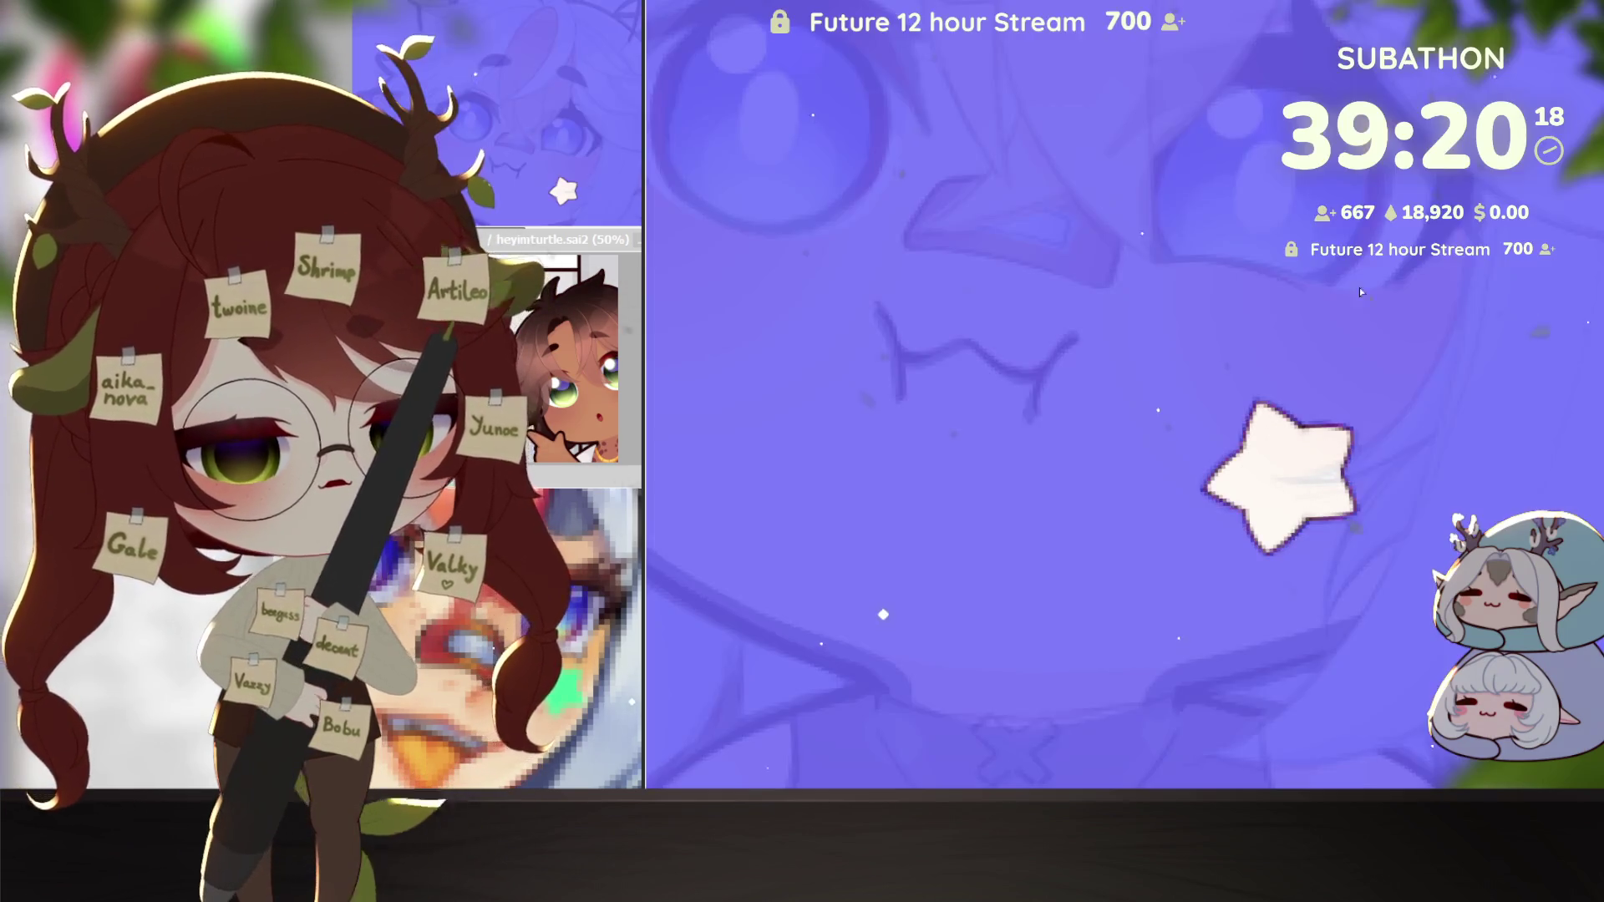
{"action": "key", "text": "b"}
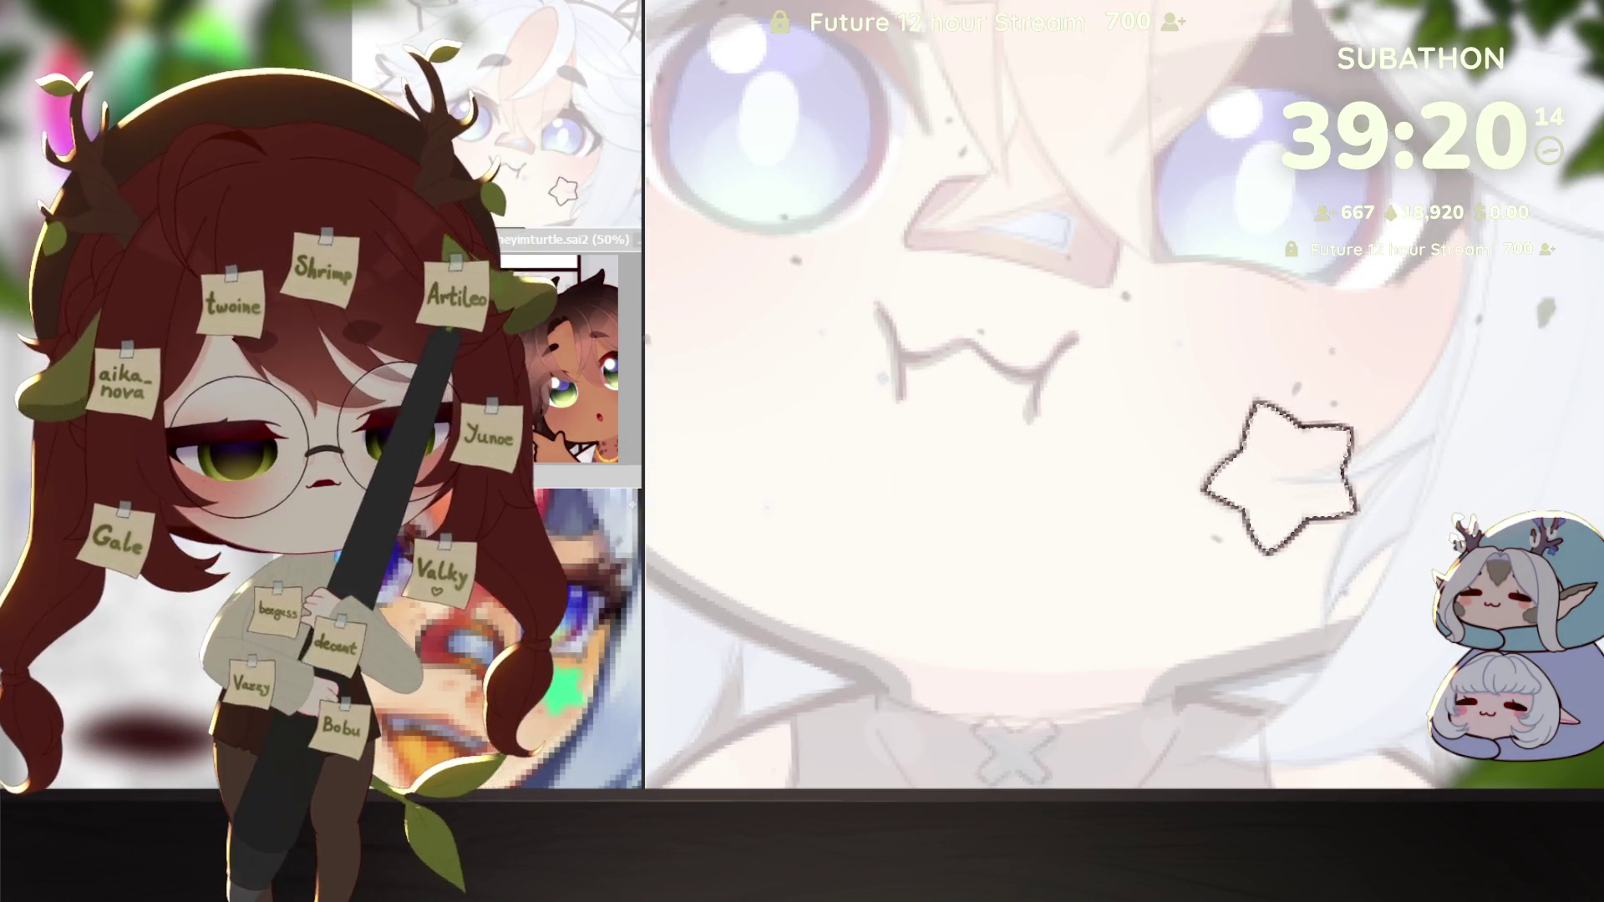
Step: Fill the star bright green, then zoom back out to the whole artwork
{"action": "key", "text": "alt+BackSpace"}
{"action": "key", "text": "ctrl+z"}
{"action": "key", "text": "alt+BackSpace"}
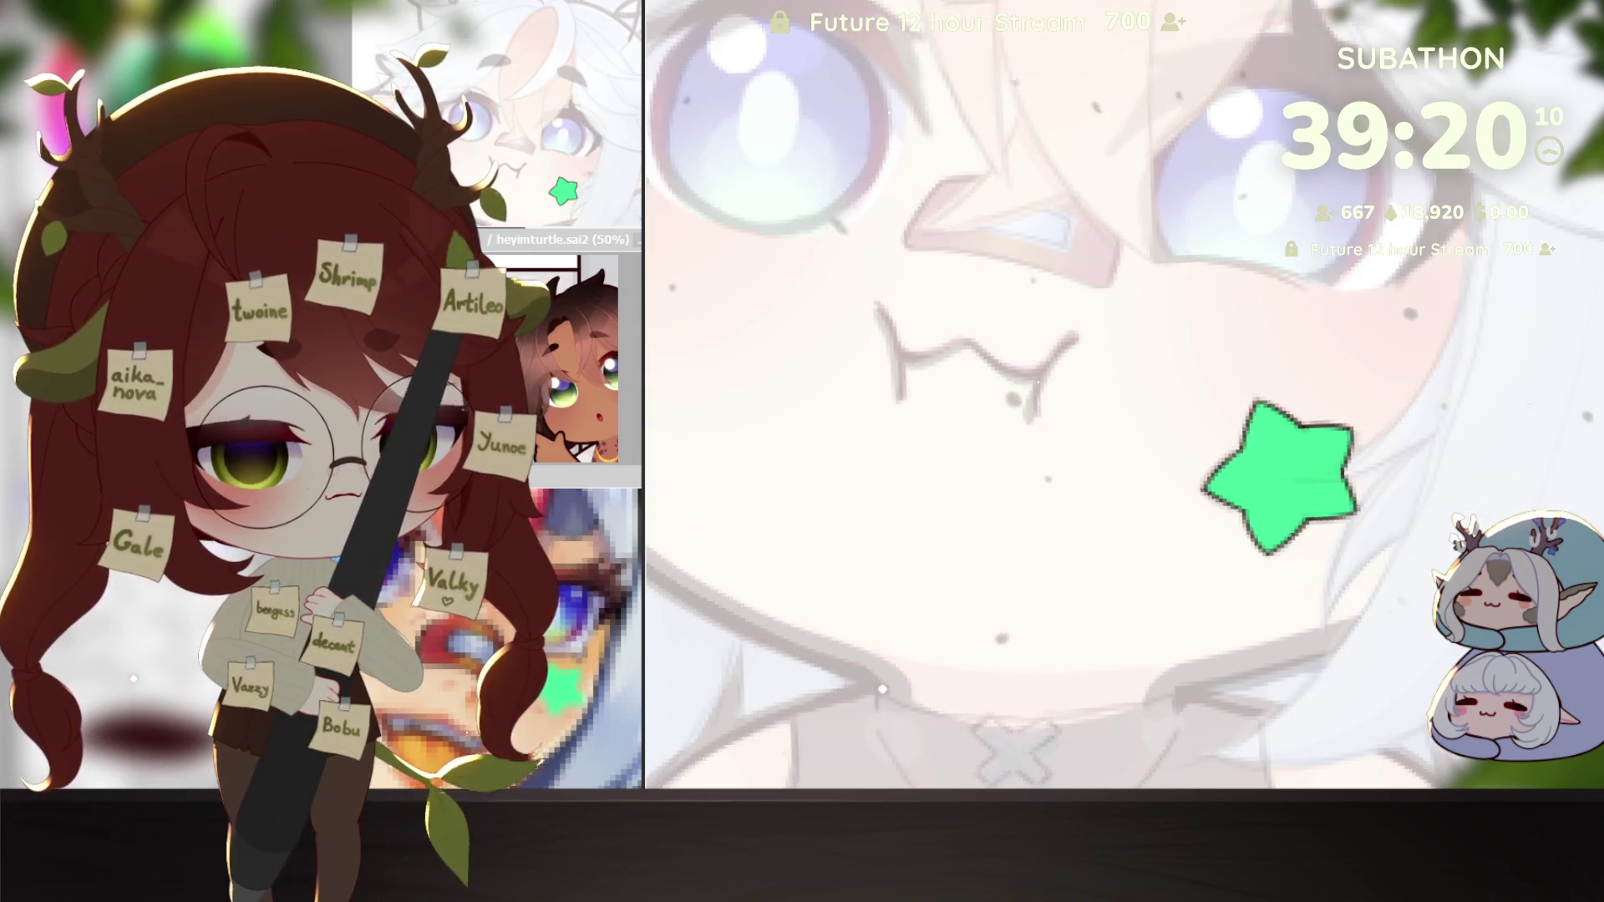
{"action": "left_click", "coordinate": [1408, 587], "text": "ctrl+alt"}
{"action": "left_click", "coordinate": [1407, 587], "text": "ctrl+alt"}
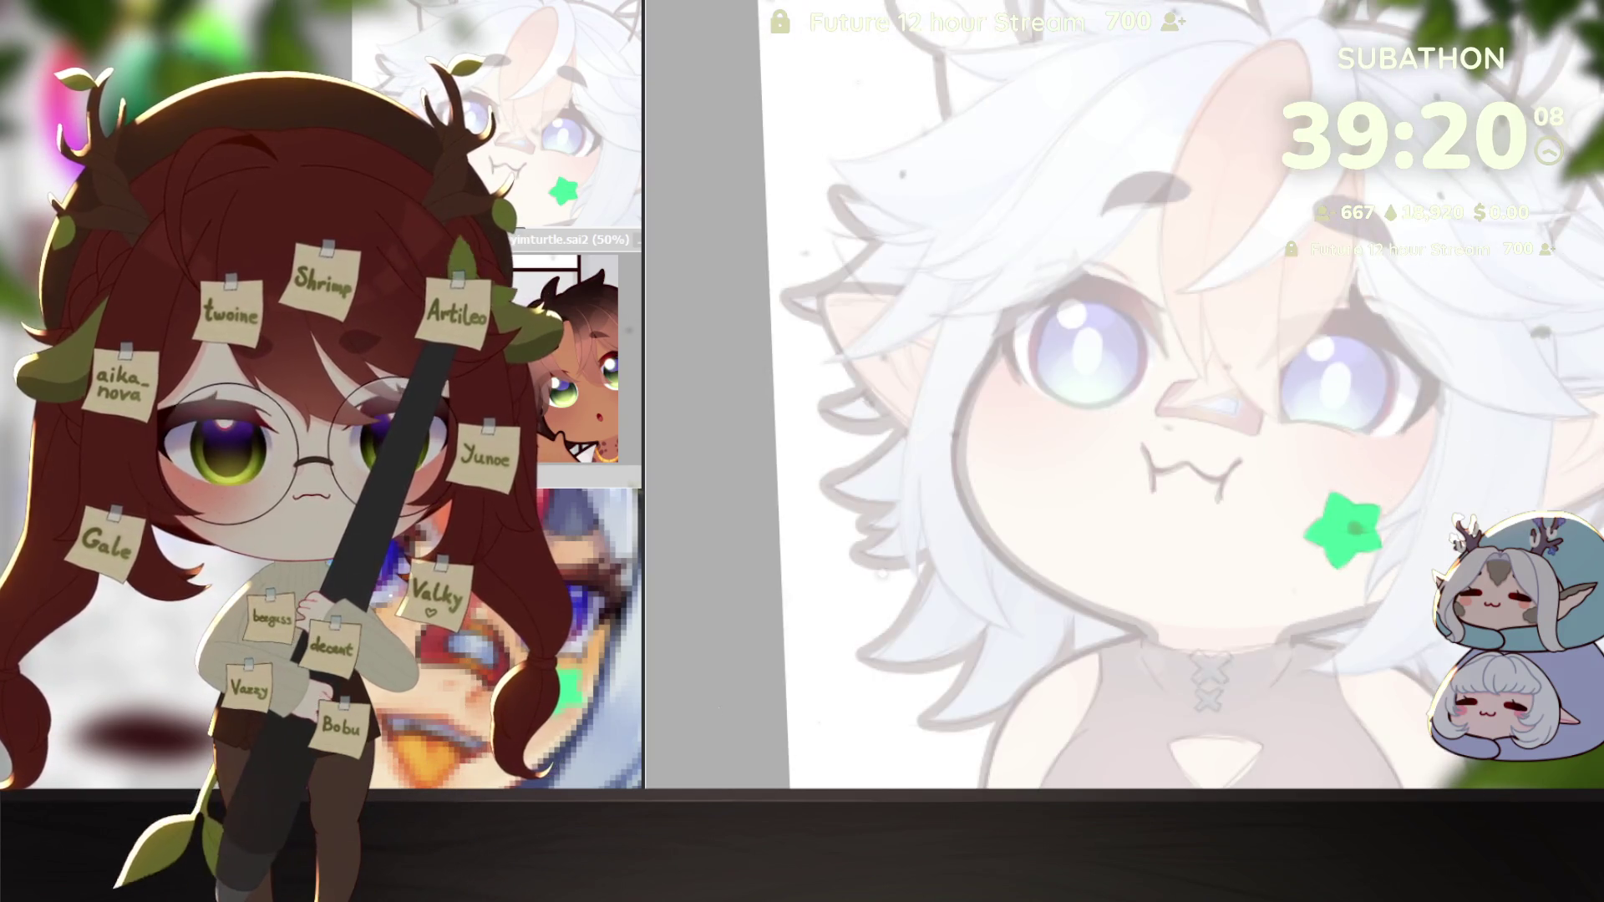
{"action": "left_click", "coordinate": [1407, 587], "text": "ctrl+alt"}
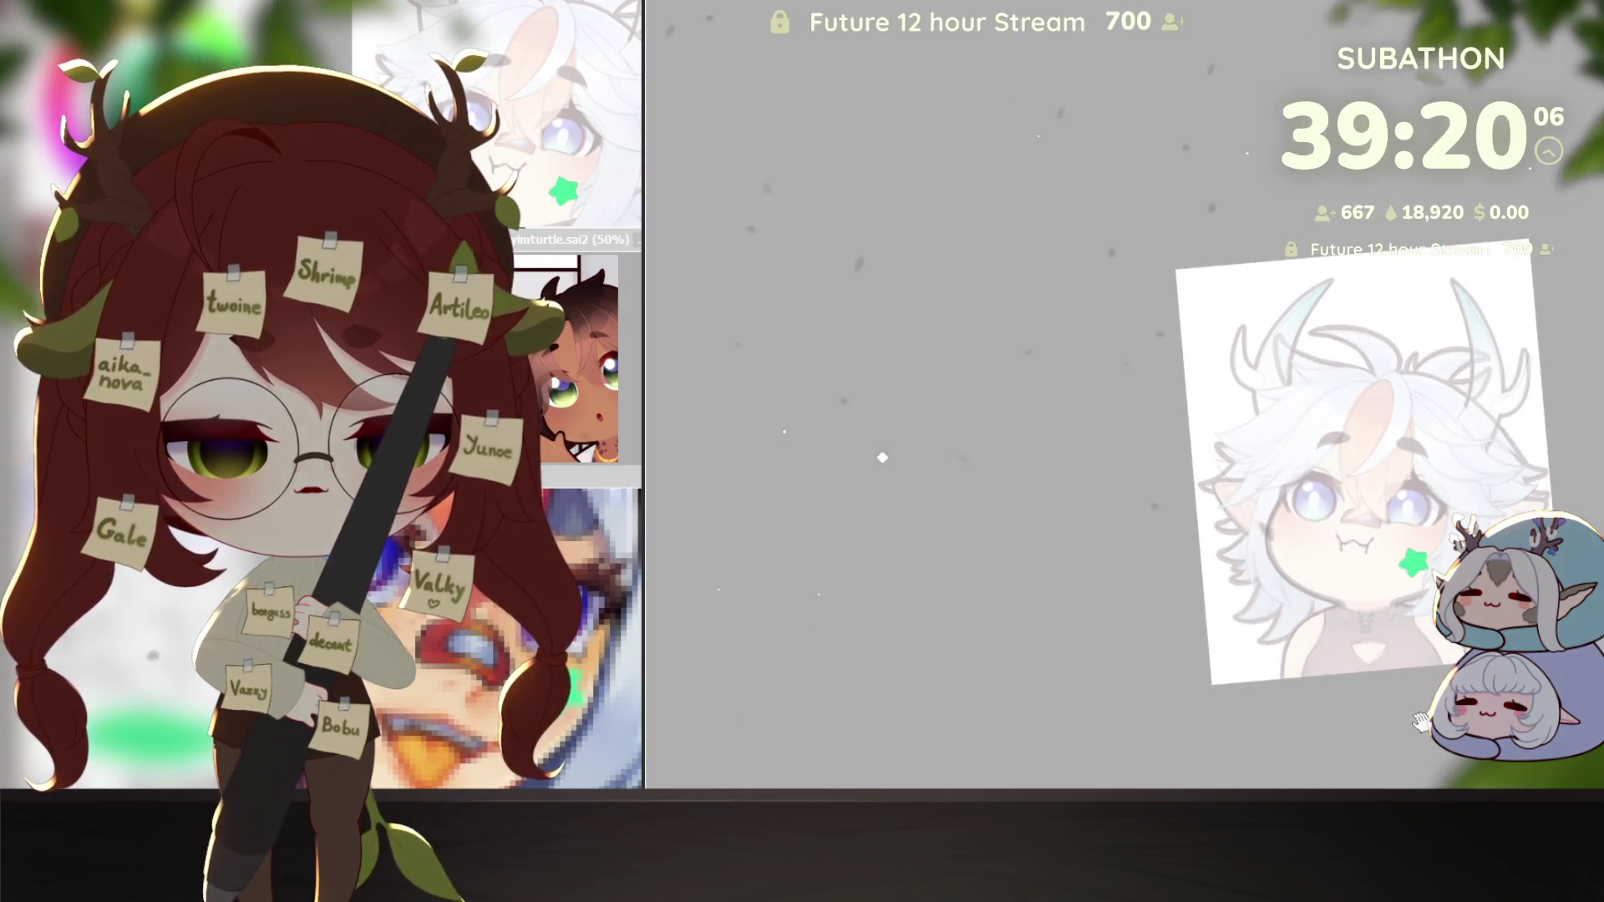
Step: Zoom out to see the whole chibi, then zoom back in toward its horns
{"action": "key", "text": "ctrl+minus"}
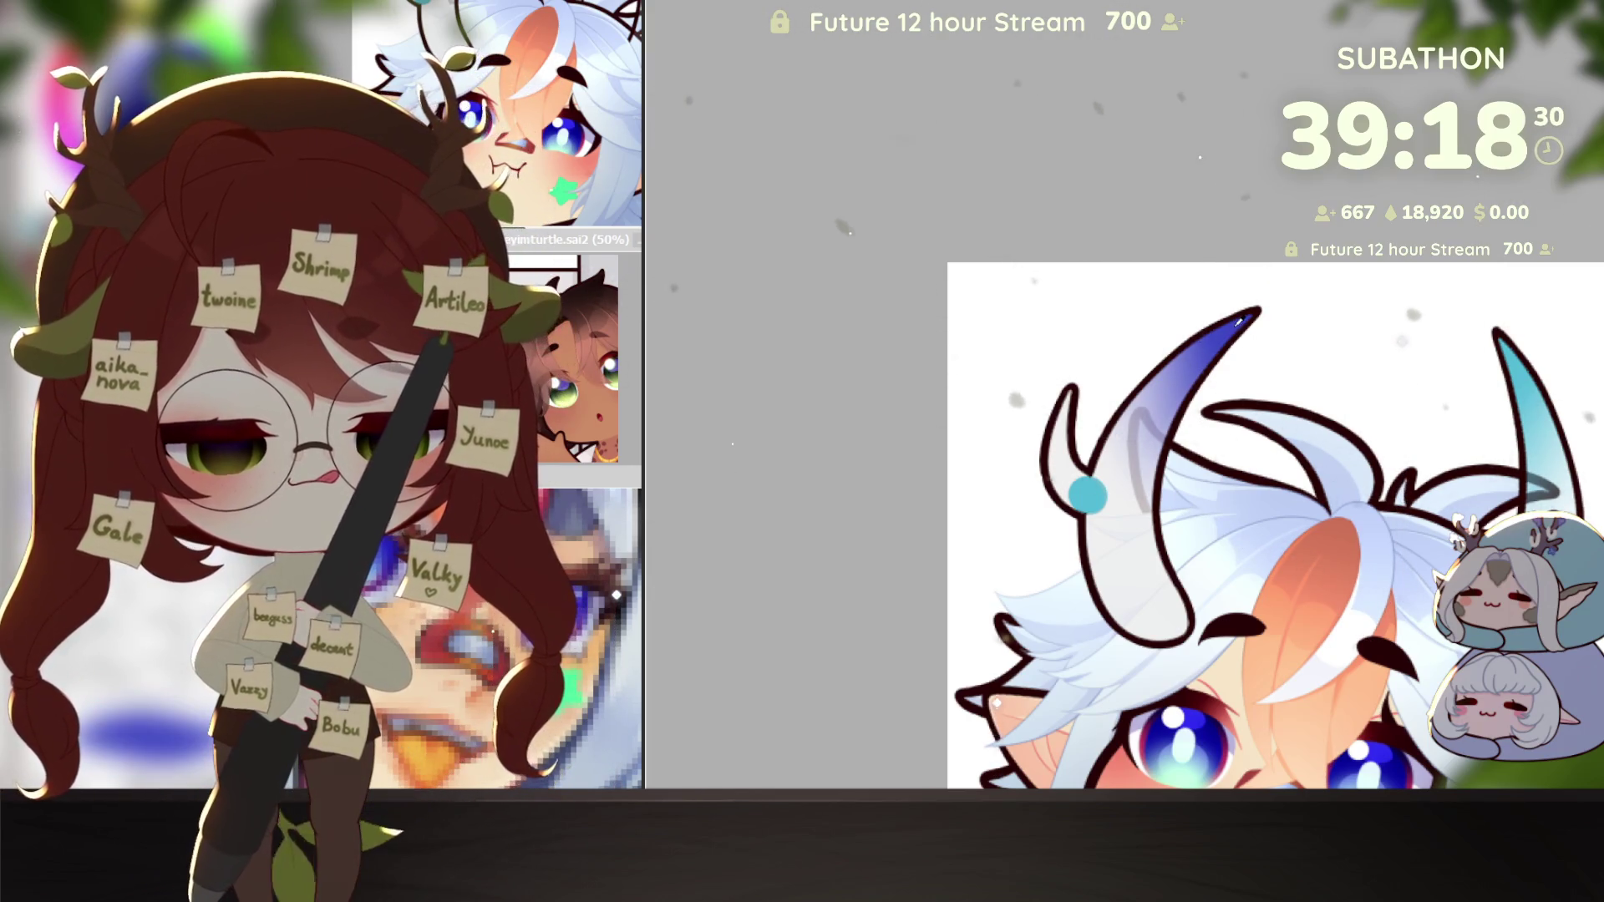
{"action": "scroll", "coordinate": [1076, 564], "scroll_direction": "up", "scroll_amount": 1}
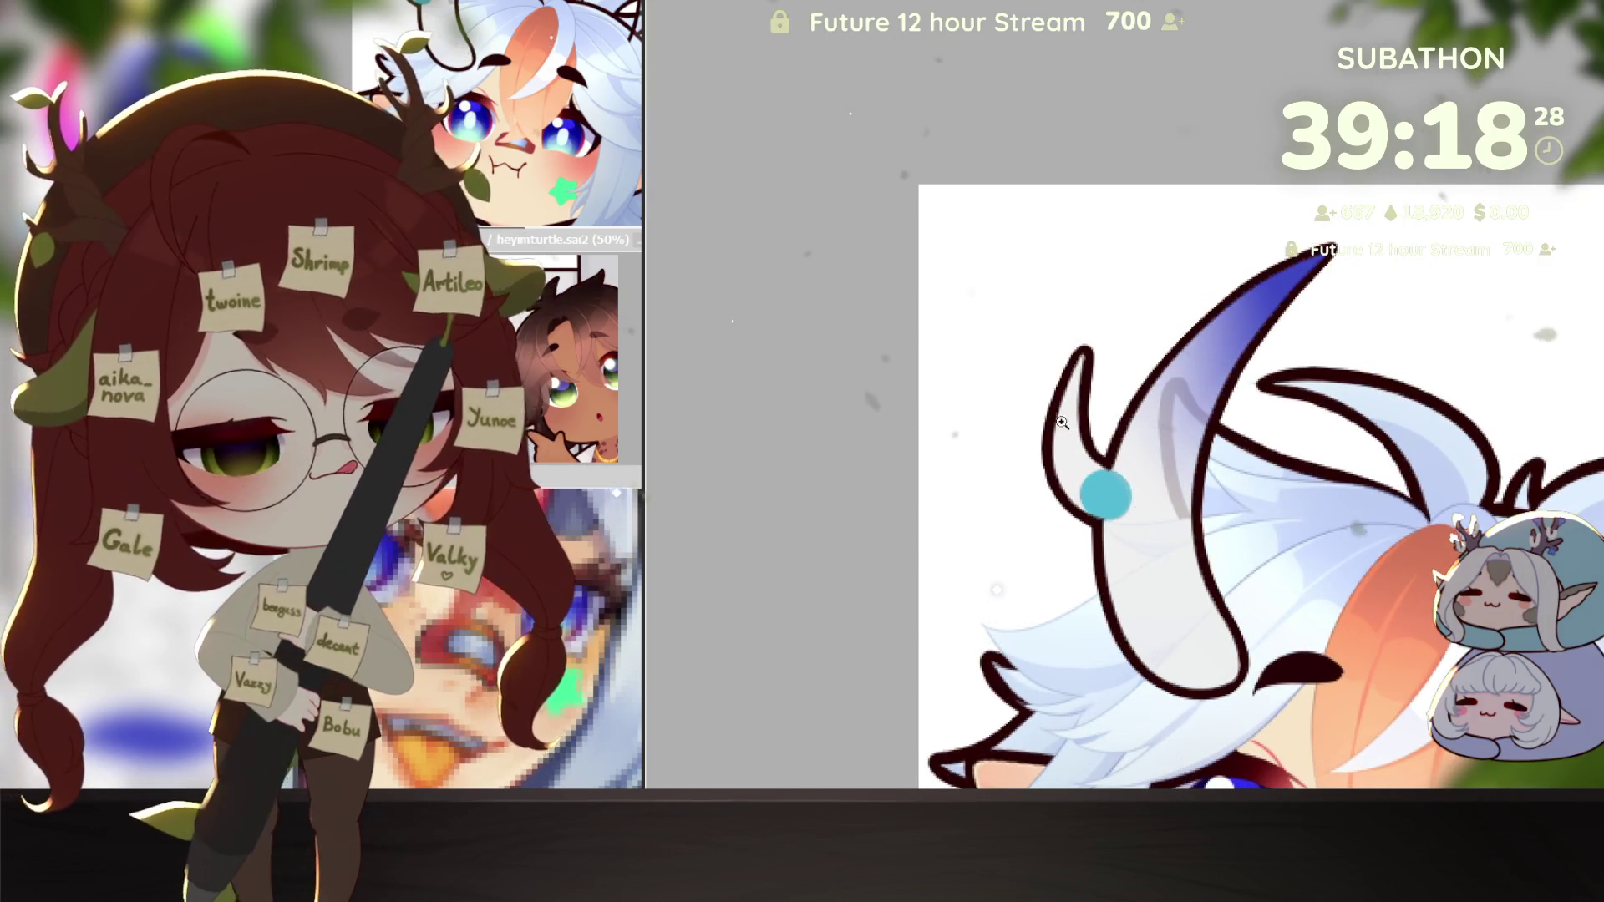
Step: Paint a slim blue gradient at the left horn's tip, undoing strokes that spill over the outline
{"action": "scroll", "coordinate": [1090, 334], "scroll_direction": "up", "scroll_amount": 1}
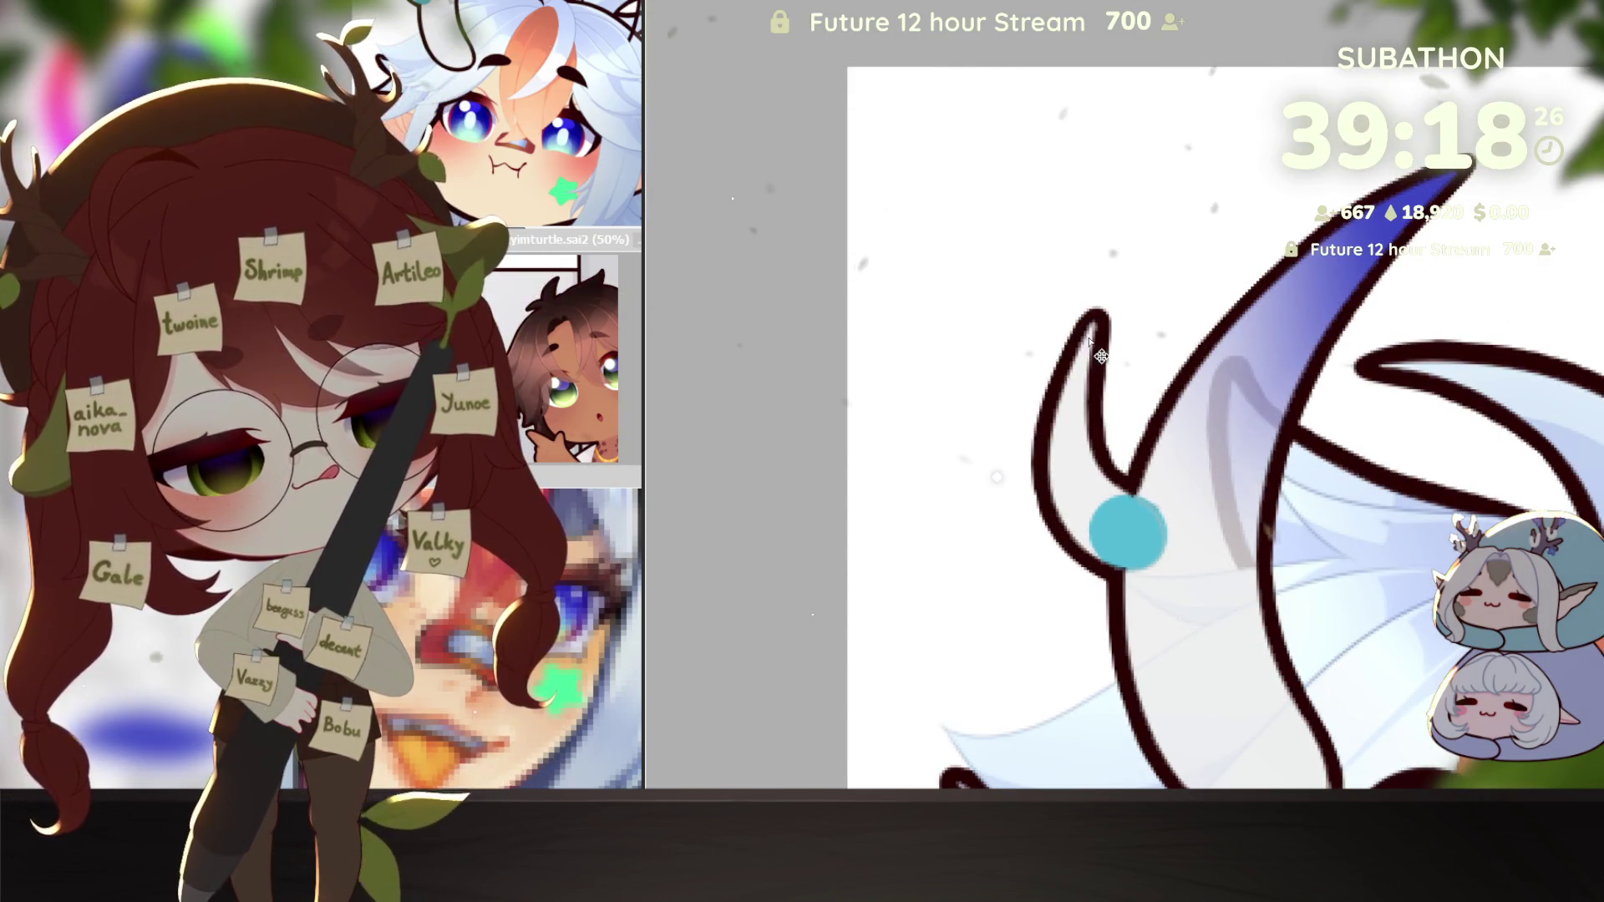
{"action": "mouse_move", "coordinate": [1090, 347]}
{"action": "left_mouse_down"}
{"action": "mouse_move", "coordinate": [1082, 316]}
{"action": "mouse_move", "coordinate": [1086, 334]}
{"action": "left_mouse_up"}
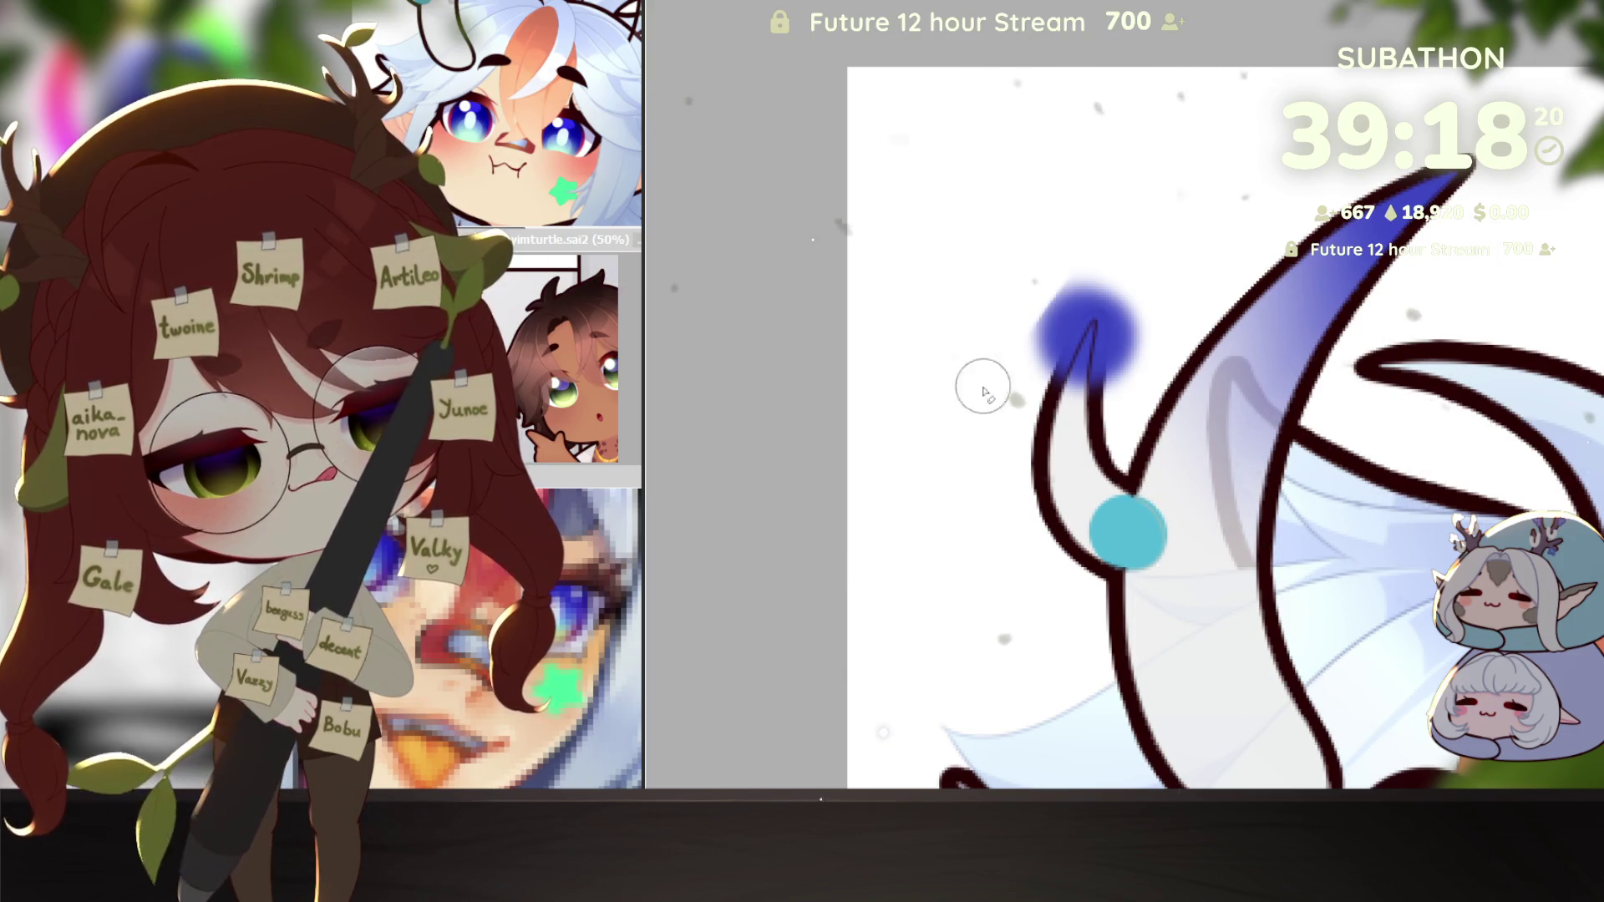
{"action": "key", "text": "ctrl+z"}
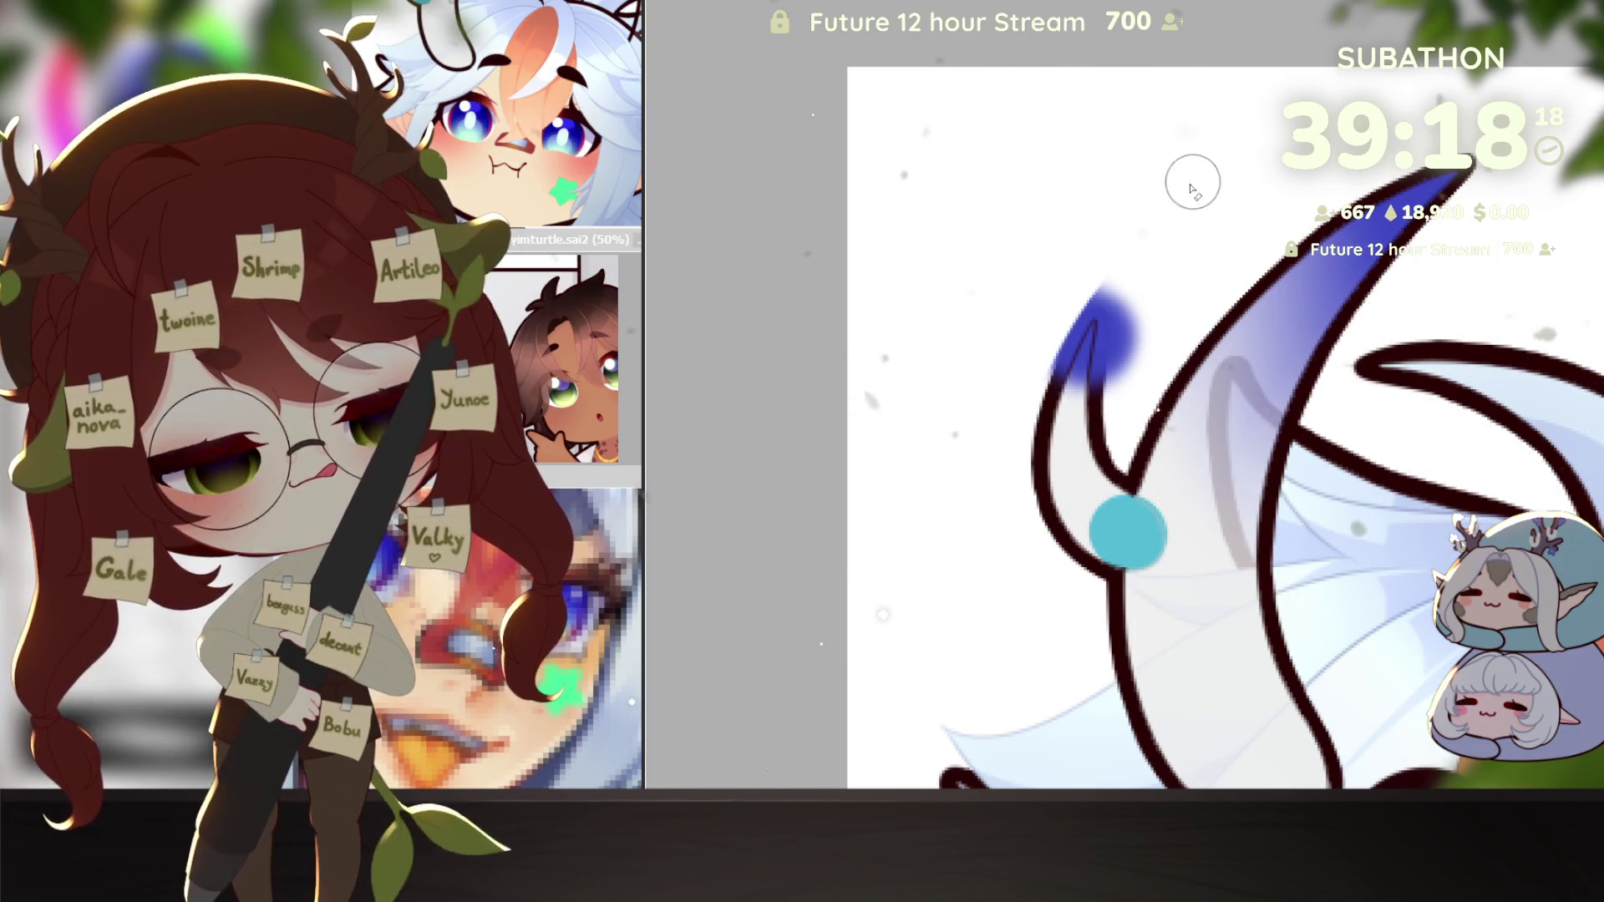
{"action": "key", "text": "ctrl+z"}
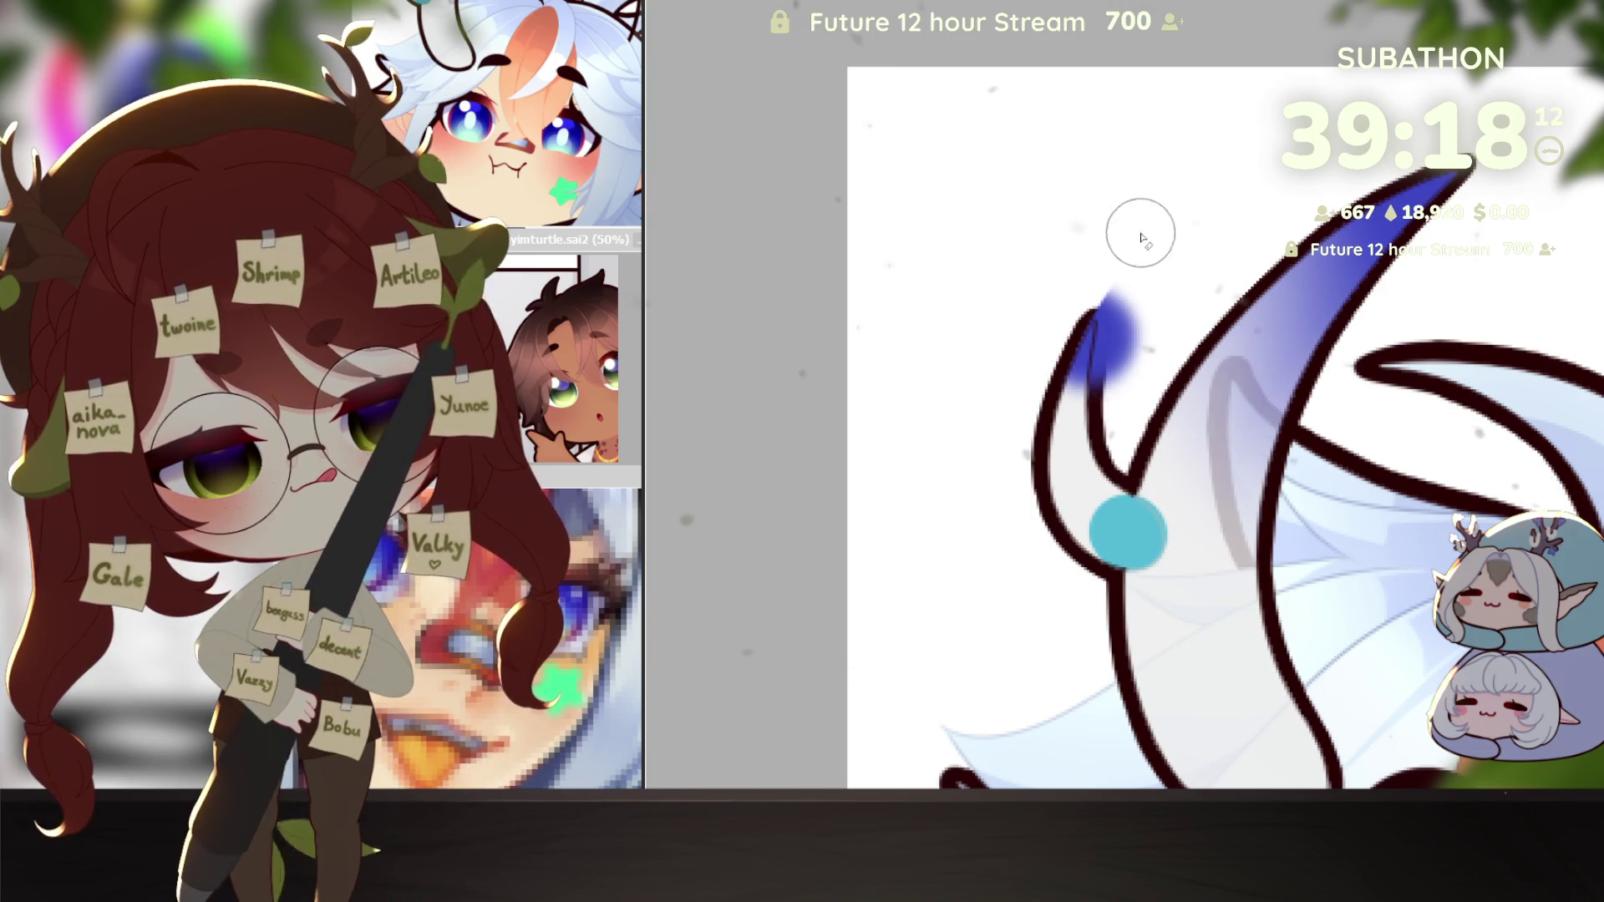
{"action": "left_click_drag", "start_coordinate": [1117, 440], "coordinate": [1156, 268]}
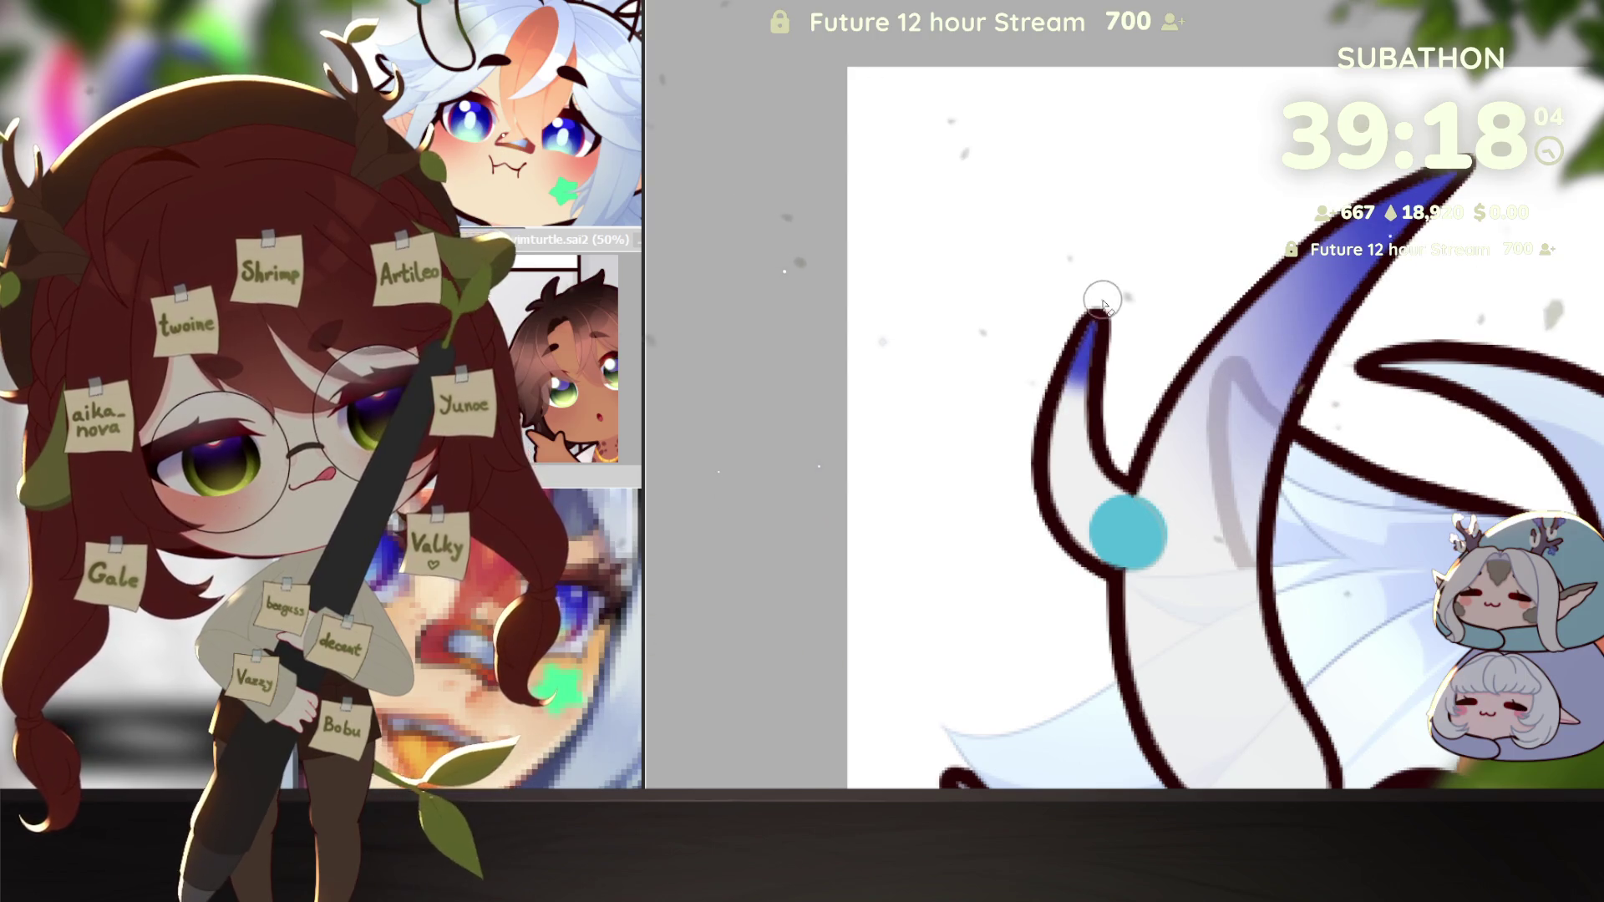
{"action": "scroll", "coordinate": [1213, 503], "scroll_direction": "down", "scroll_amount": 2}
{"action": "scroll", "coordinate": [1253, 534], "scroll_direction": "down", "scroll_amount": 2}
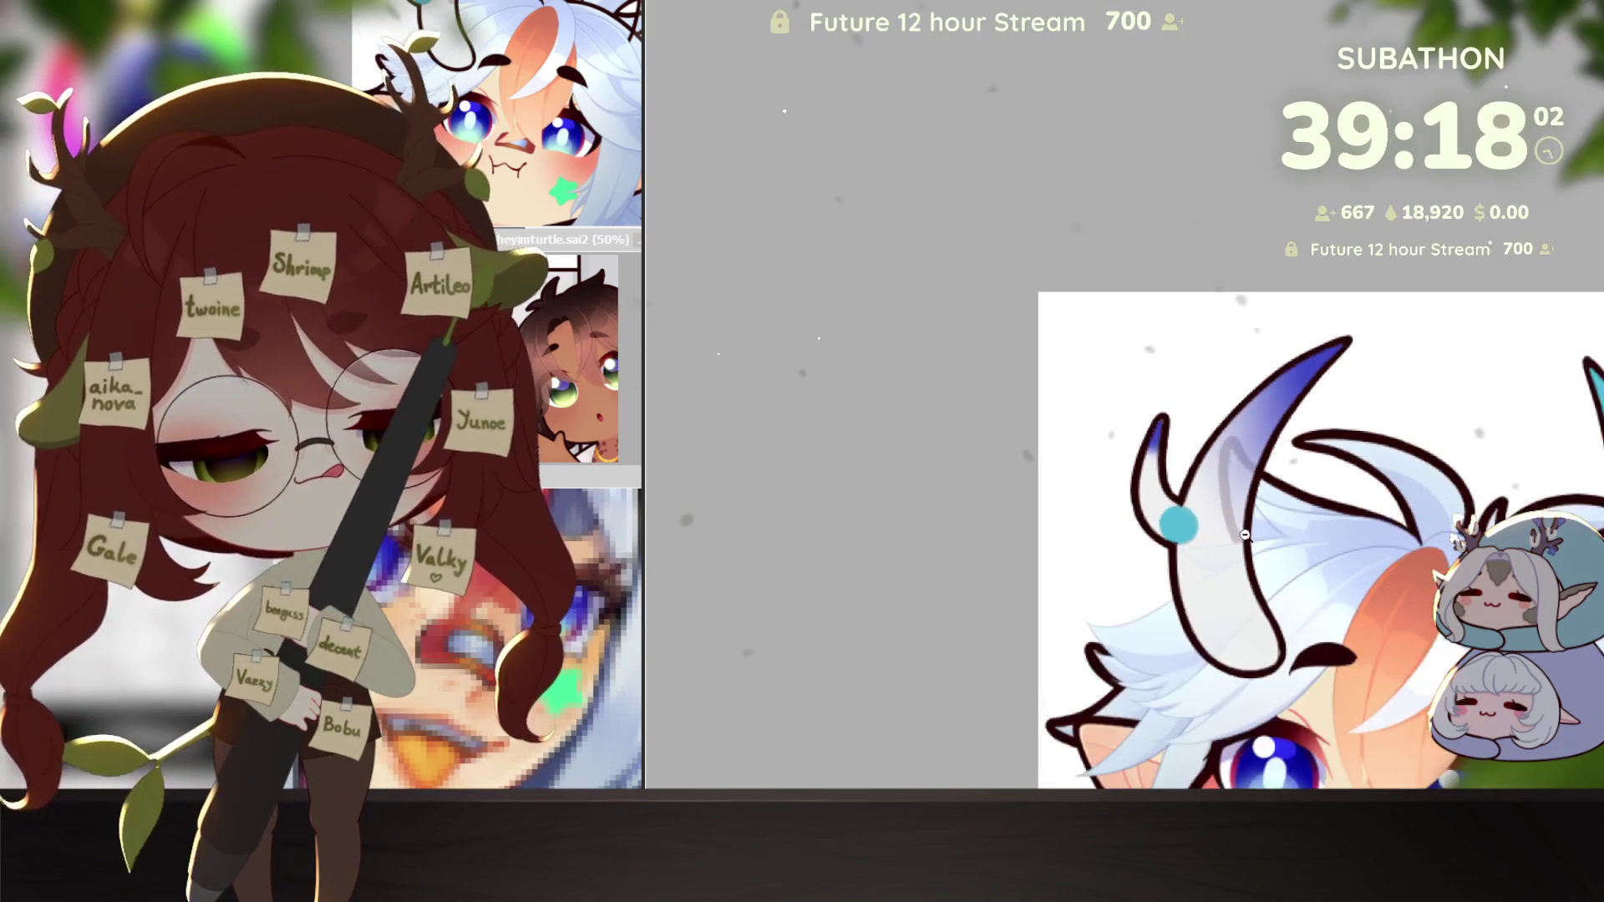
Step: Clear the selection and move the mirrored horn copy over the right horn
{"action": "scroll", "coordinate": [1303, 568], "scroll_direction": "down", "scroll_amount": 2}
{"action": "scroll", "coordinate": [1362, 608], "scroll_direction": "down", "scroll_amount": 2}
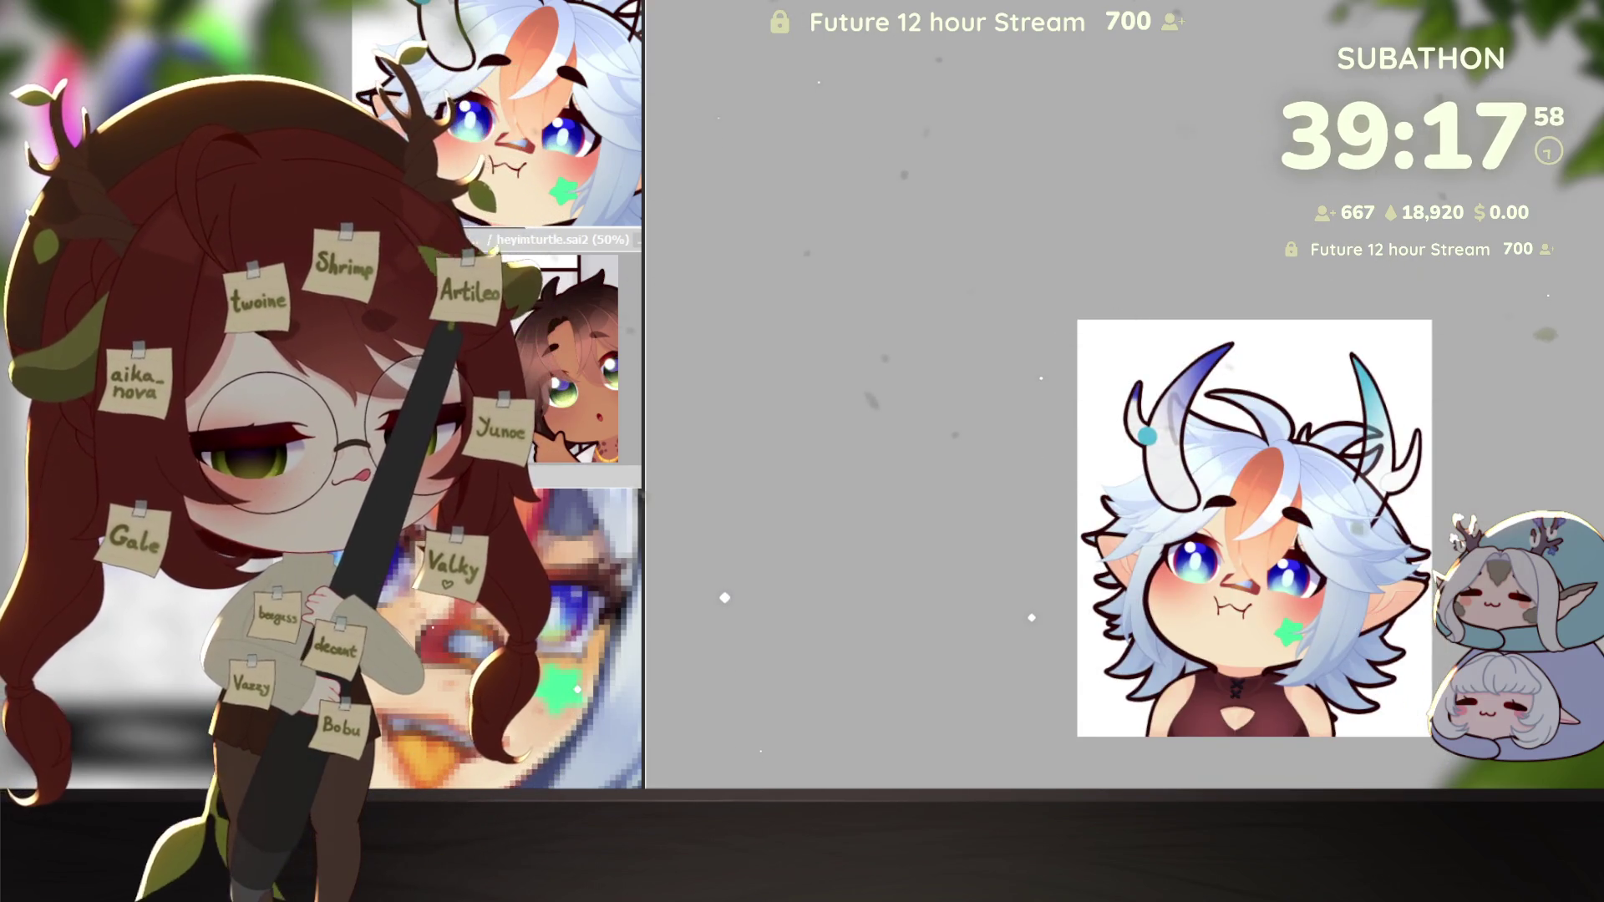
{"action": "key", "text": "ctrl+a"}
{"action": "key", "text": "ctrl+d"}
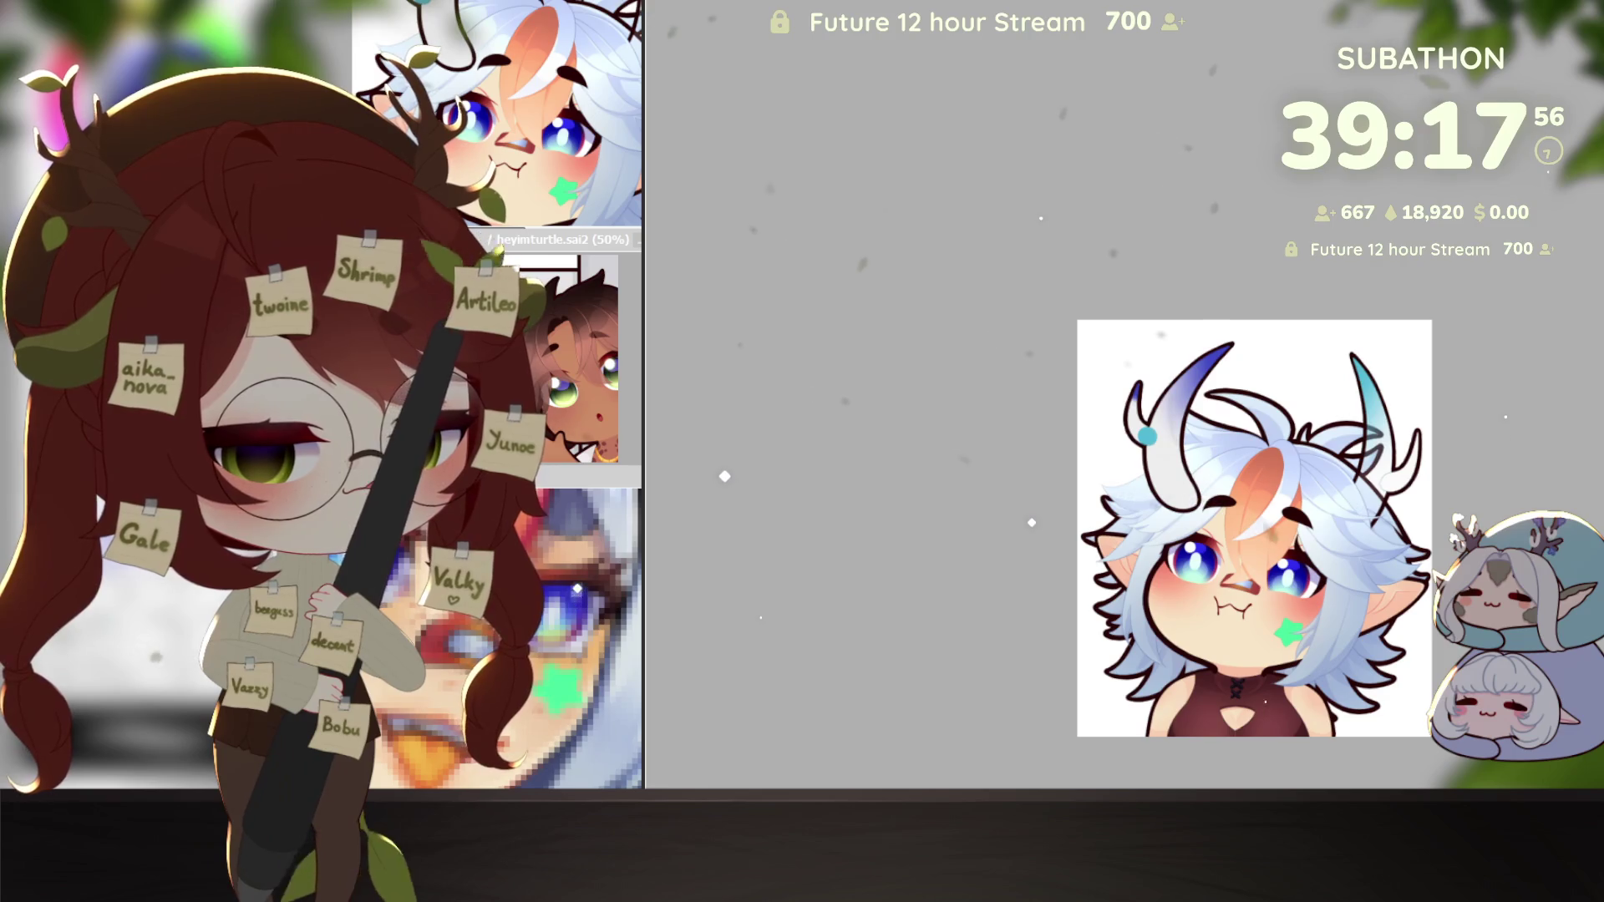
{"action": "key", "text": "ctrl+t"}
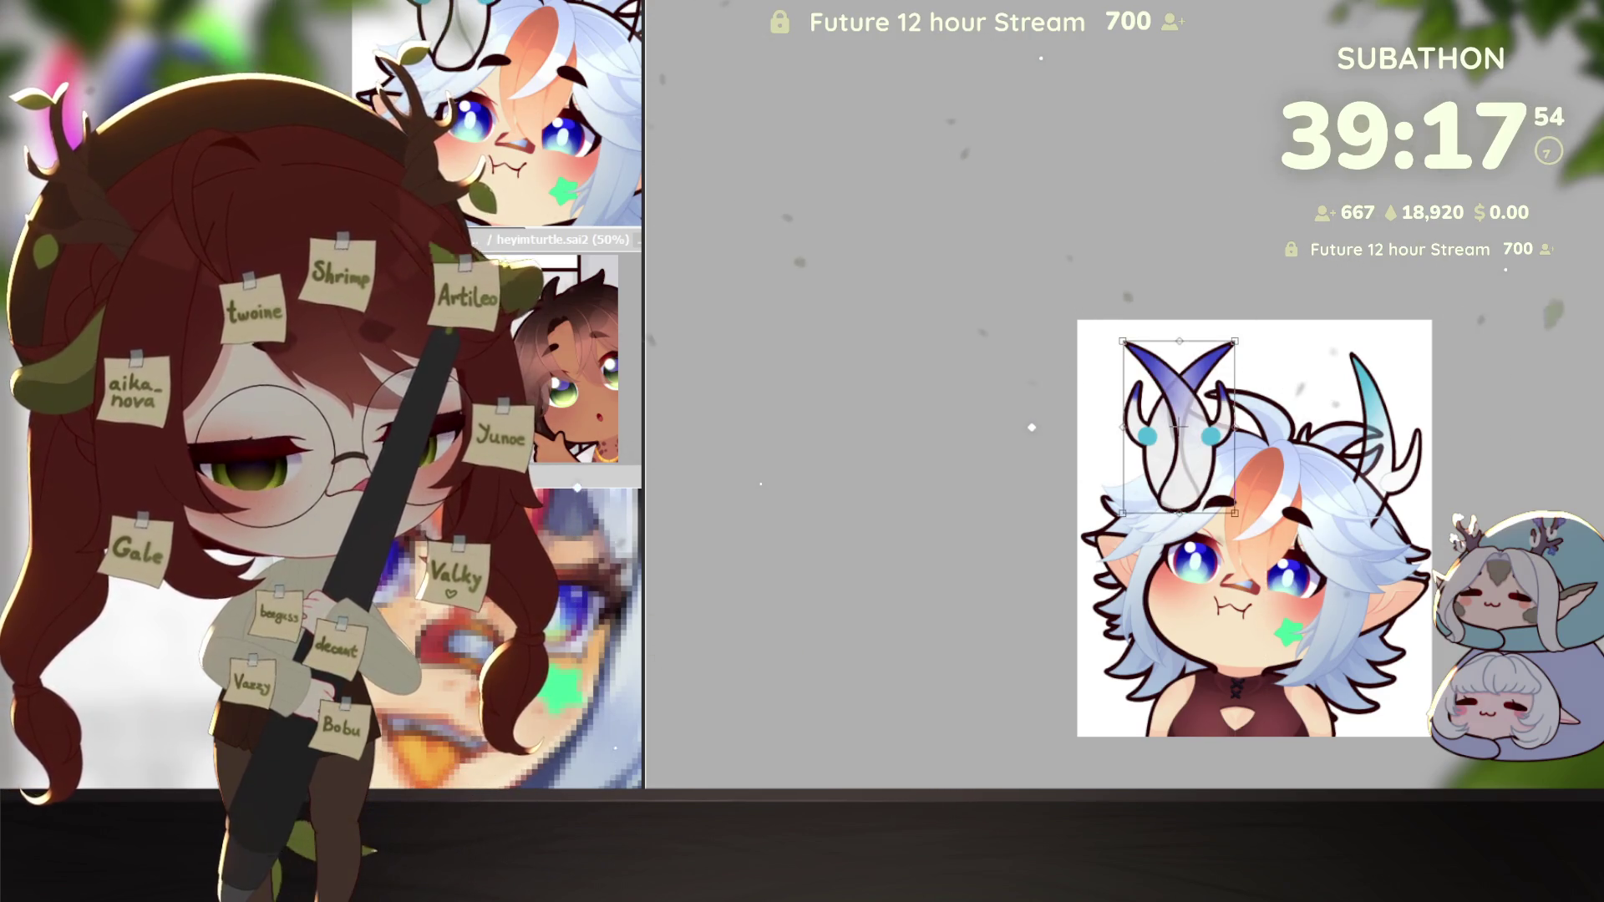
{"action": "left_click_drag", "start_coordinate": [1032, 429], "coordinate": [913, 386]}
{"action": "left_click_drag", "start_coordinate": [1059, 384], "coordinate": [1271, 381]}
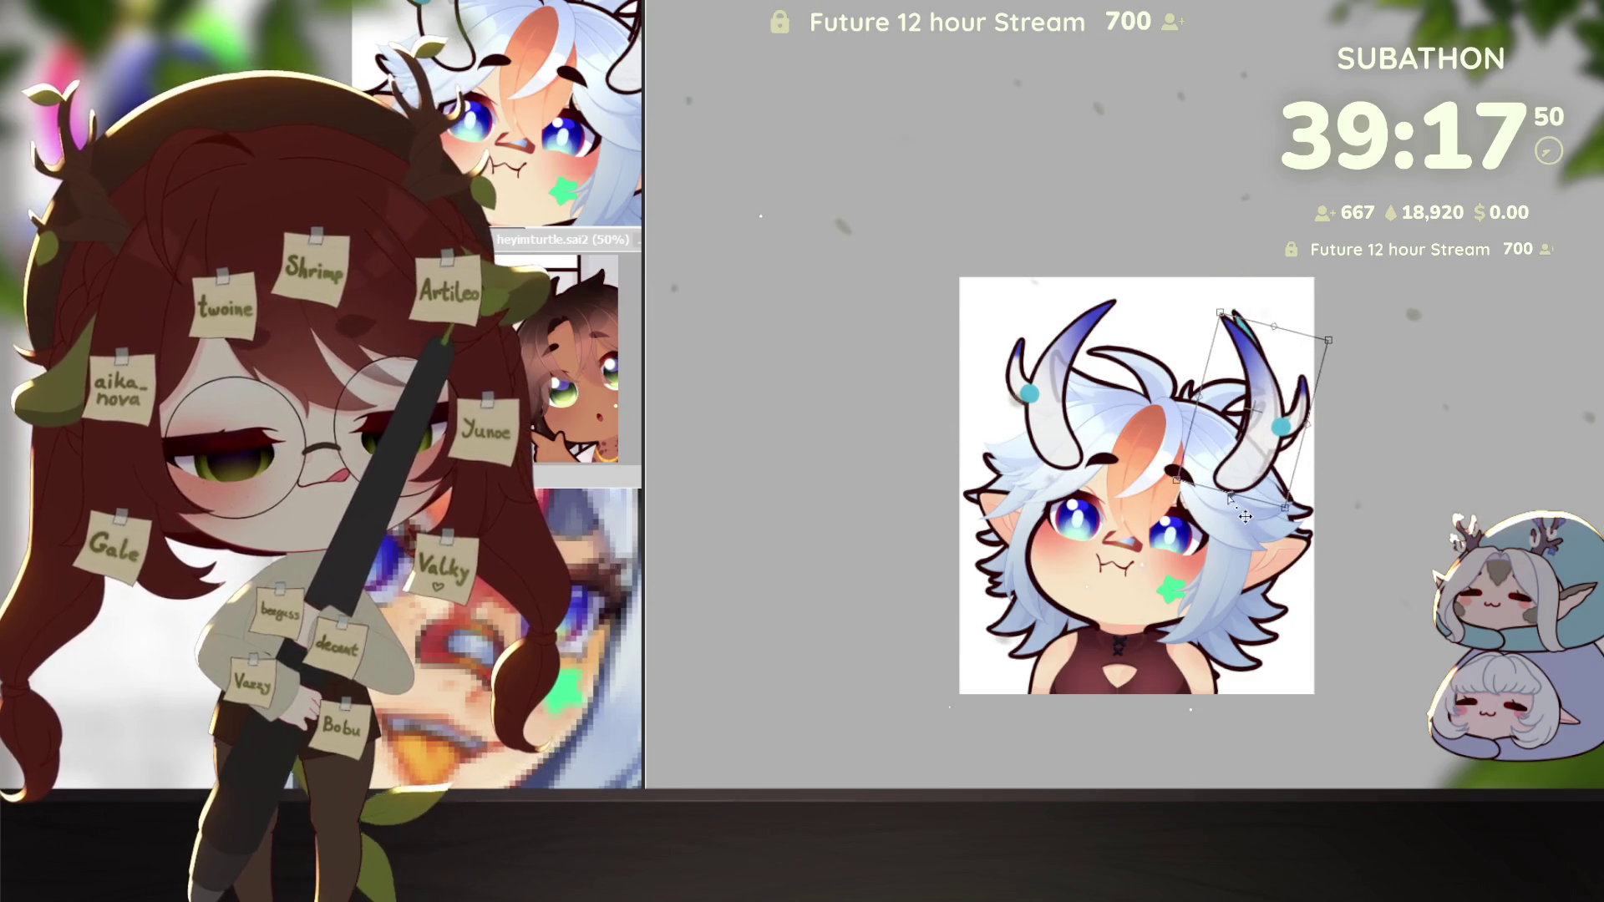
Step: Fine-tune the horn copy's angle and shift it slightly right, then apply the transform
{"action": "left_click_drag", "start_coordinate": [1244, 517], "coordinate": [1235, 528]}
{"action": "left_click_drag", "start_coordinate": [1245, 320], "coordinate": [1247, 324]}
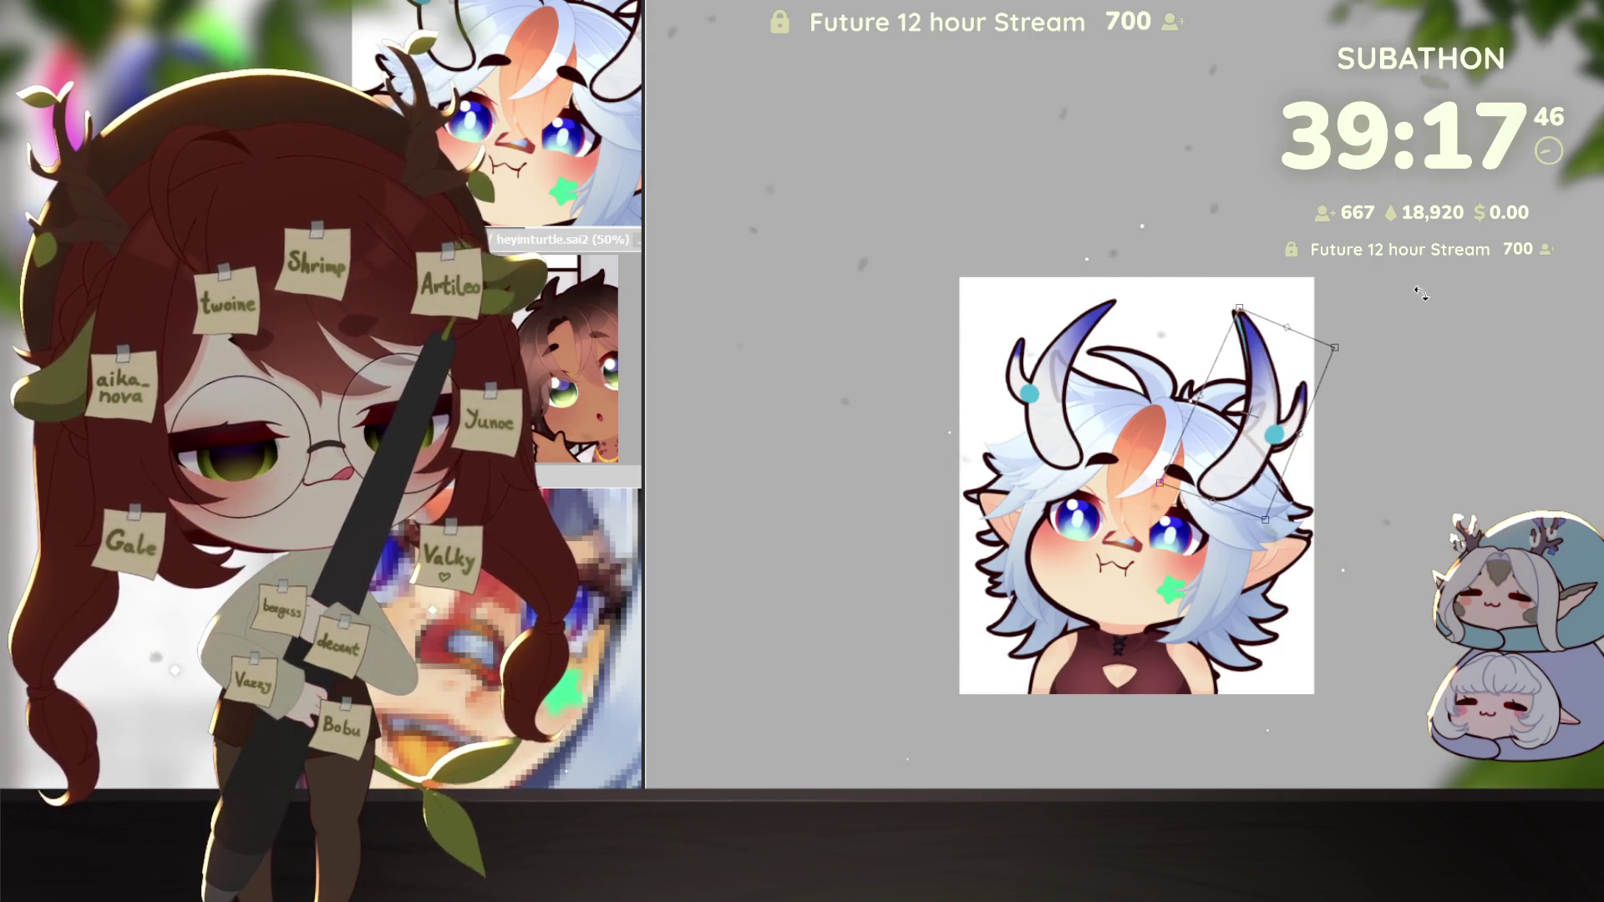
{"action": "left_click_drag", "start_coordinate": [1342, 321], "coordinate": [1338, 332]}
{"action": "left_click_drag", "start_coordinate": [1293, 390], "coordinate": [1296, 389]}
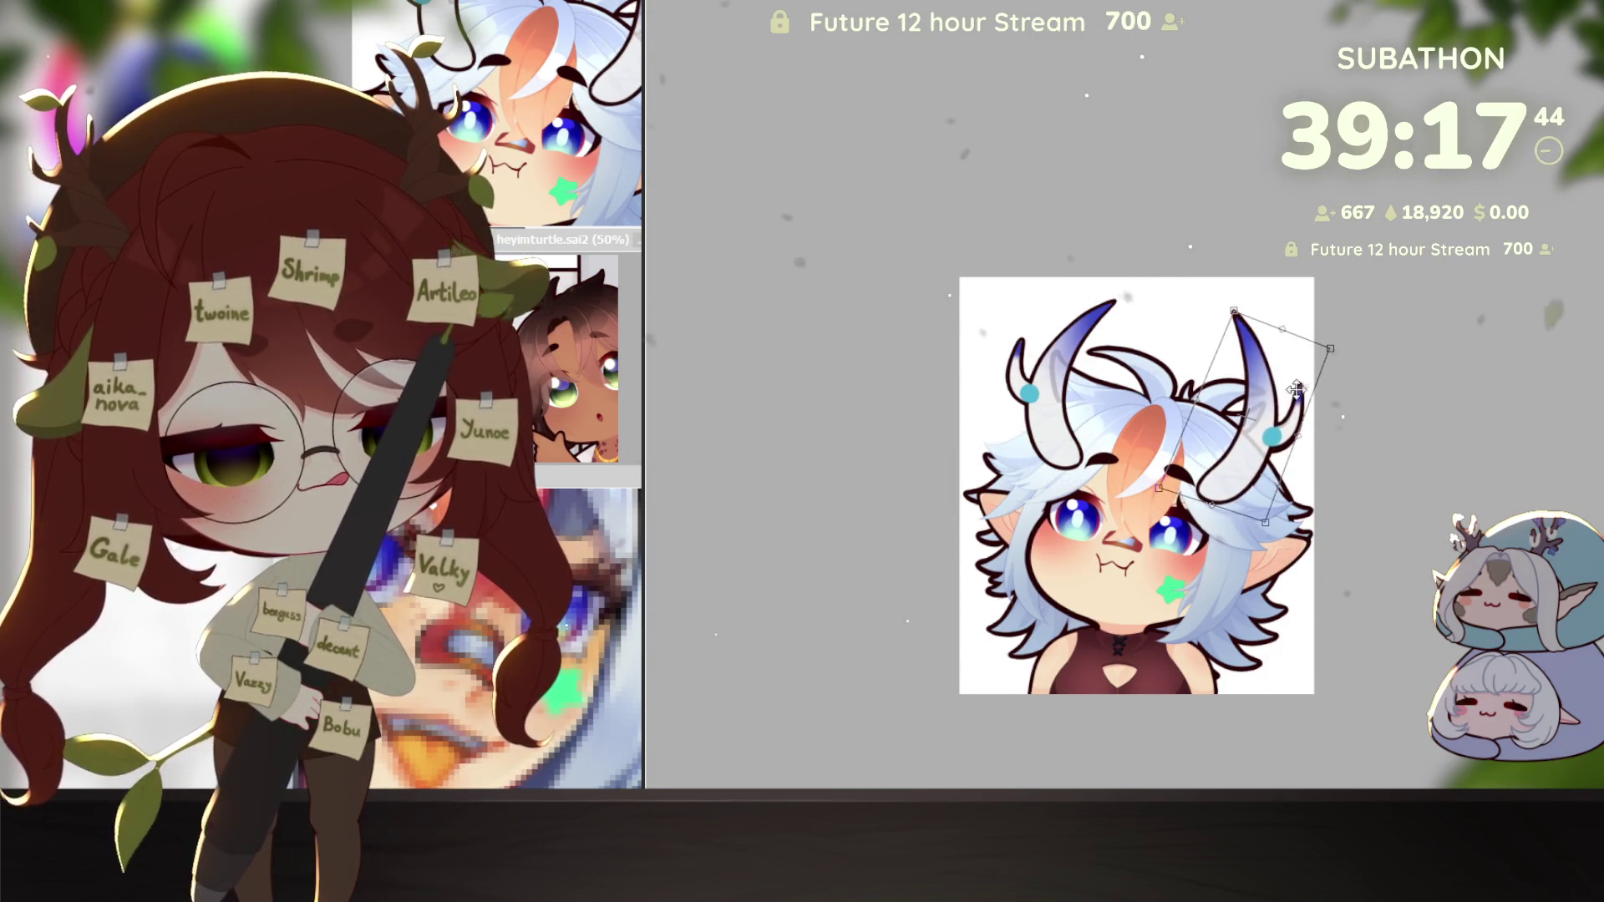
{"action": "key", "text": "Return"}
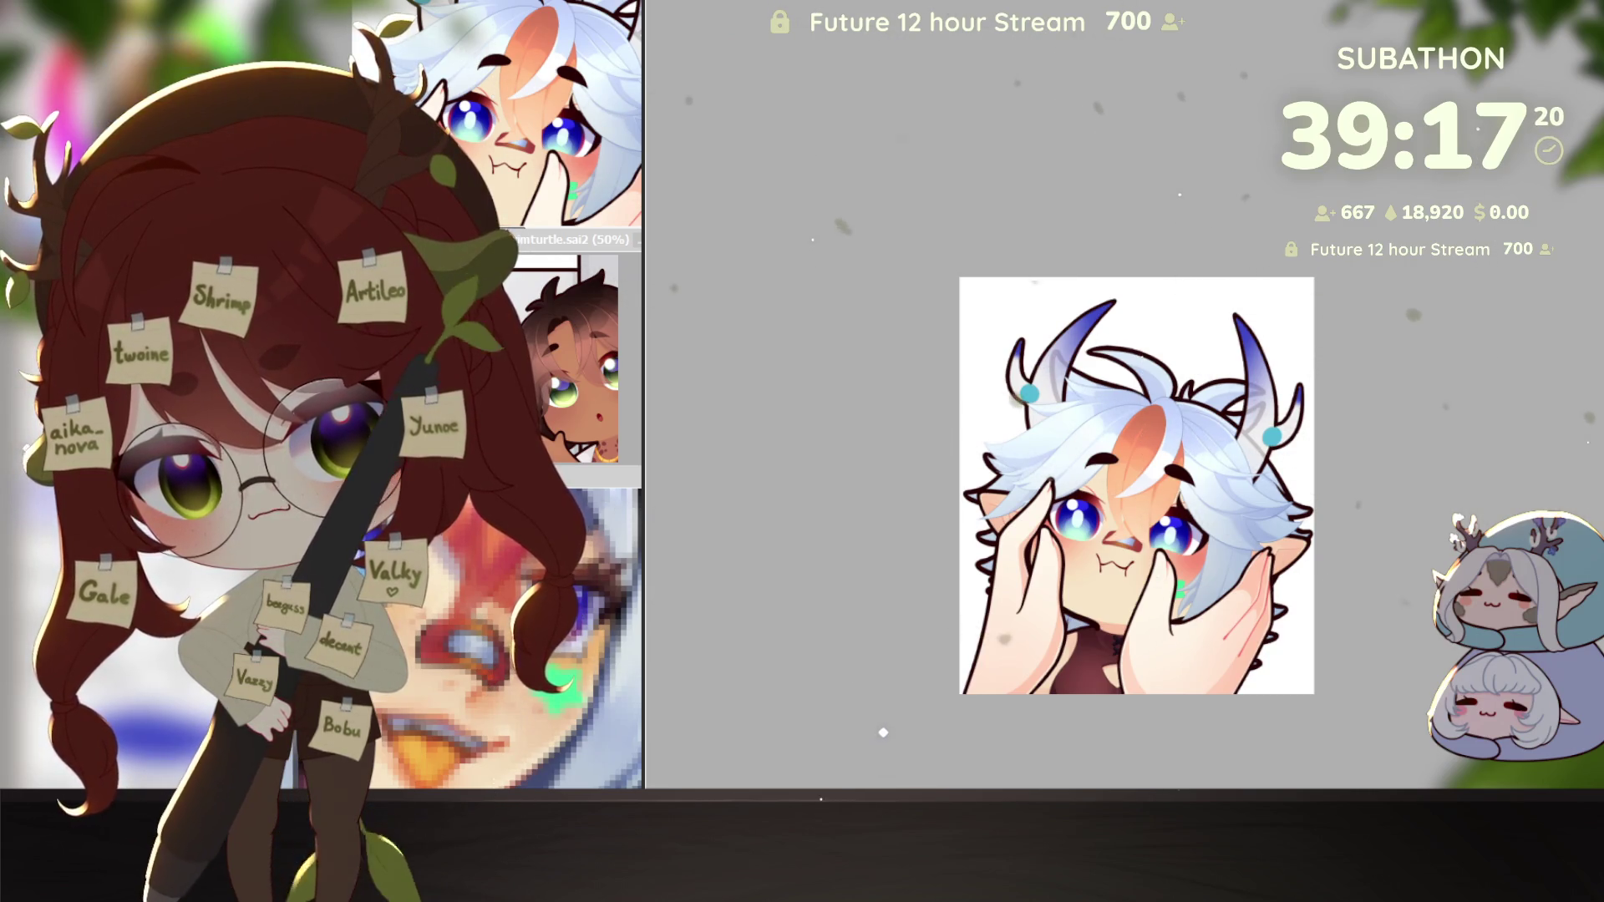
Step: Zoom in on the face and dab small freckle dots on the left and right cheeks
{"action": "left_click", "coordinate": [1109, 569]}
{"action": "left_click_drag", "start_coordinate": [1109, 569], "coordinate": [1275, 607]}
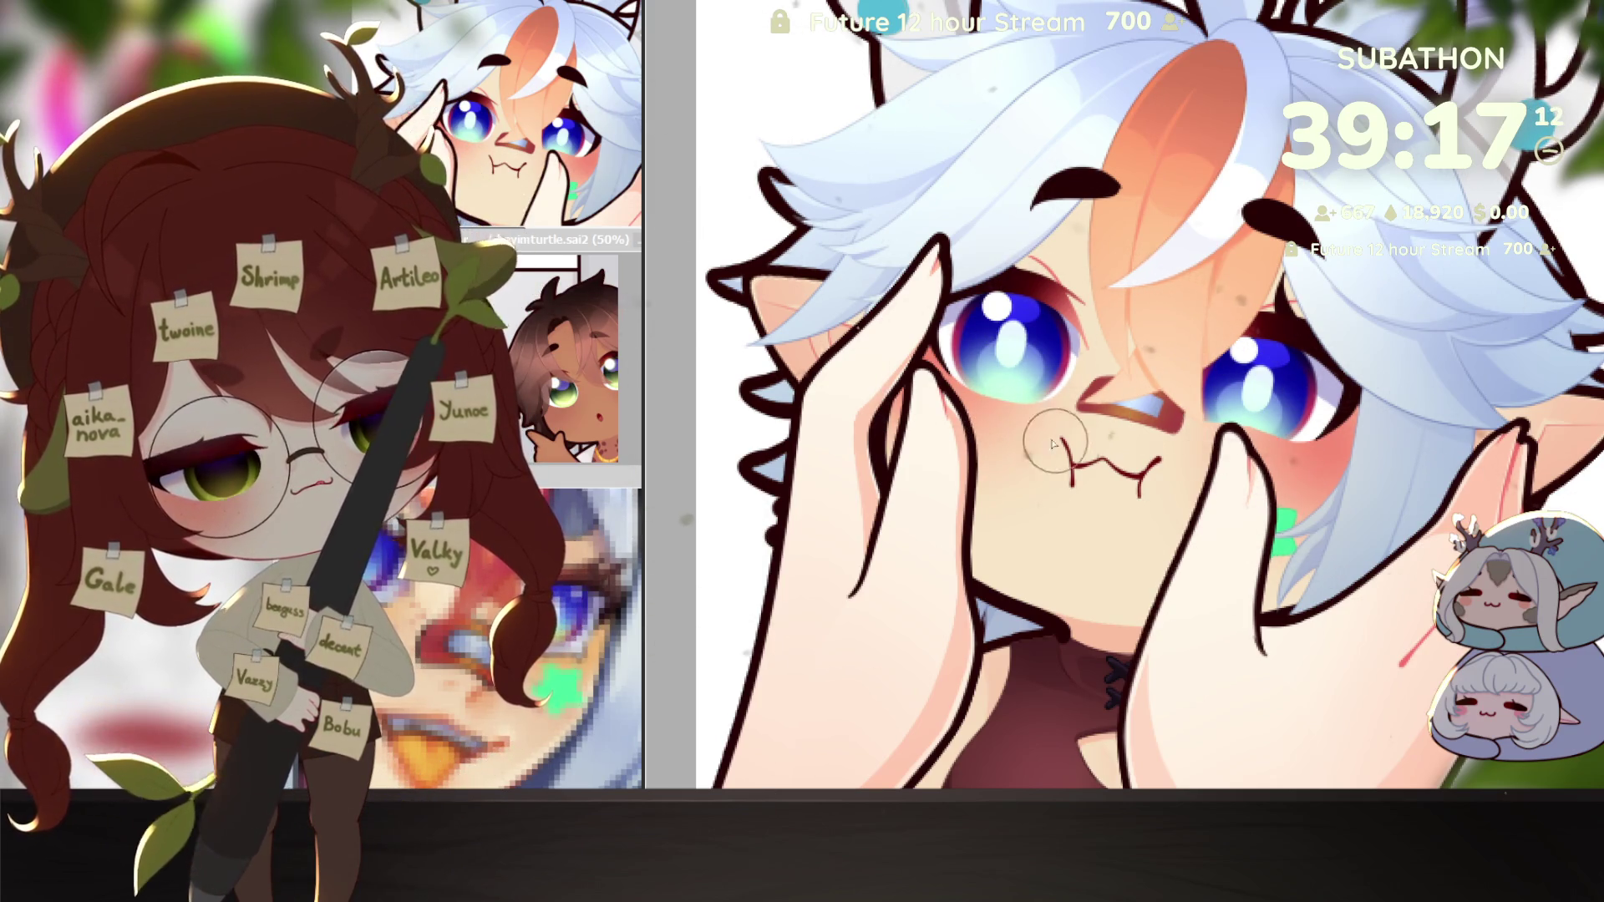
{"action": "left_click", "coordinate": [975, 412]}
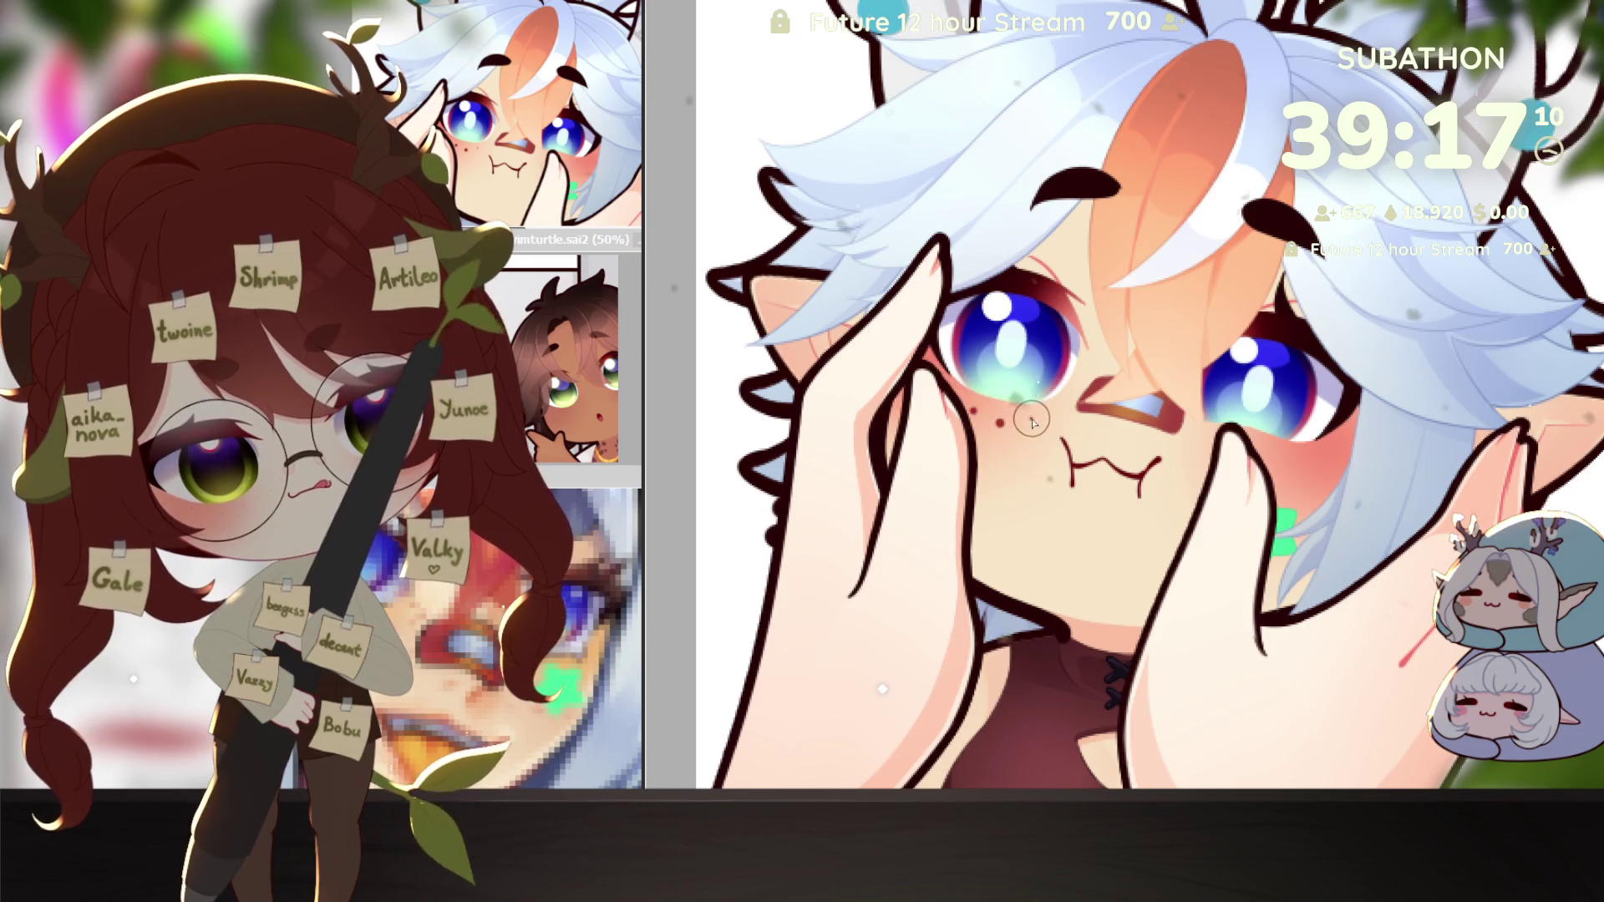
{"action": "left_click", "coordinate": [1028, 418]}
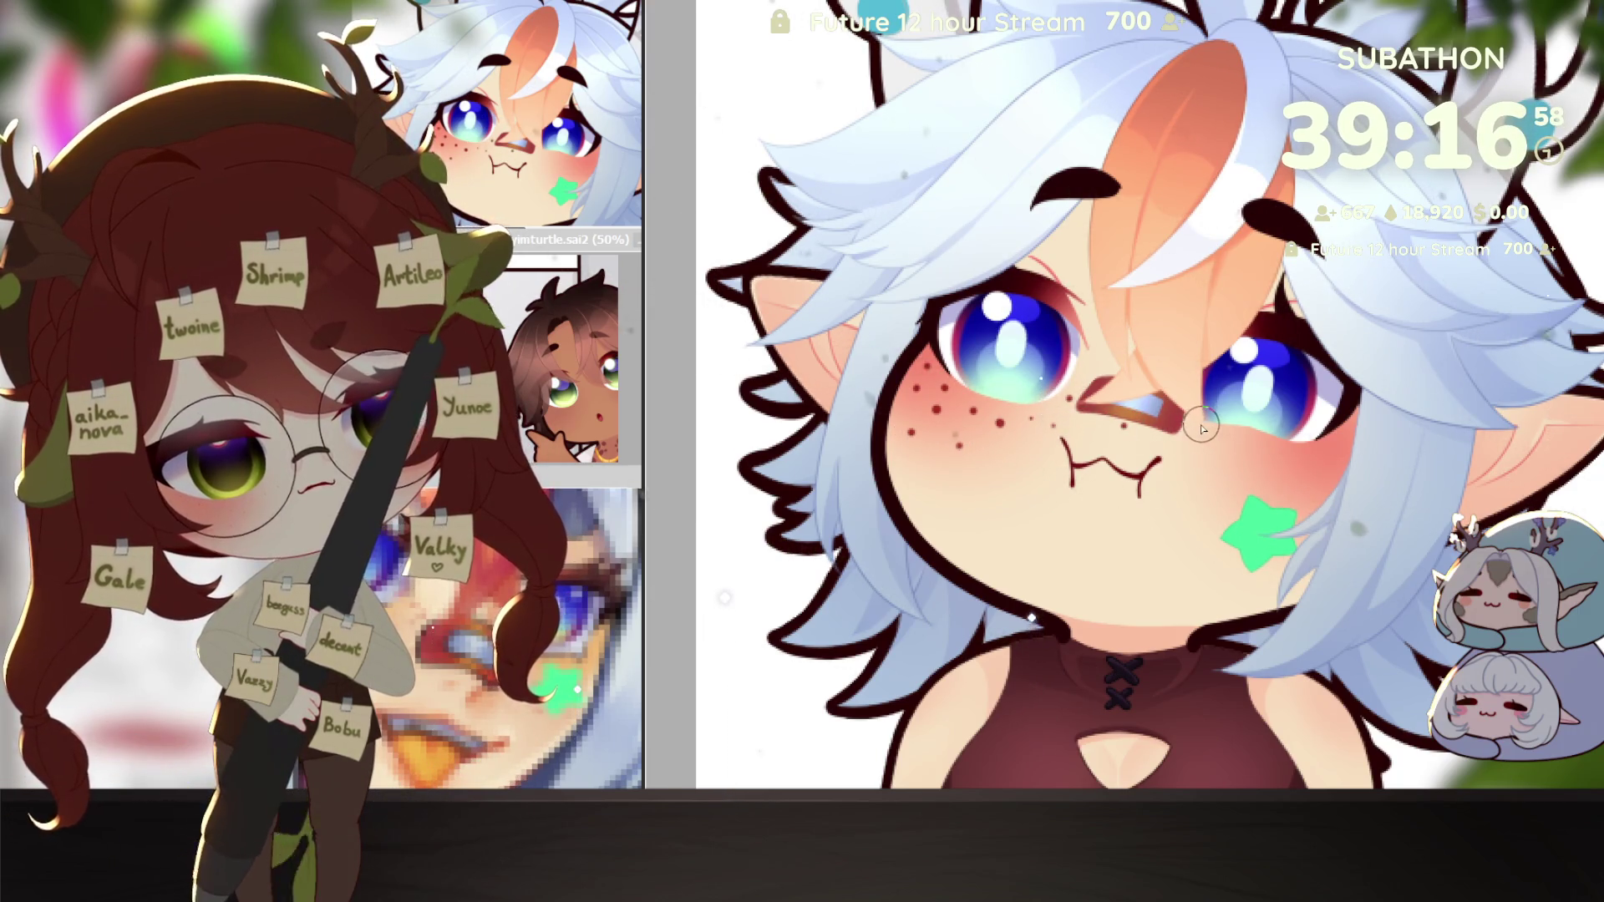
{"action": "left_click", "coordinate": [1253, 451]}
{"action": "left_click", "coordinate": [1210, 472]}
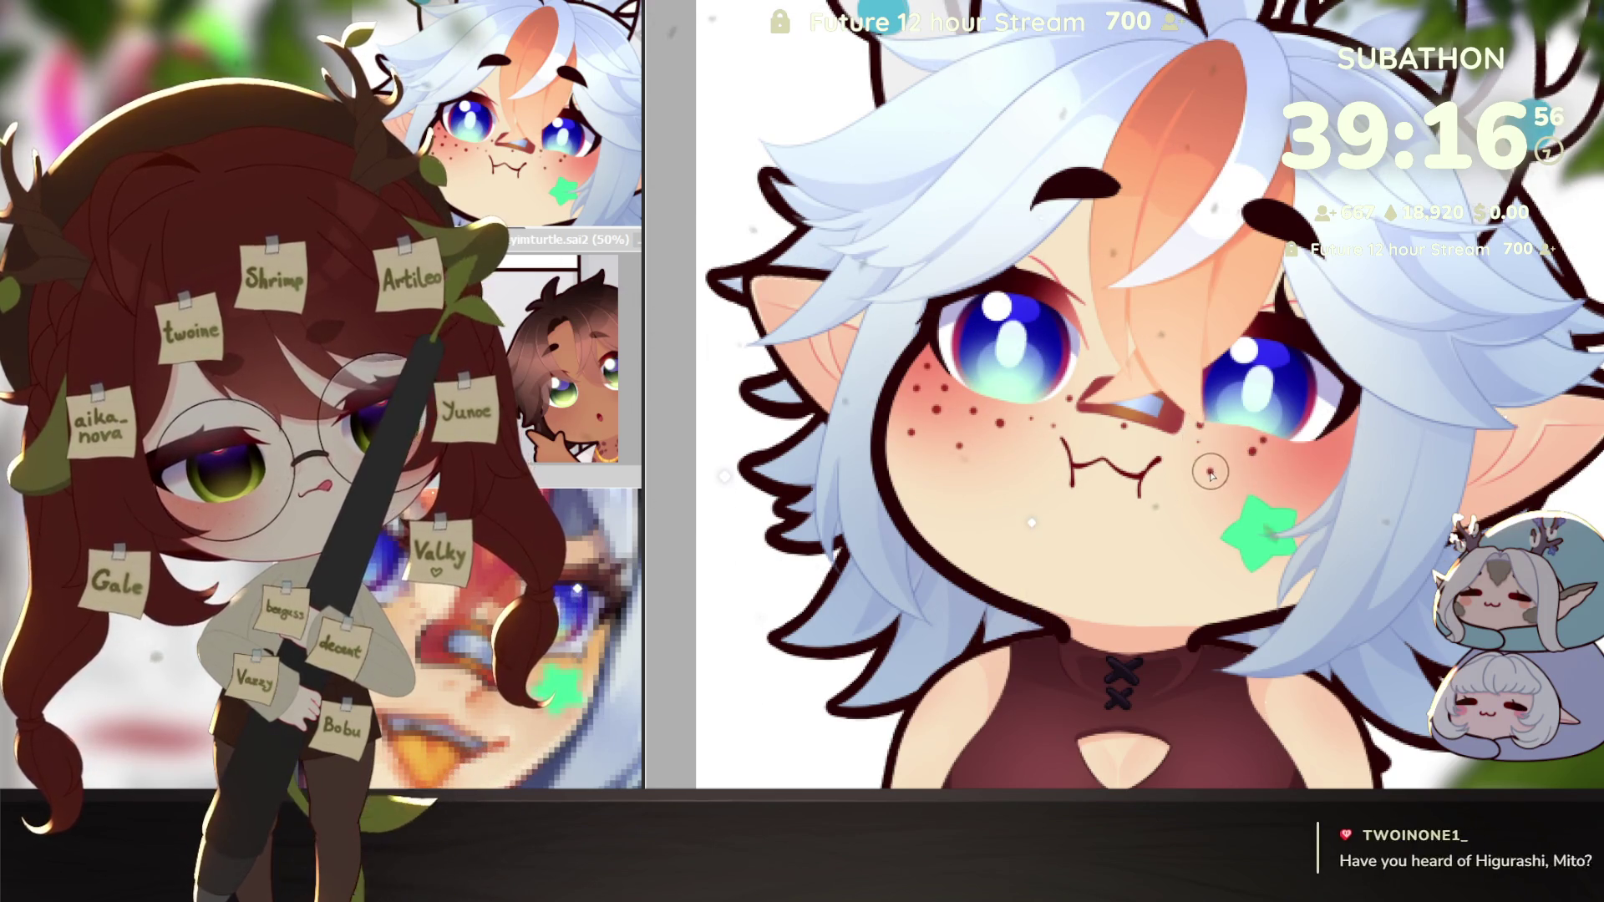
{"action": "scroll", "coordinate": [1253, 485], "scroll_direction": "right", "scroll_amount": 1}
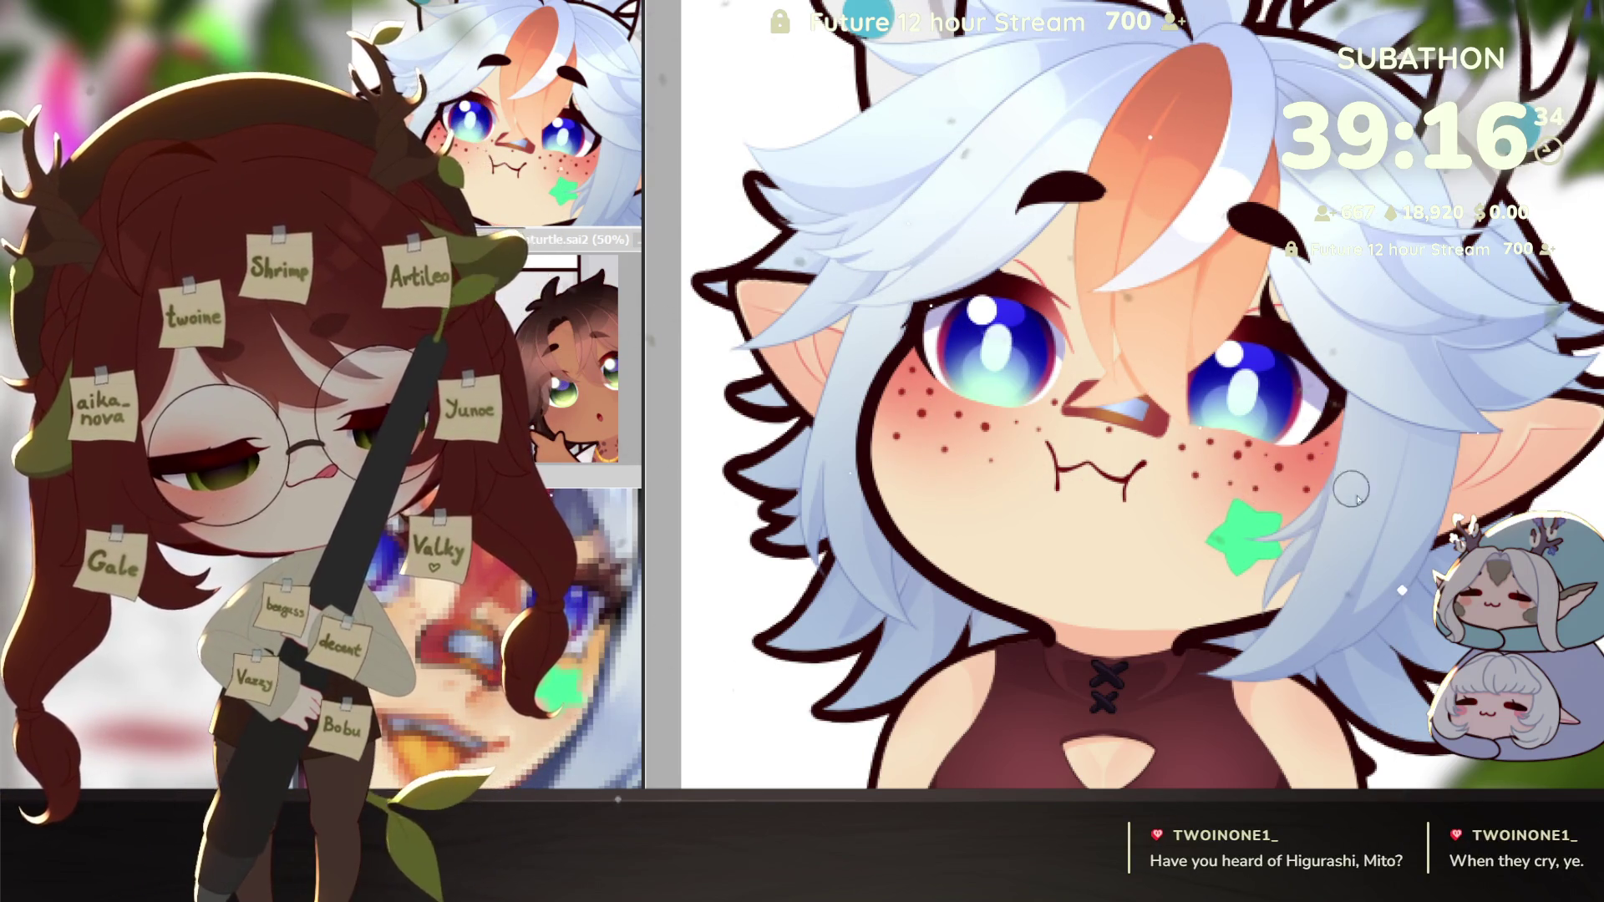
{"action": "scroll", "coordinate": [1232, 485], "scroll_direction": "down", "scroll_amount": 4}
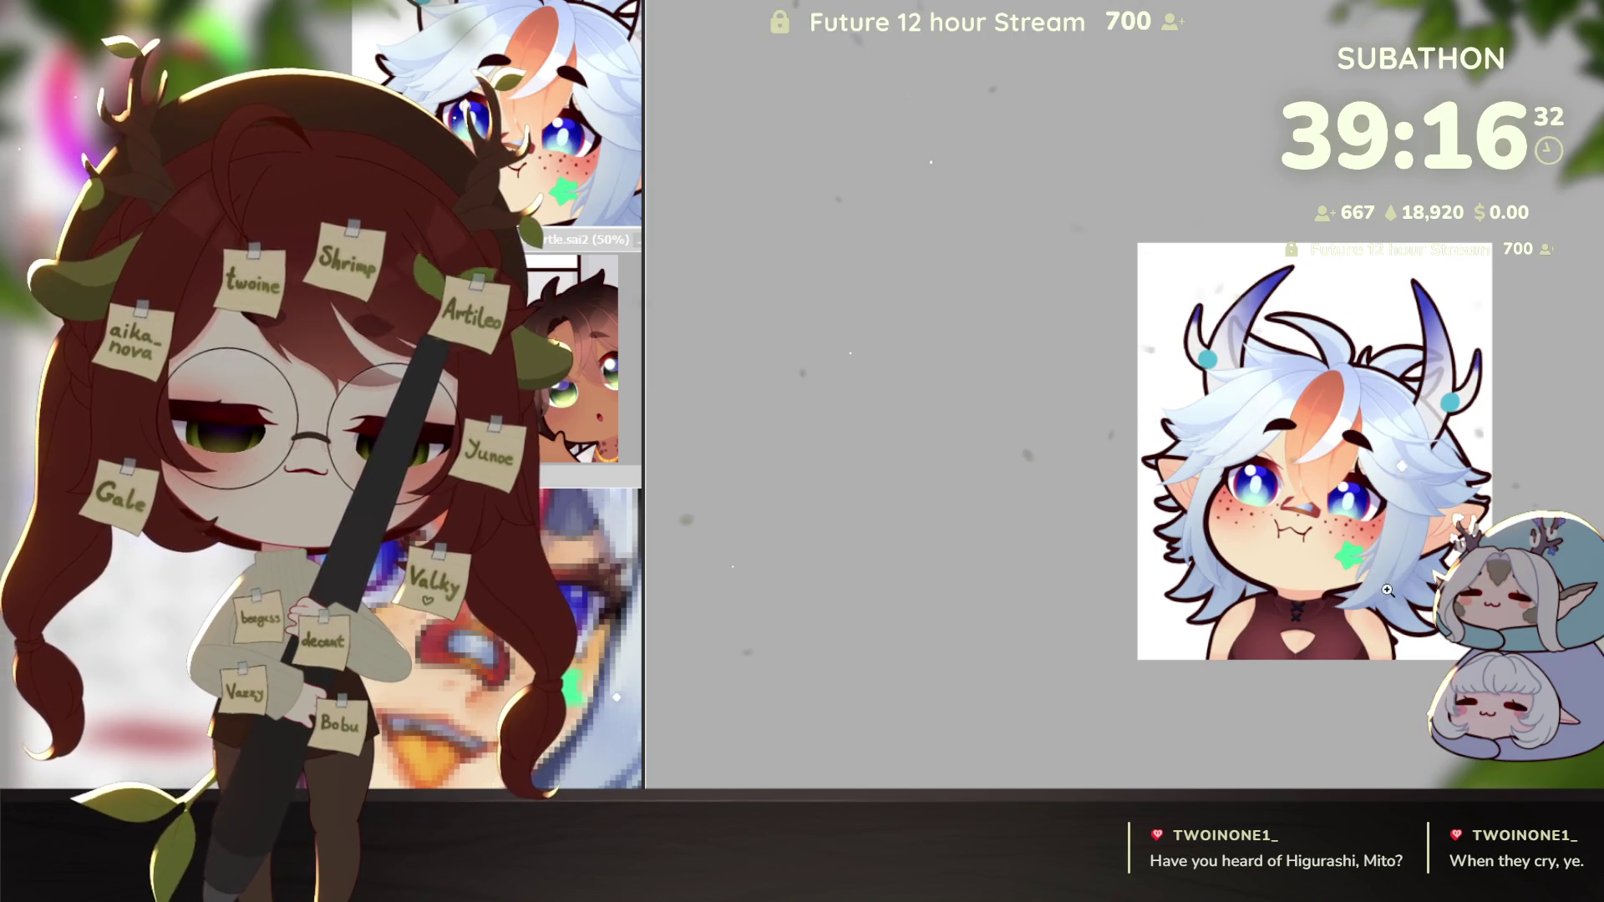
Step: Erase the first freckles across both cheeks and clear leftover dots on the left cheek
{"action": "scroll", "coordinate": [1387, 576], "scroll_direction": "up", "scroll_amount": 4}
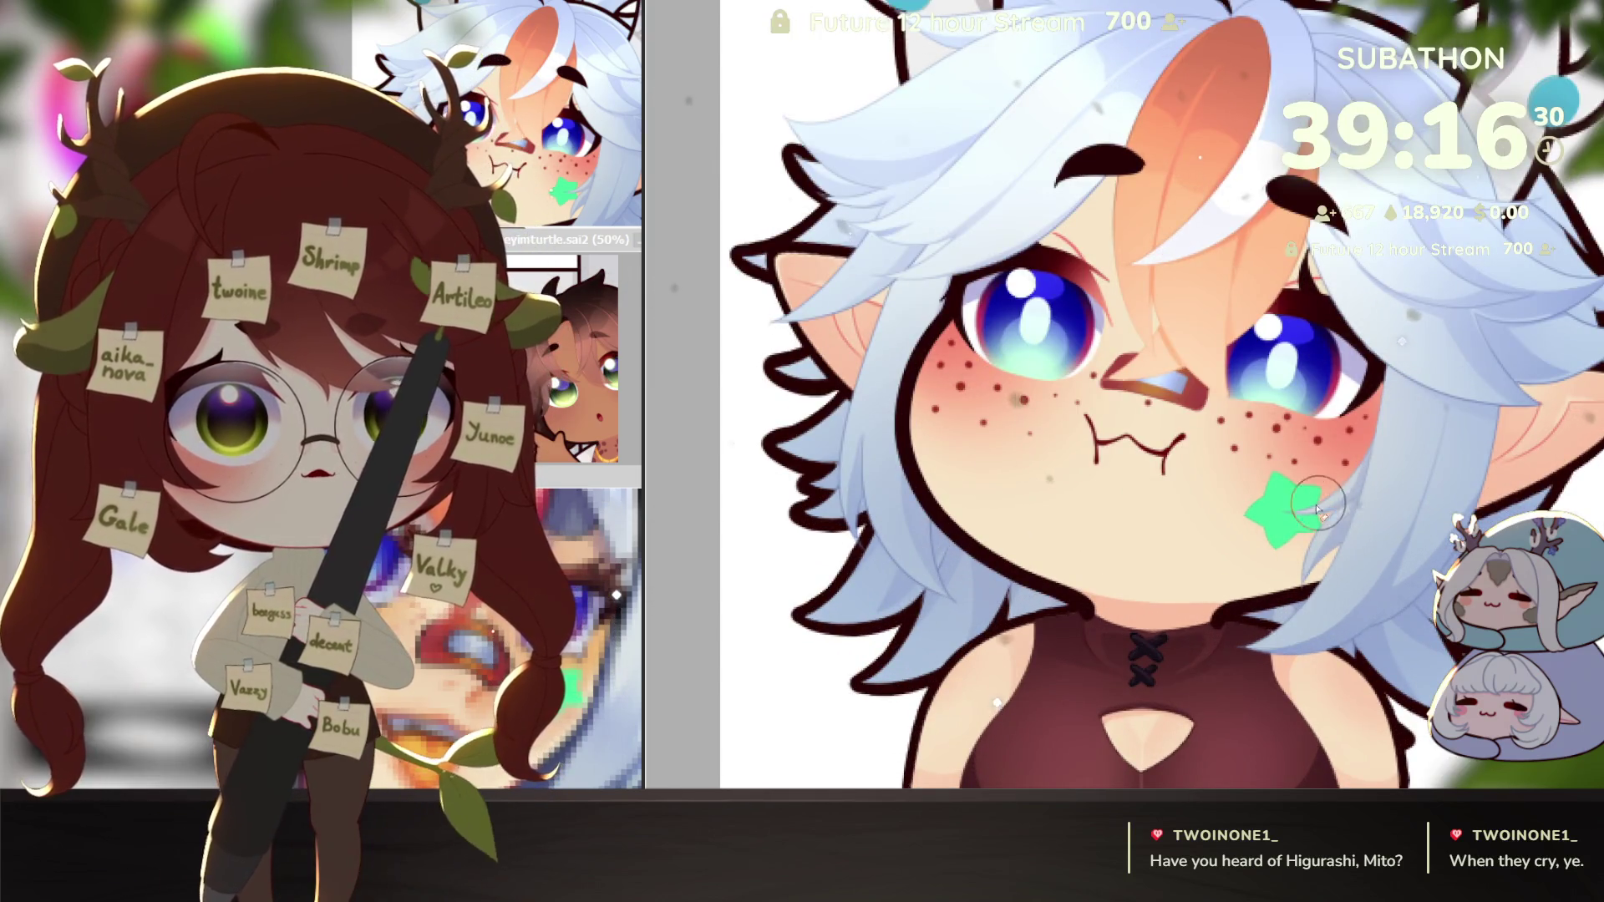
{"action": "left_click_drag", "start_coordinate": [1049, 440], "coordinate": [1554, 410]}
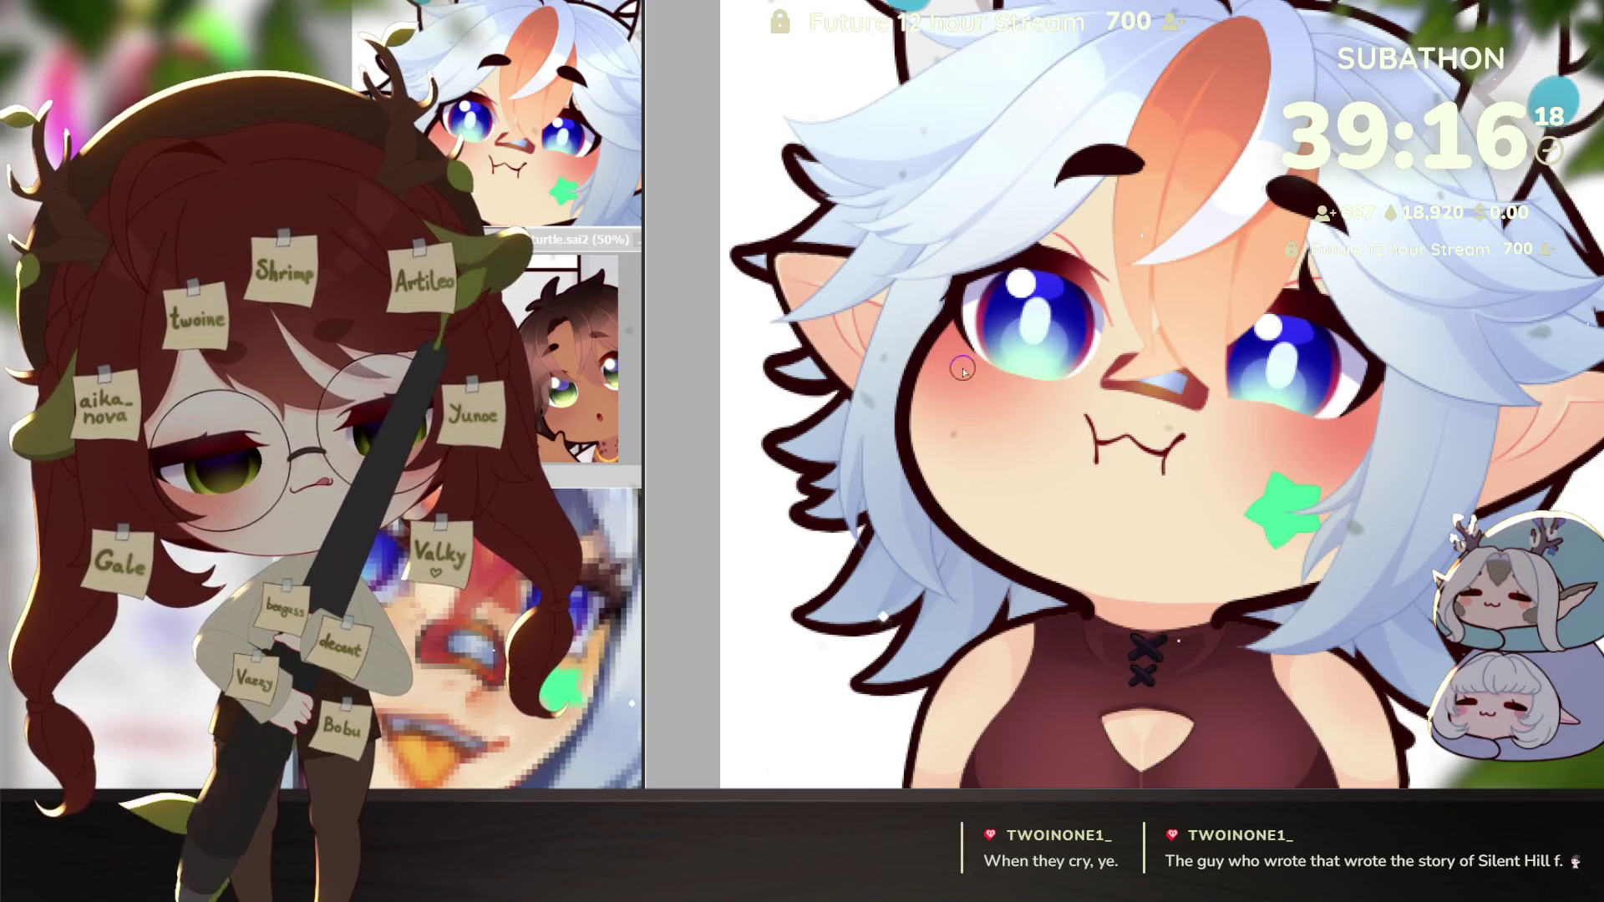
{"action": "key", "text": "ctrl+z"}
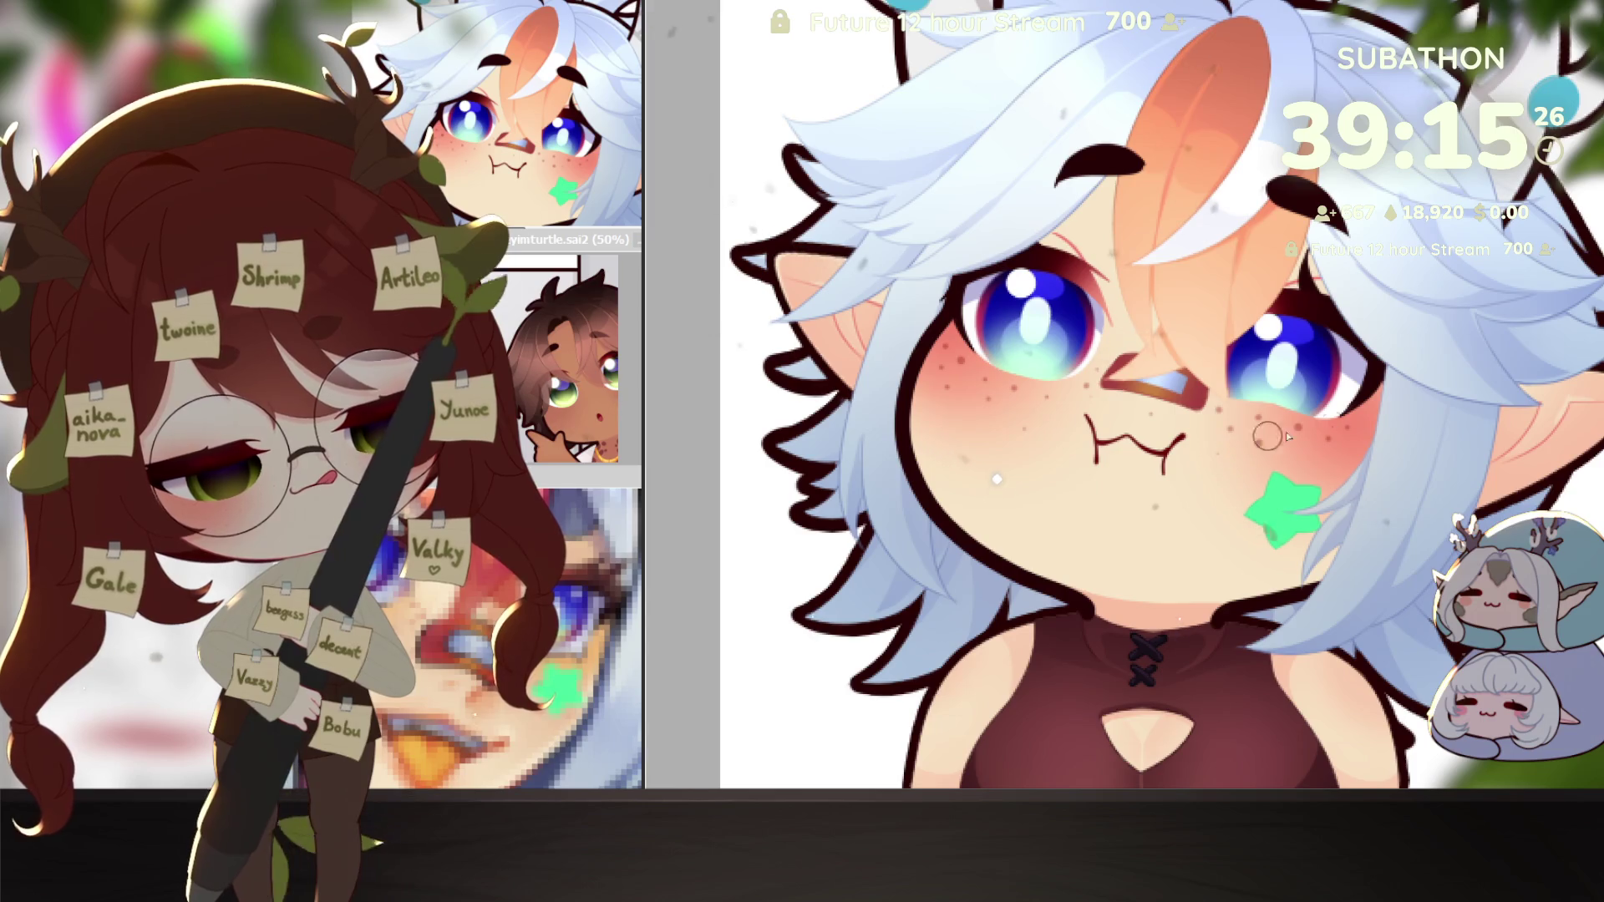
{"action": "scroll", "coordinate": [1359, 443], "scroll_direction": "down", "scroll_amount": 3}
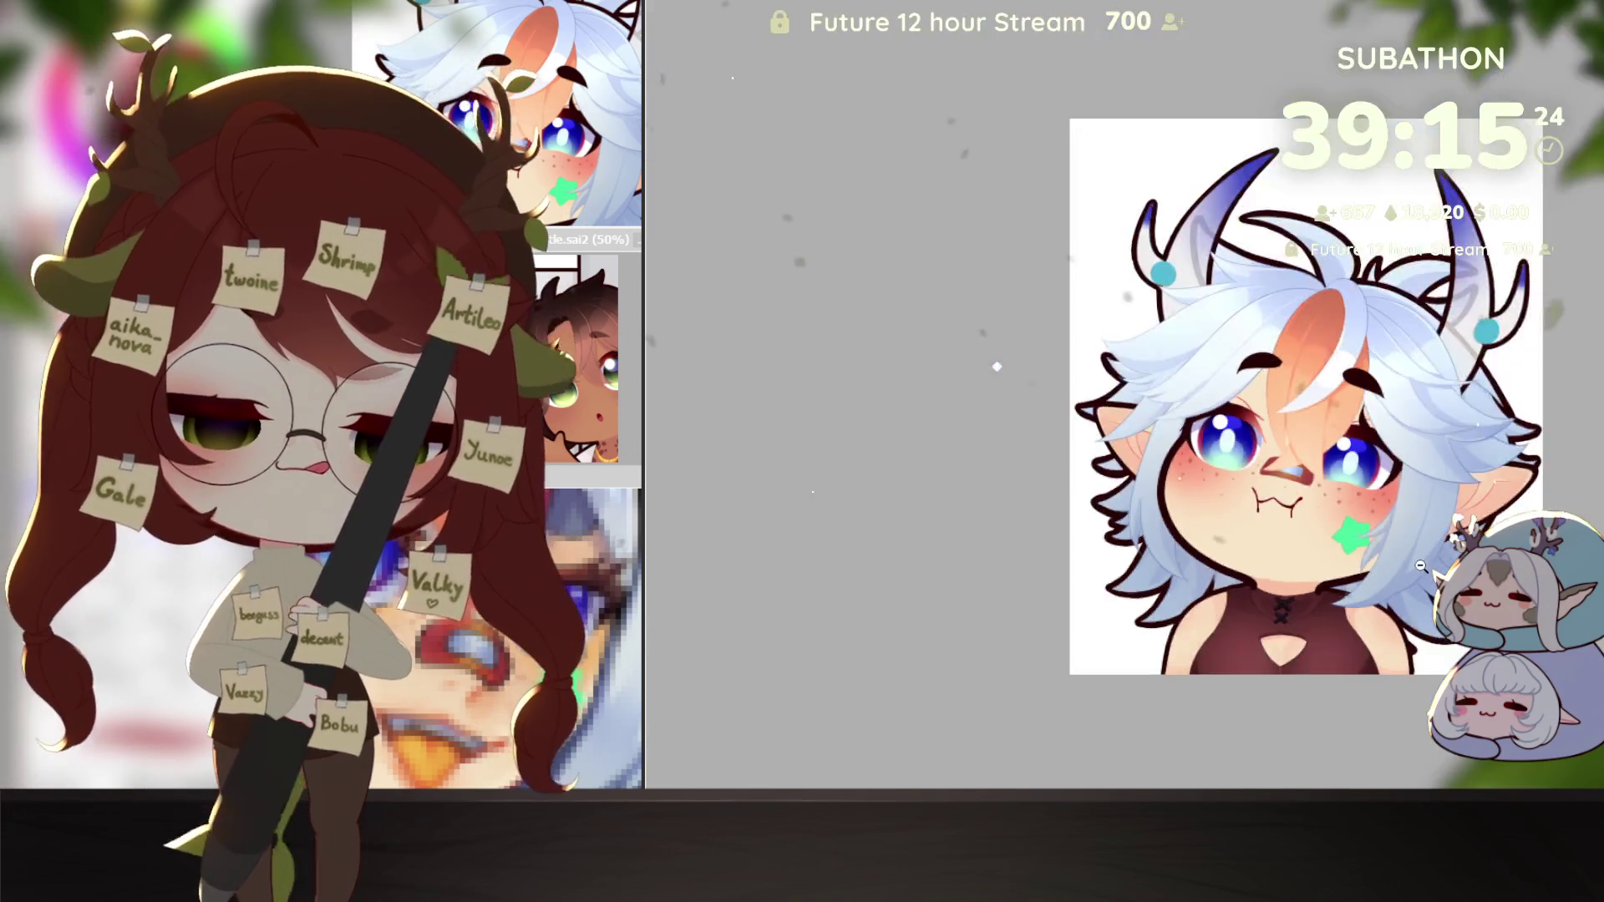
Step: Restore the pale hands pressing the cheeks, then select the entire canvas with Ctrl+A
{"action": "scroll", "coordinate": [1359, 443], "scroll_direction": "down", "scroll_amount": 2}
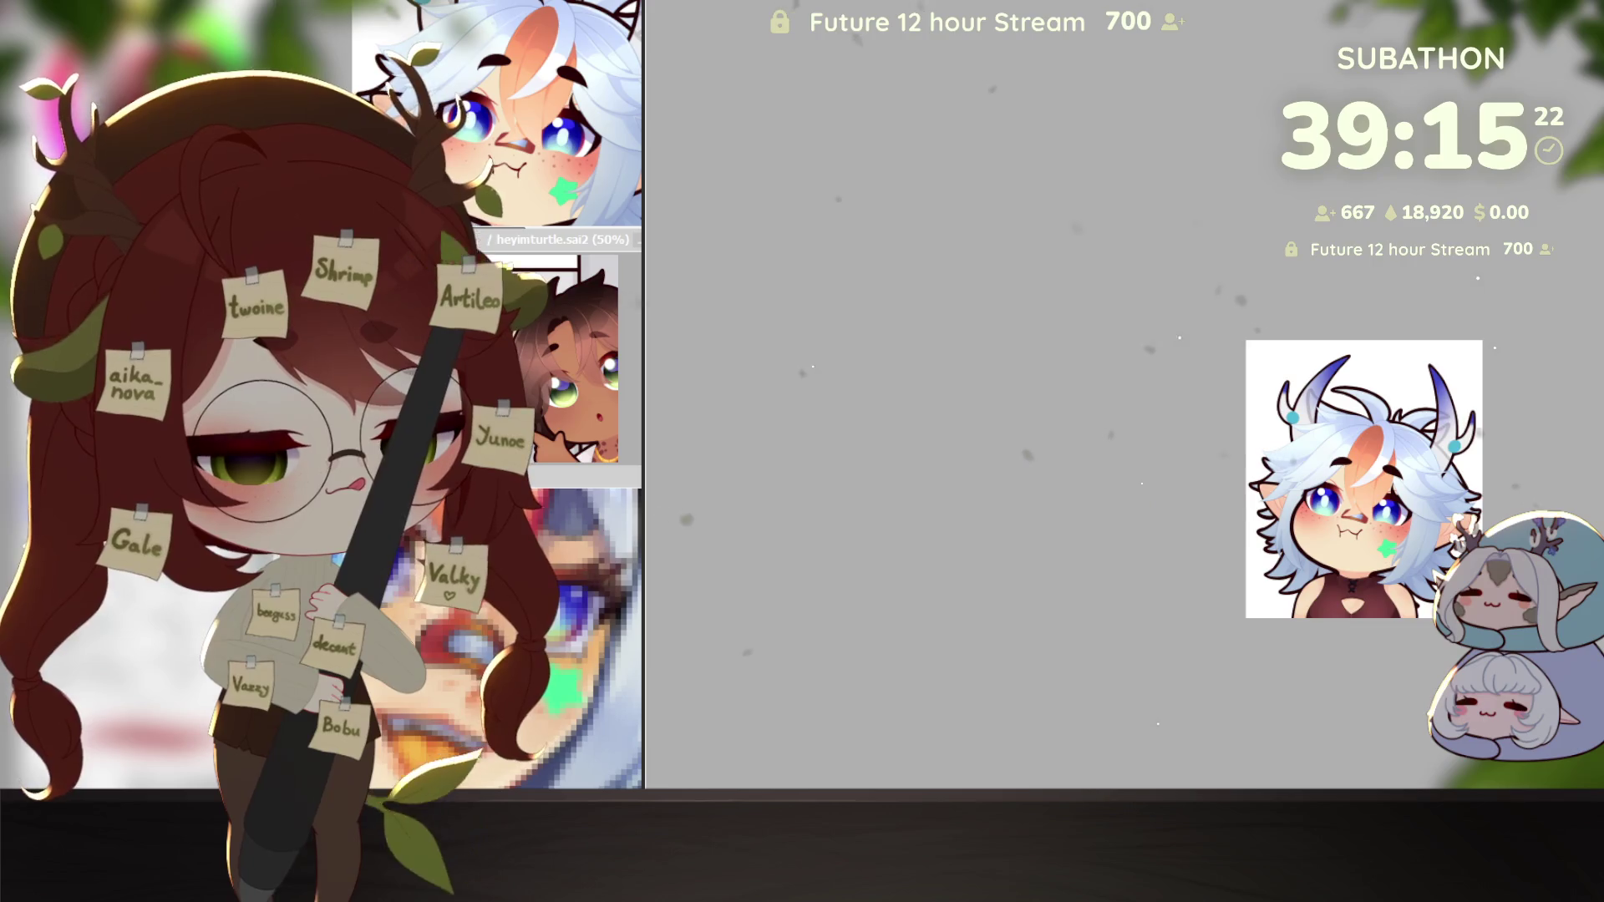
{"action": "key", "text": "ctrl+z"}
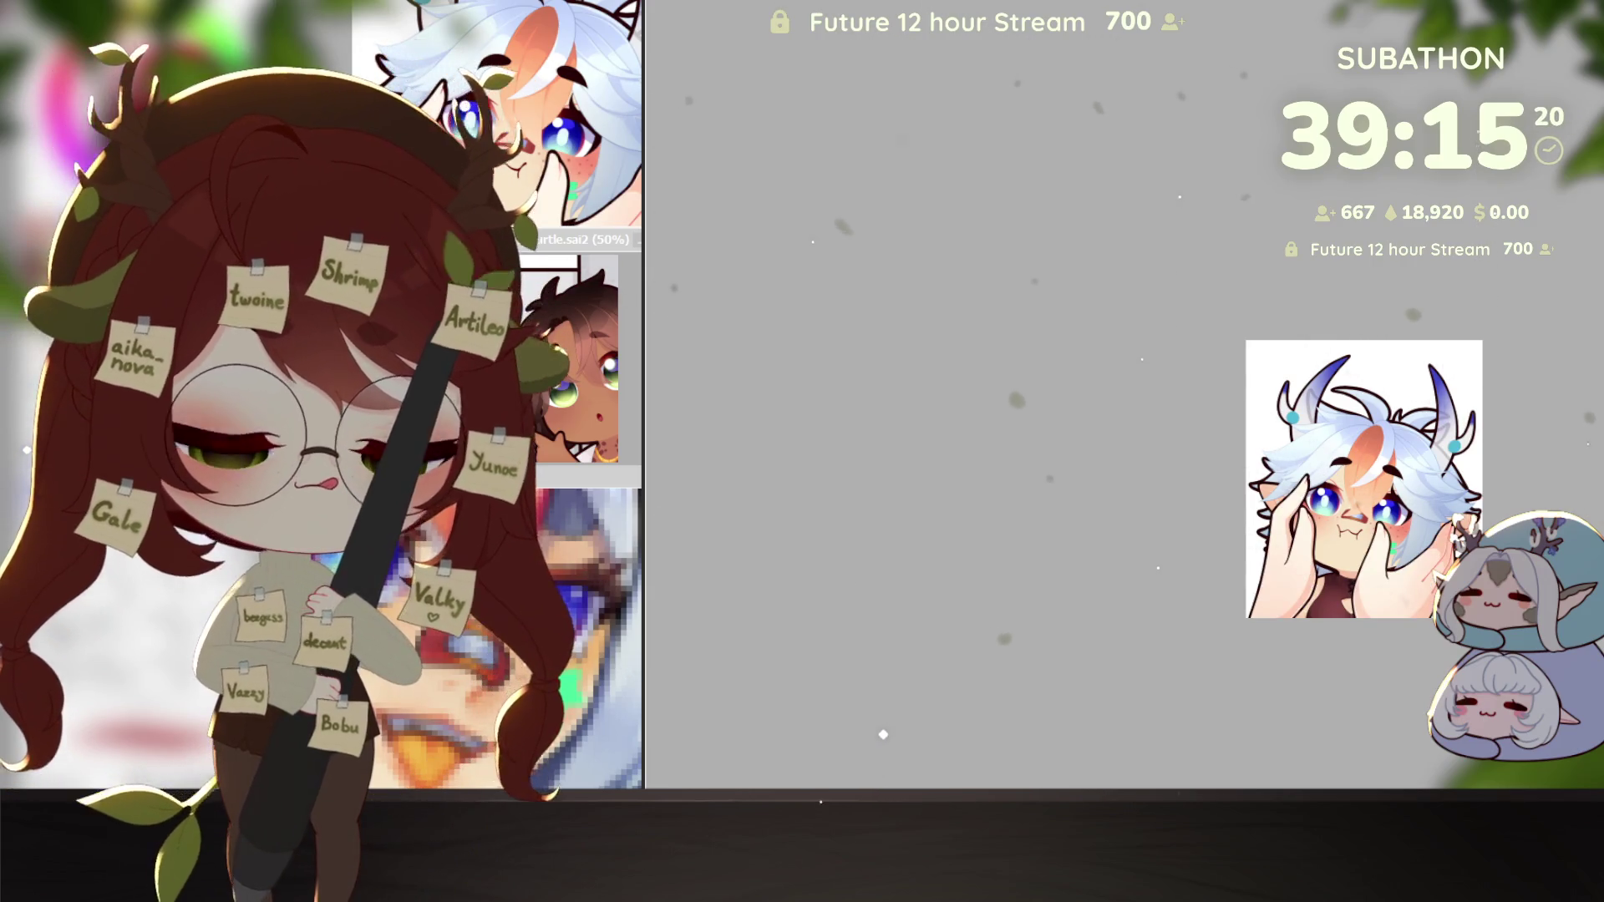
{"action": "scroll", "coordinate": [883, 675], "scroll_direction": "up", "scroll_amount": 2}
{"action": "scroll", "coordinate": [883, 675], "scroll_direction": "up", "scroll_amount": 1}
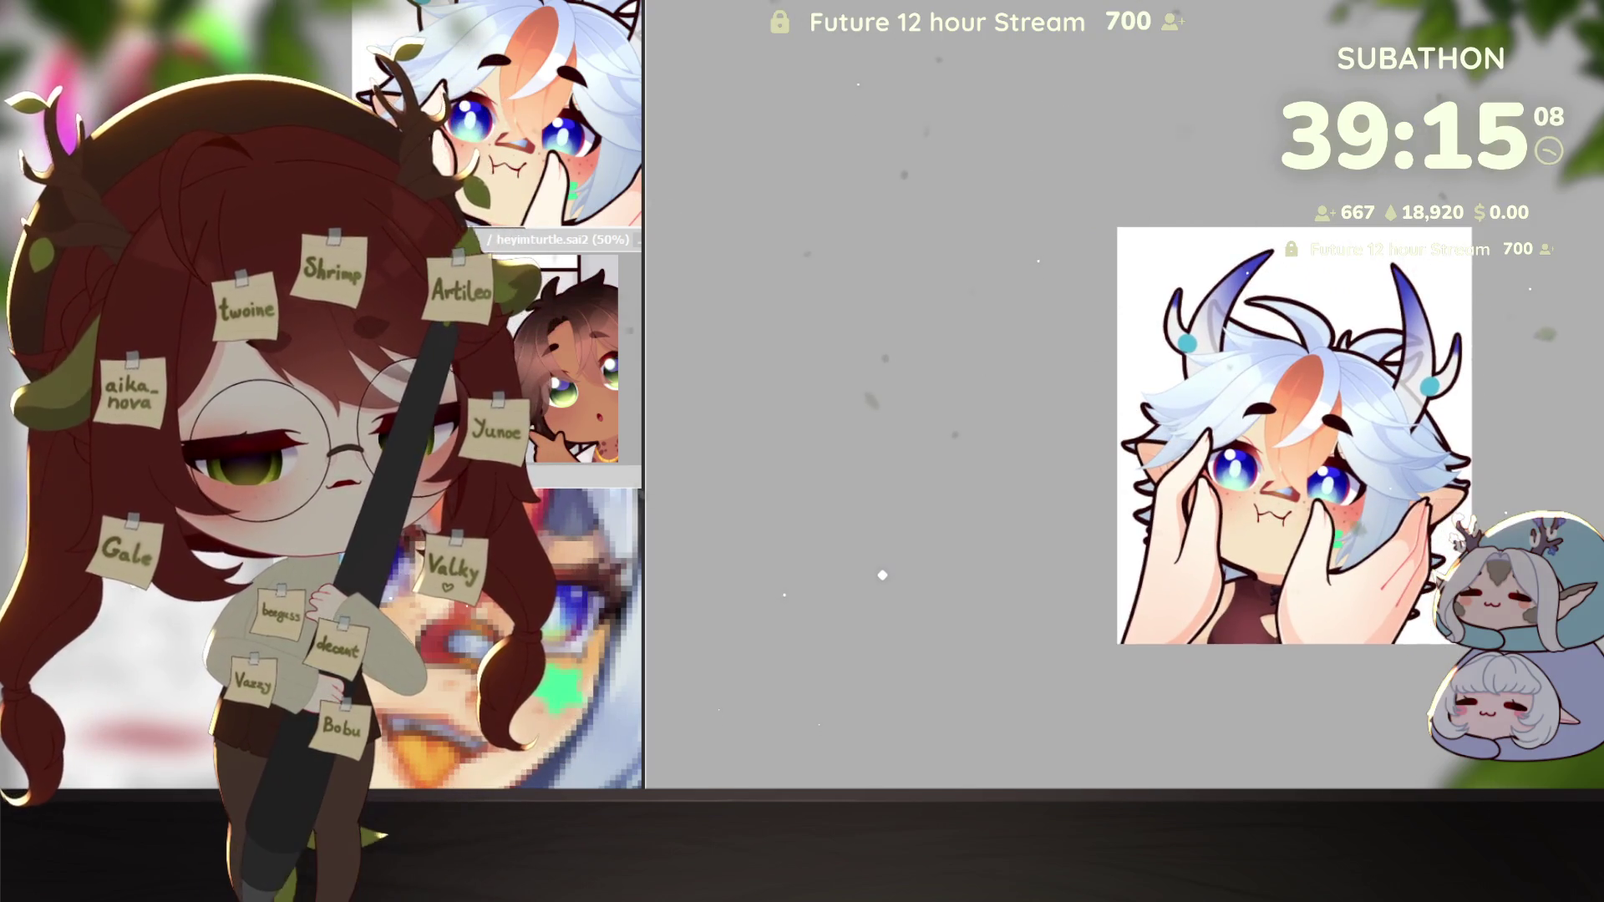
{"action": "key", "text": "ctrl+a"}
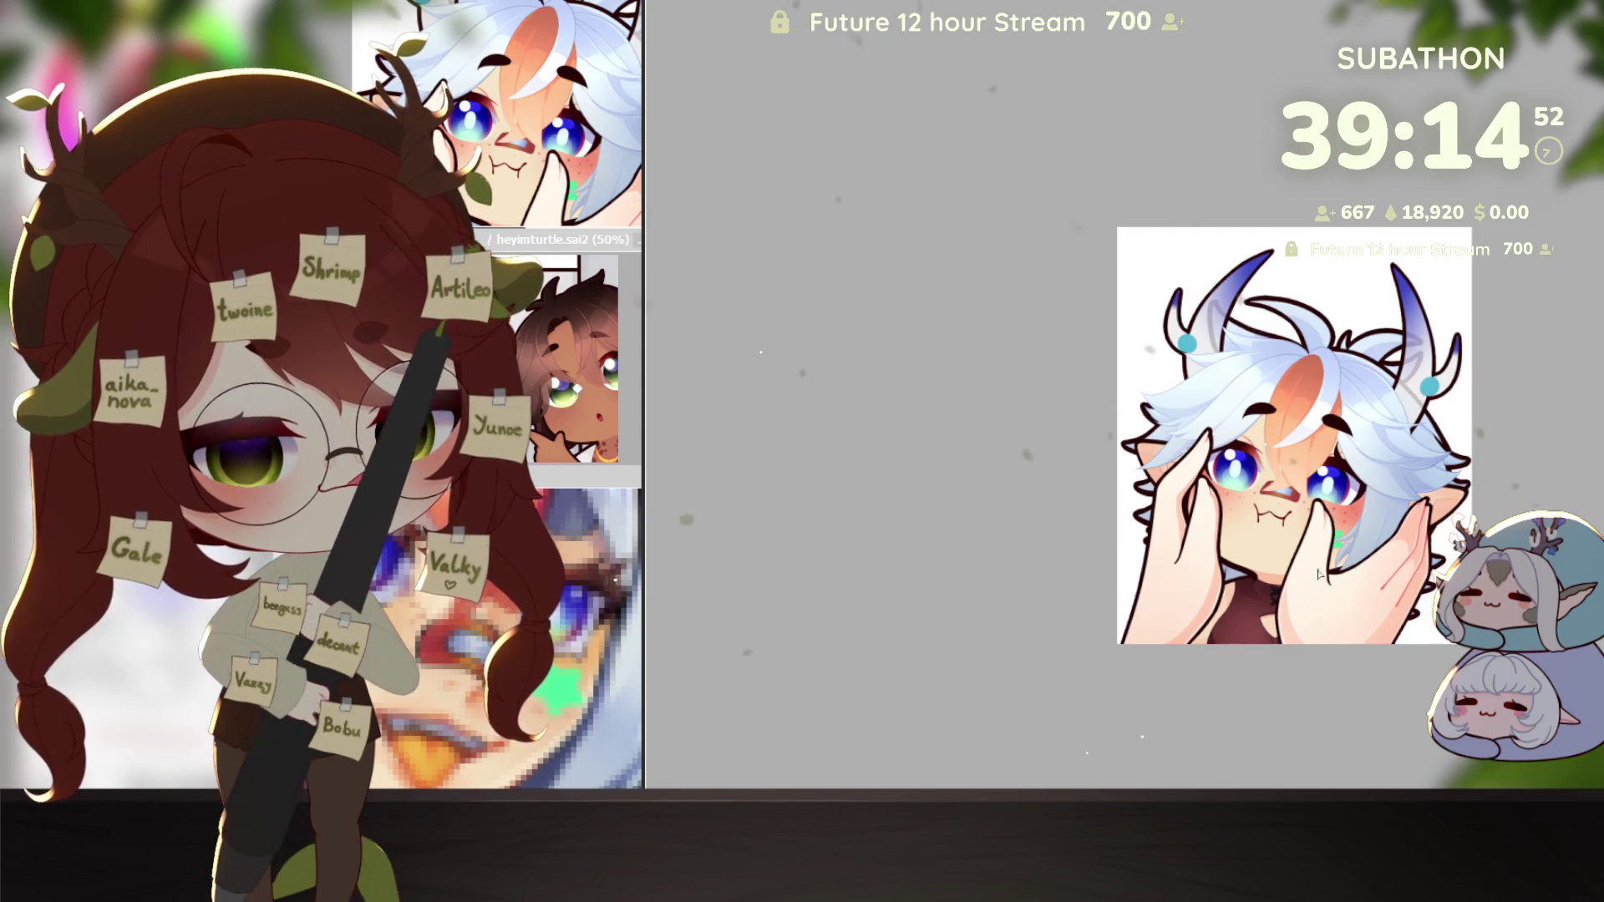
{"action": "scroll", "coordinate": [1224, 591], "scroll_direction": "up", "scroll_amount": 3}
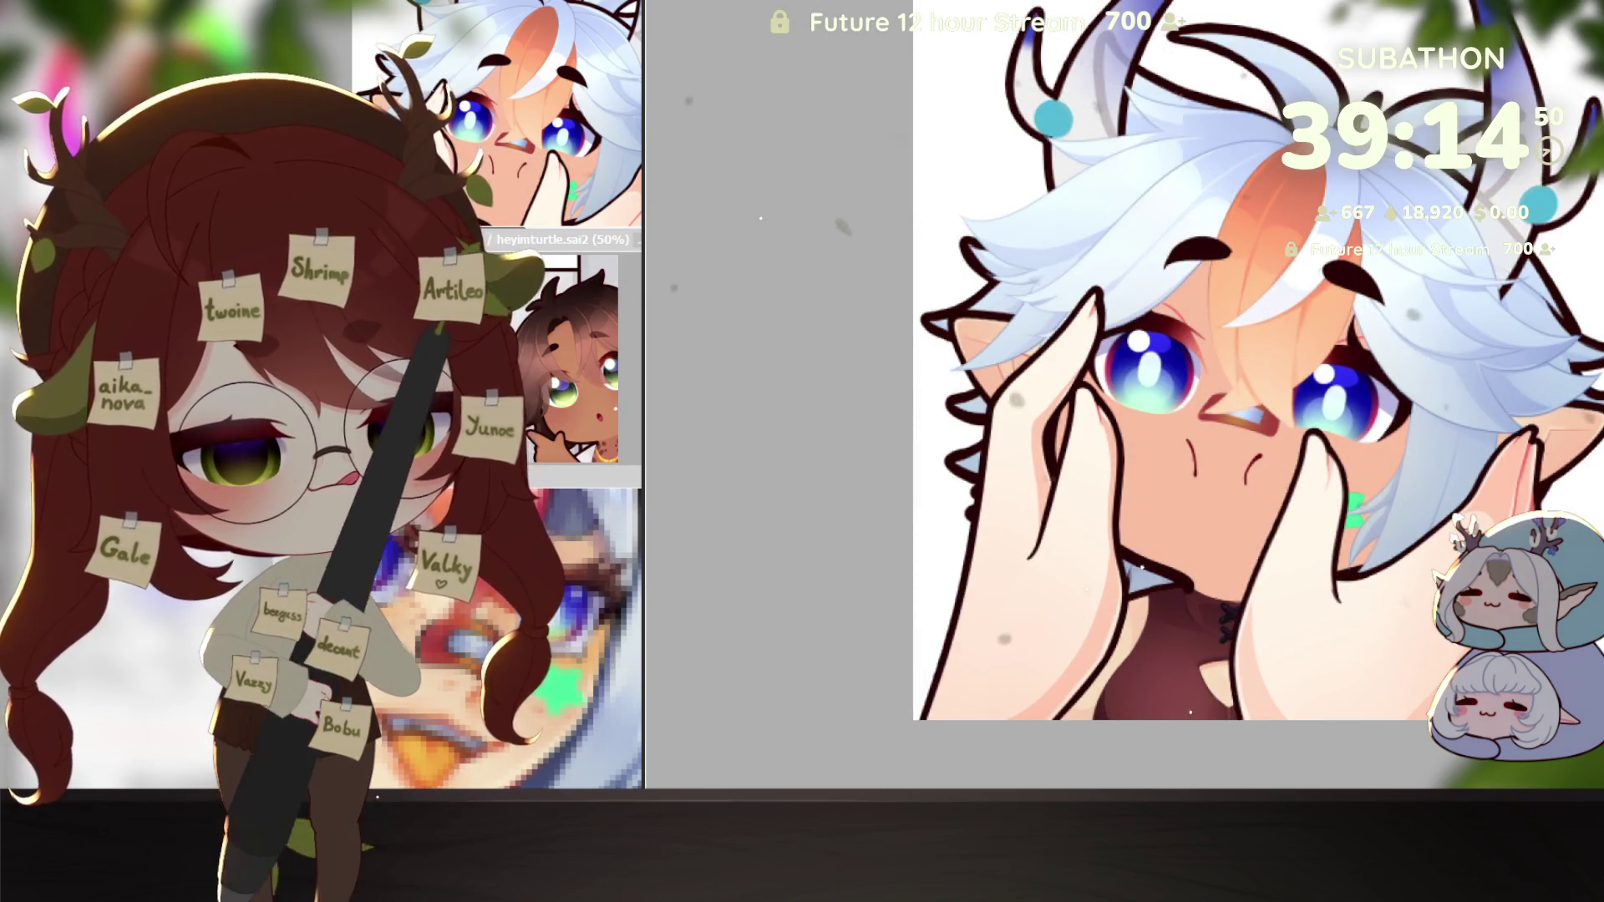
Step: Bring back the mouth, freckles and blush, and apply an unchanged free transform
{"action": "key", "text": "ctrl+z"}
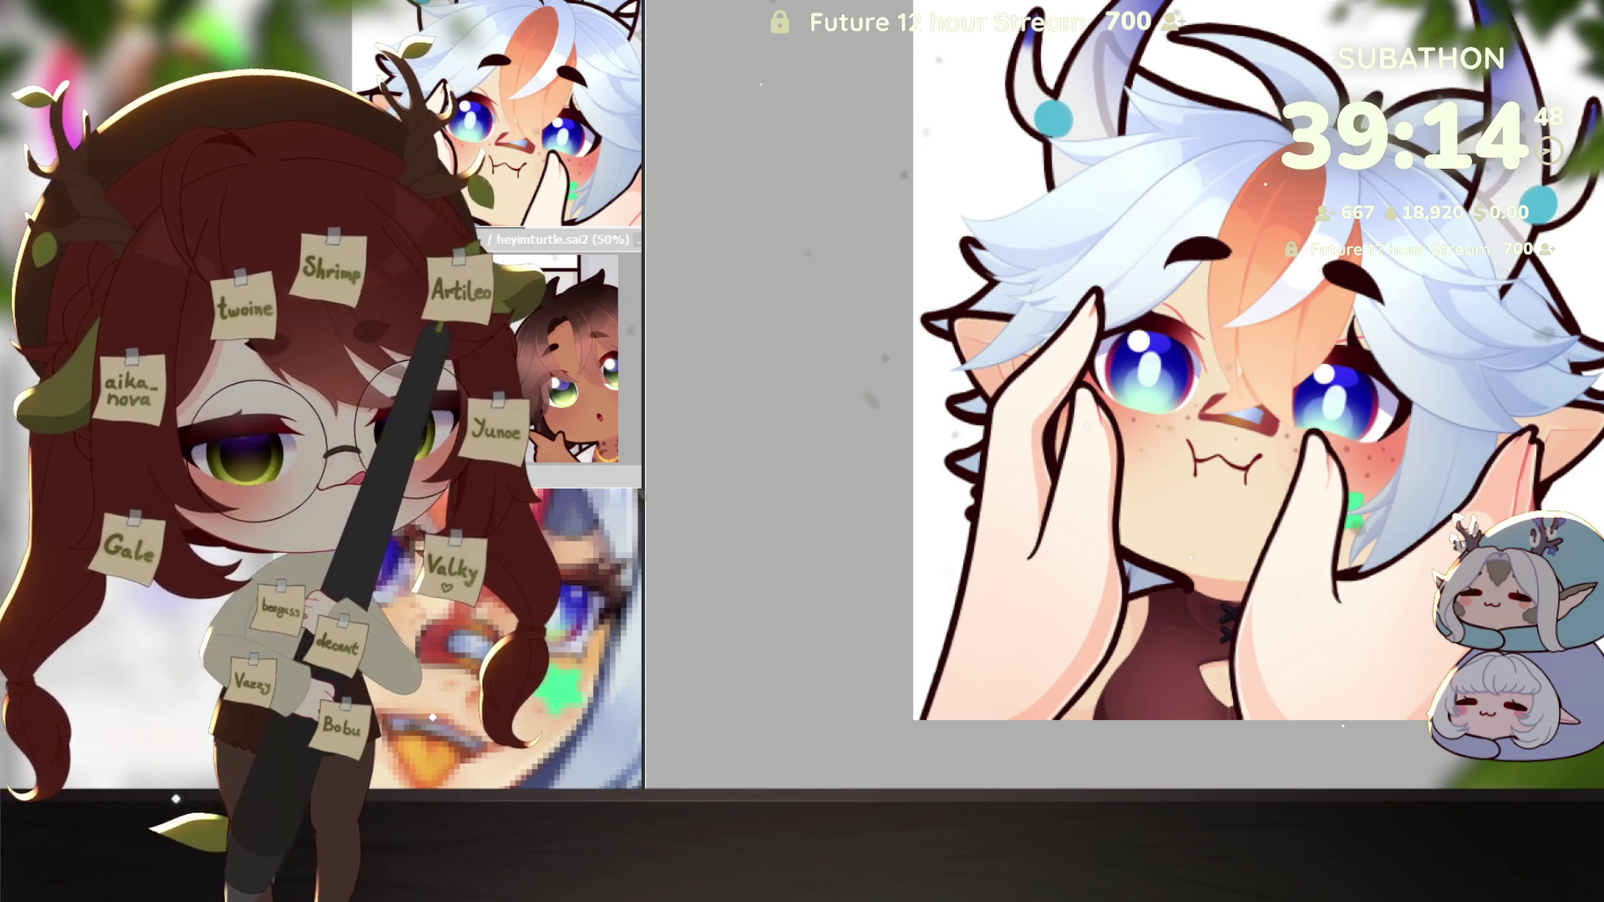
{"action": "key", "text": "ctrl+t"}
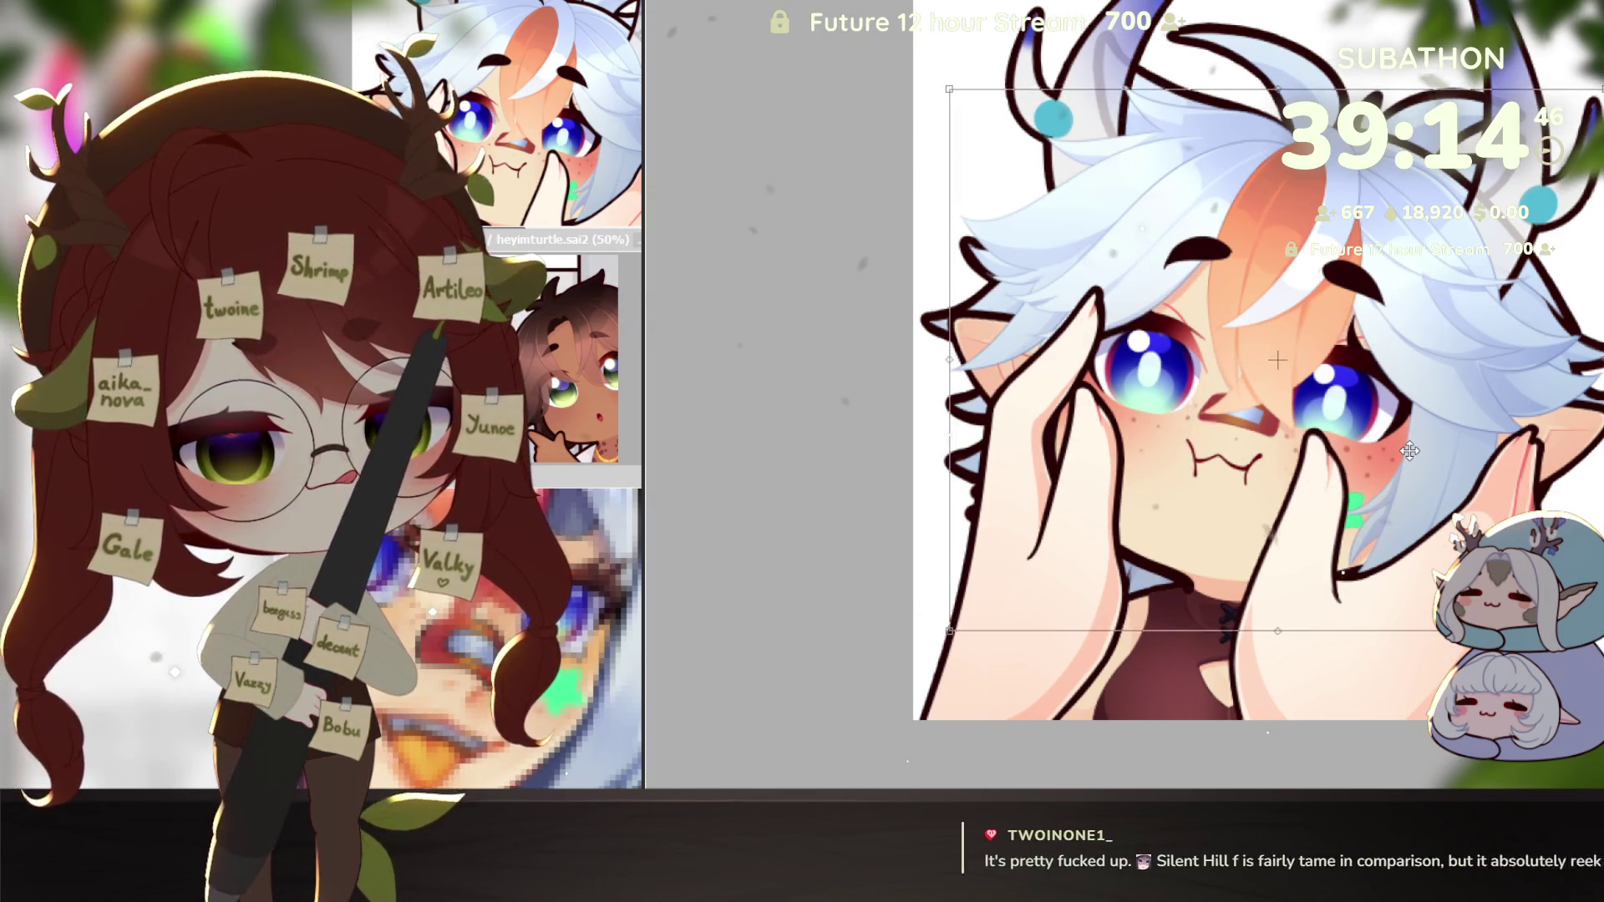
{"action": "key", "text": "Return"}
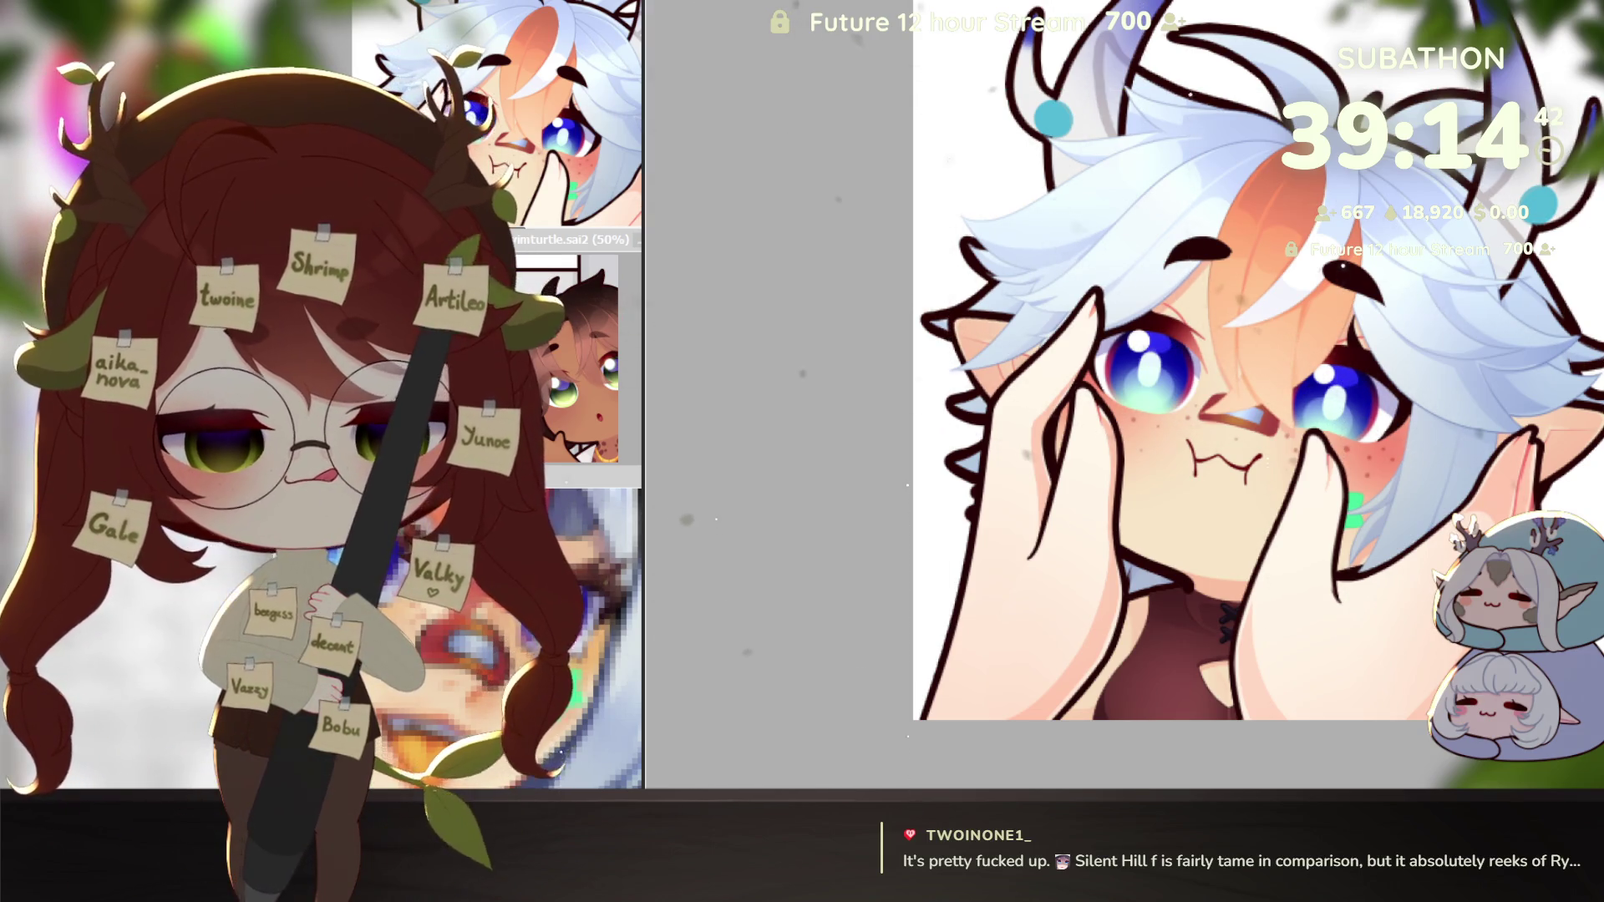
{"action": "scroll", "coordinate": [1401, 651], "scroll_direction": "down", "scroll_amount": 4}
{"action": "left_click_drag", "start_coordinate": [1449, 537], "coordinate": [1420, 508]}
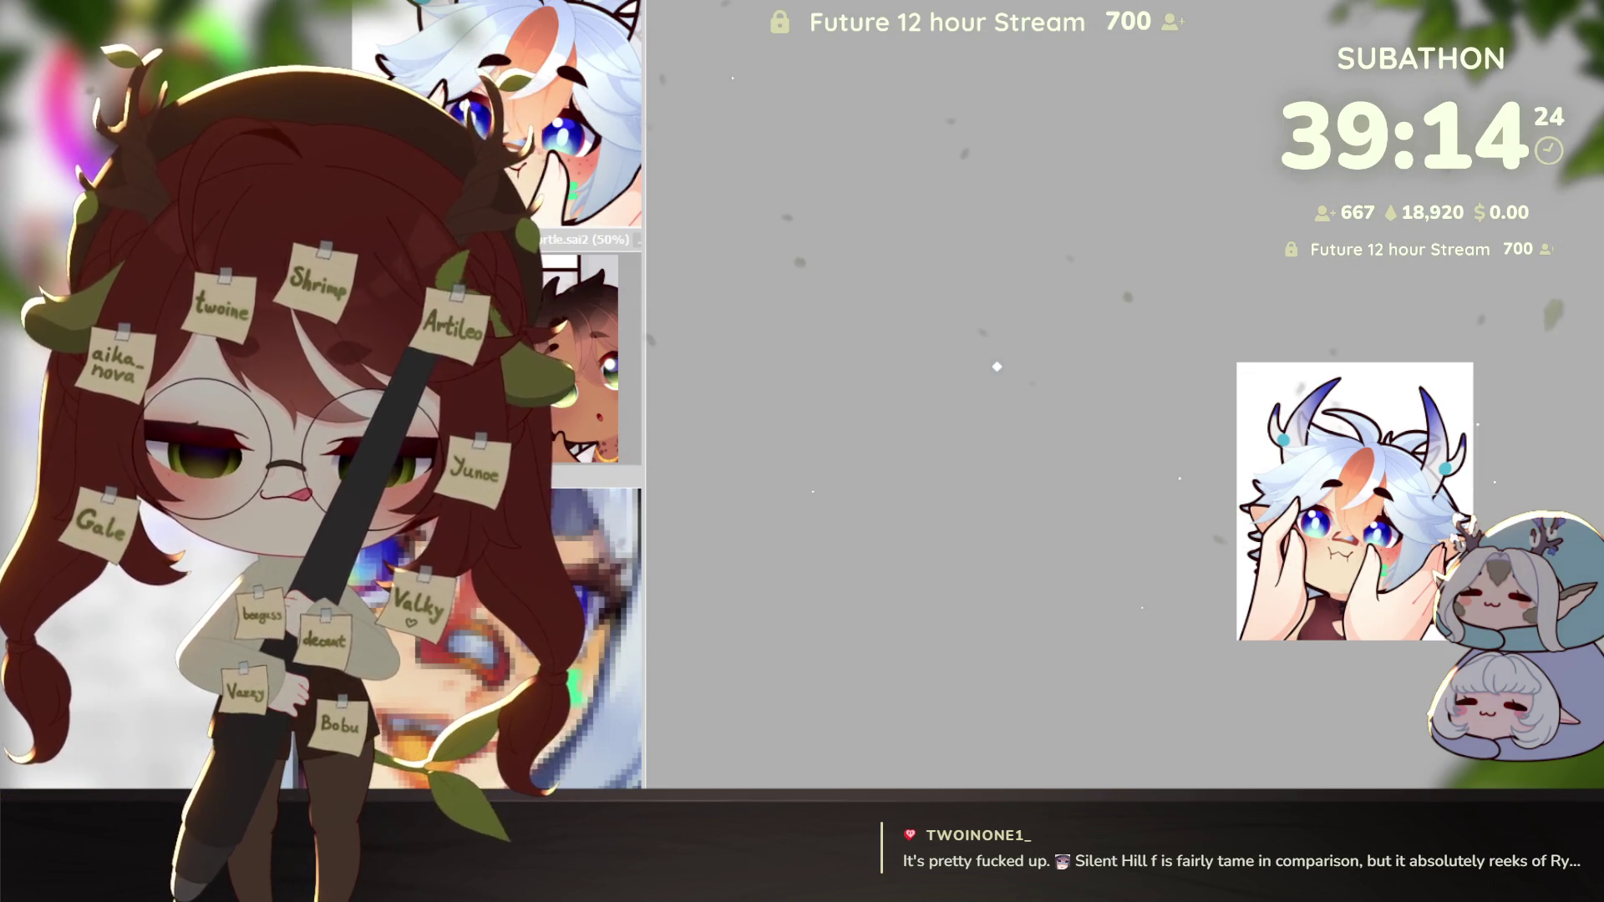
Step: Scroll the view of the finished horned chibi artwork
{"action": "scroll", "coordinate": [1392, 611], "scroll_direction": "up", "scroll_amount": 2}
{"action": "scroll", "coordinate": [1392, 611], "scroll_direction": "up", "scroll_amount": 1}
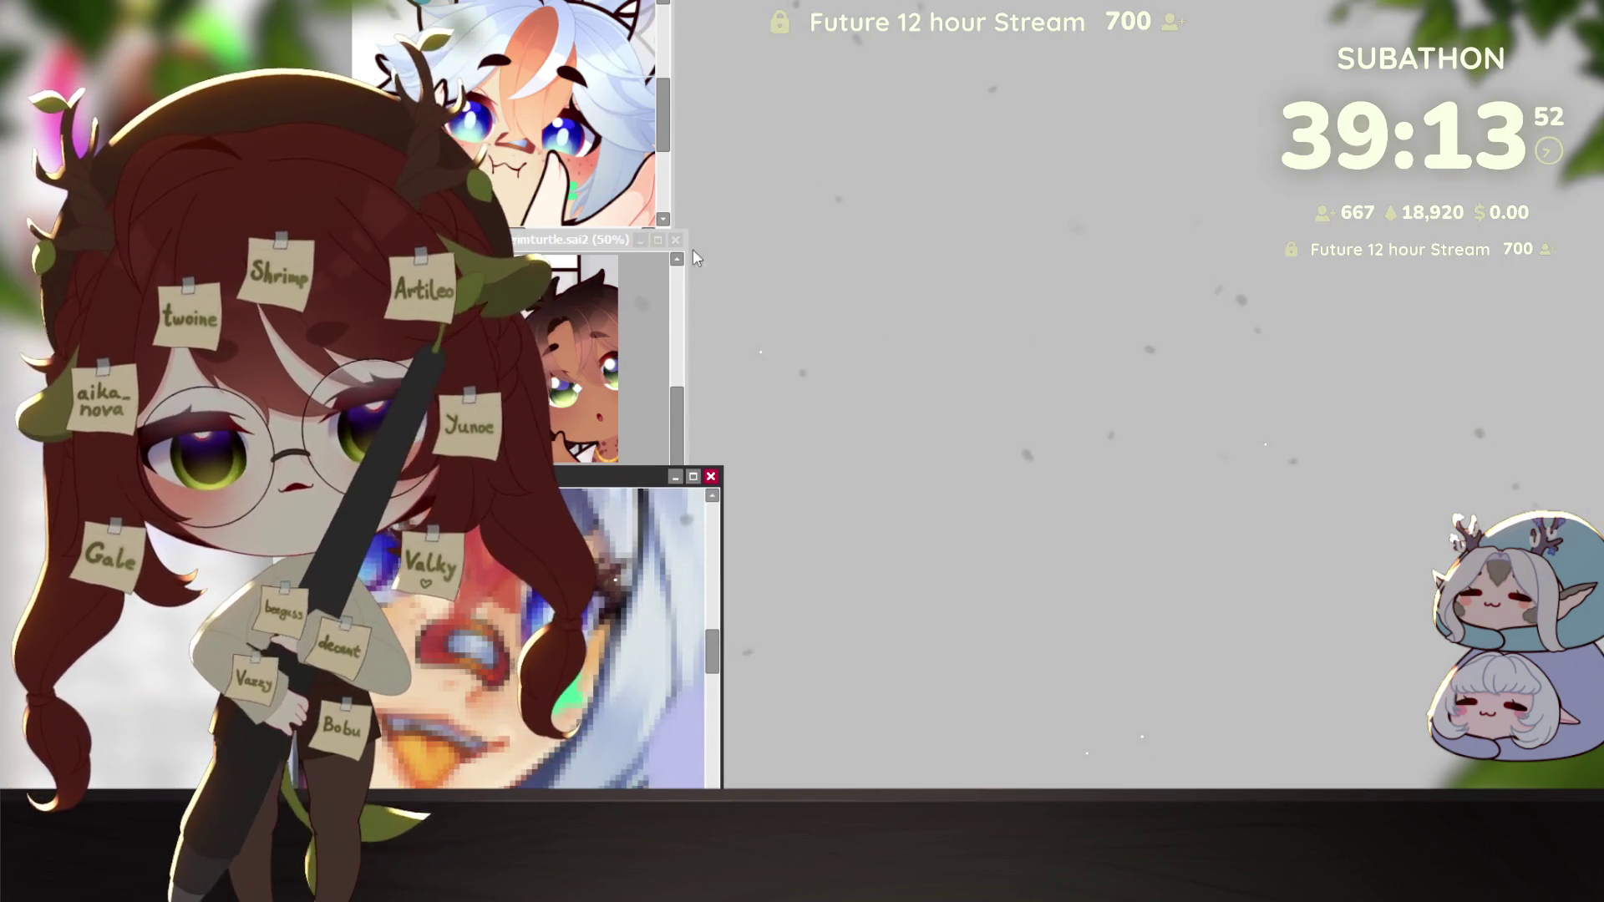
Step: Close the small brown-haired reference window
{"action": "left_click", "coordinate": [681, 253]}
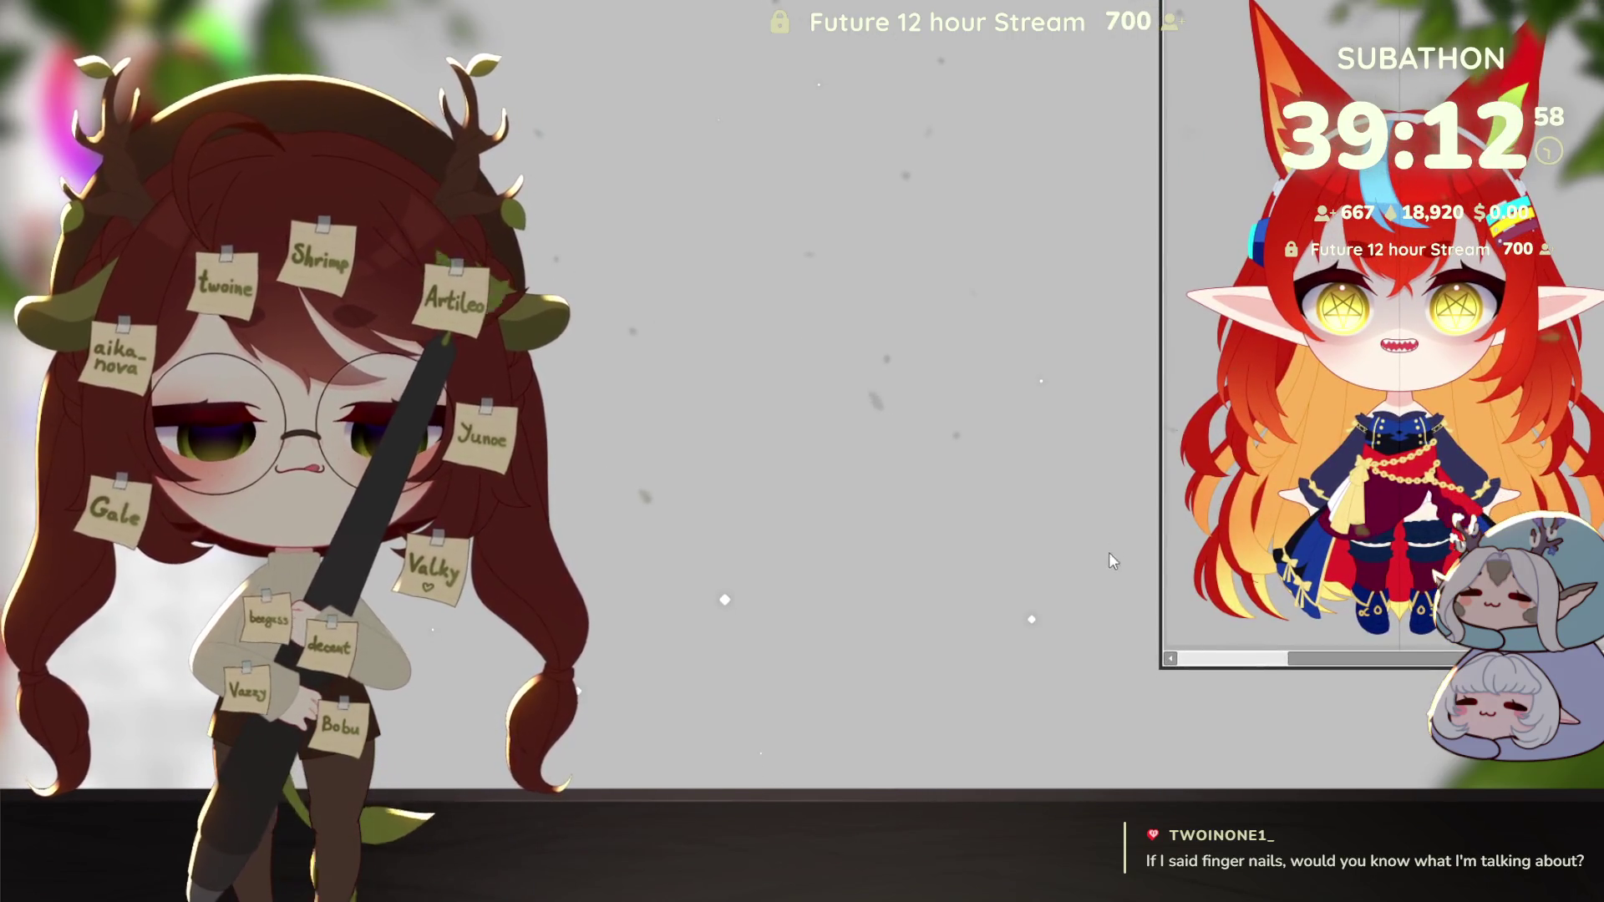
Step: Enlarge the elf chibi's canvas window and zoom in on its face
{"action": "left_click_drag", "start_coordinate": [1158, 668], "coordinate": [640, 827]}
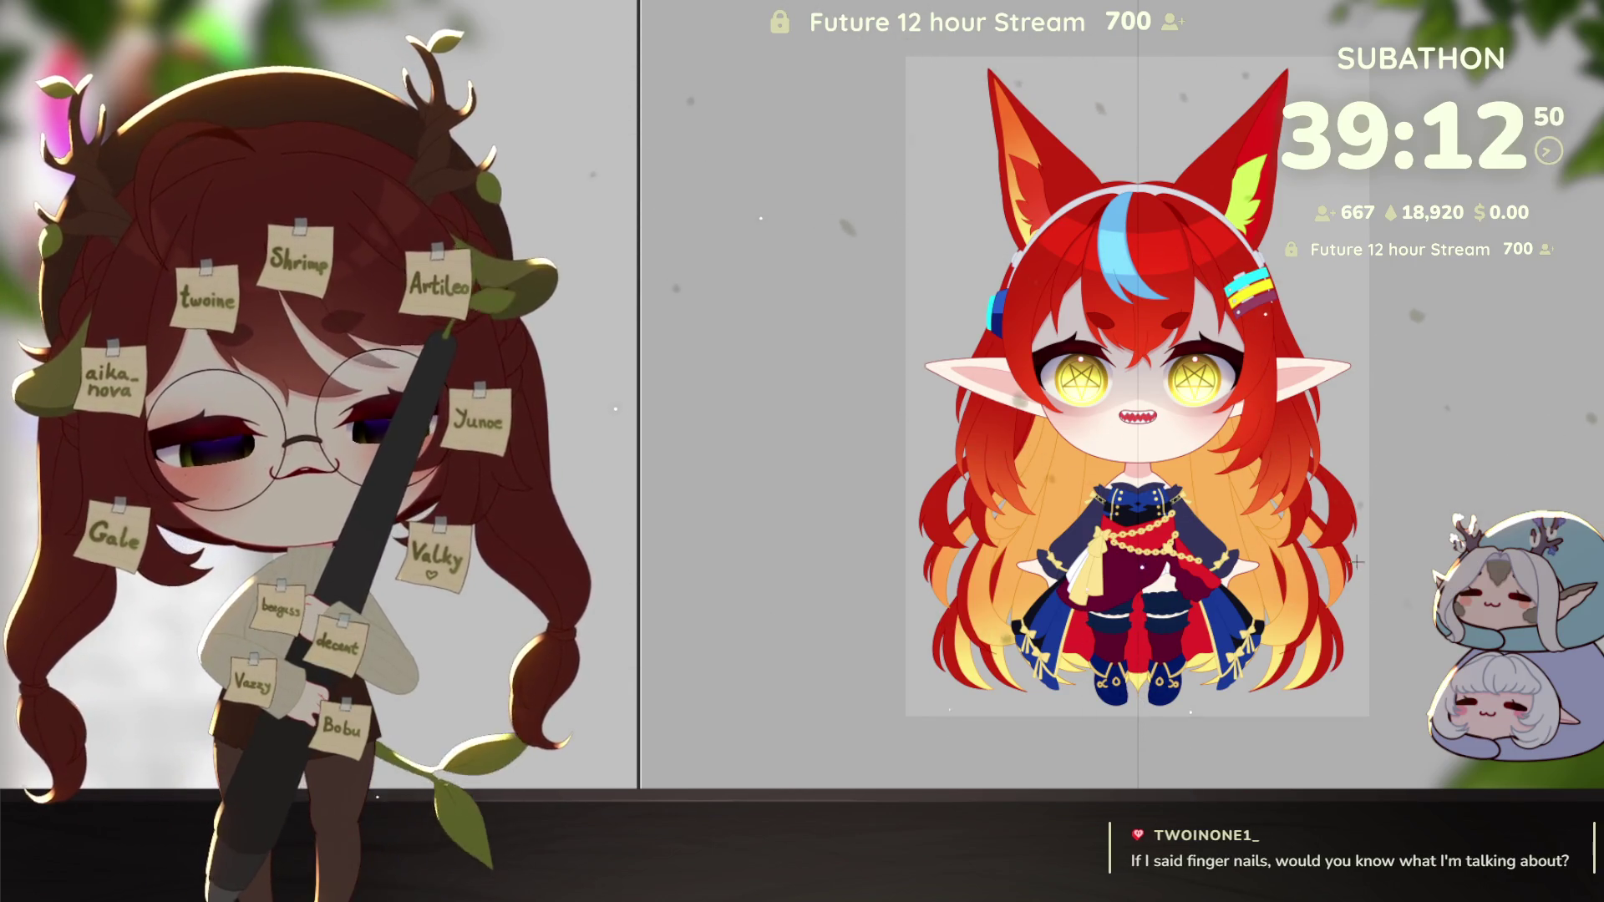
{"action": "scroll", "coordinate": [1156, 399], "scroll_direction": "up", "scroll_amount": 5}
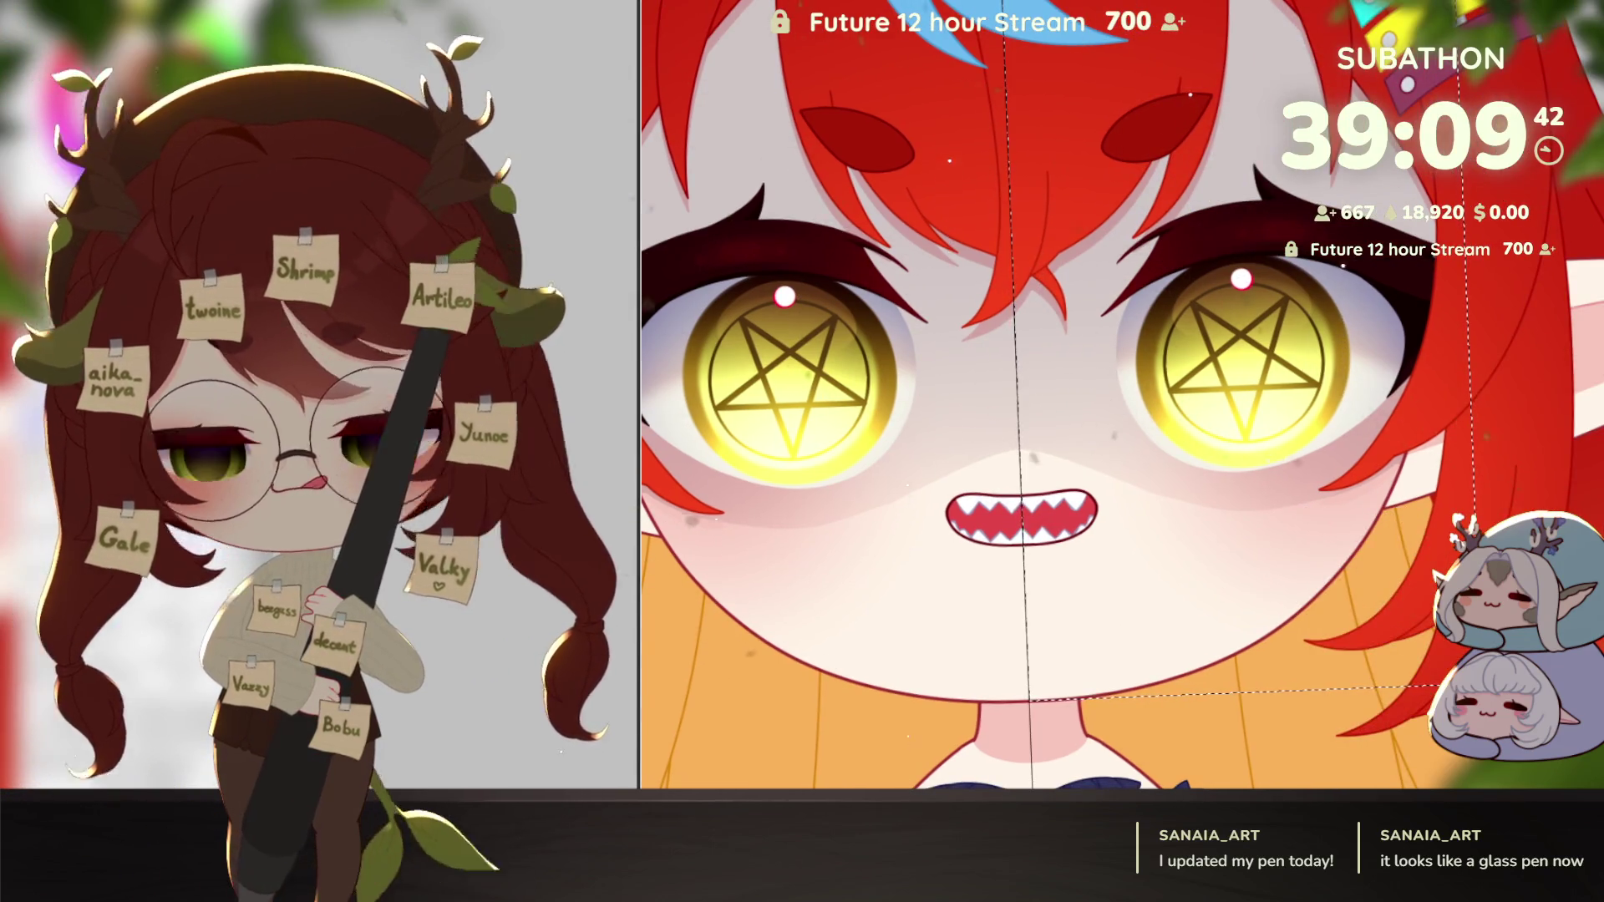
Step: Erase the right pentagram eye, restore it with undo, and clear the selection around it
{"action": "key", "text": "Delete"}
{"action": "key", "text": "ctrl+d"}
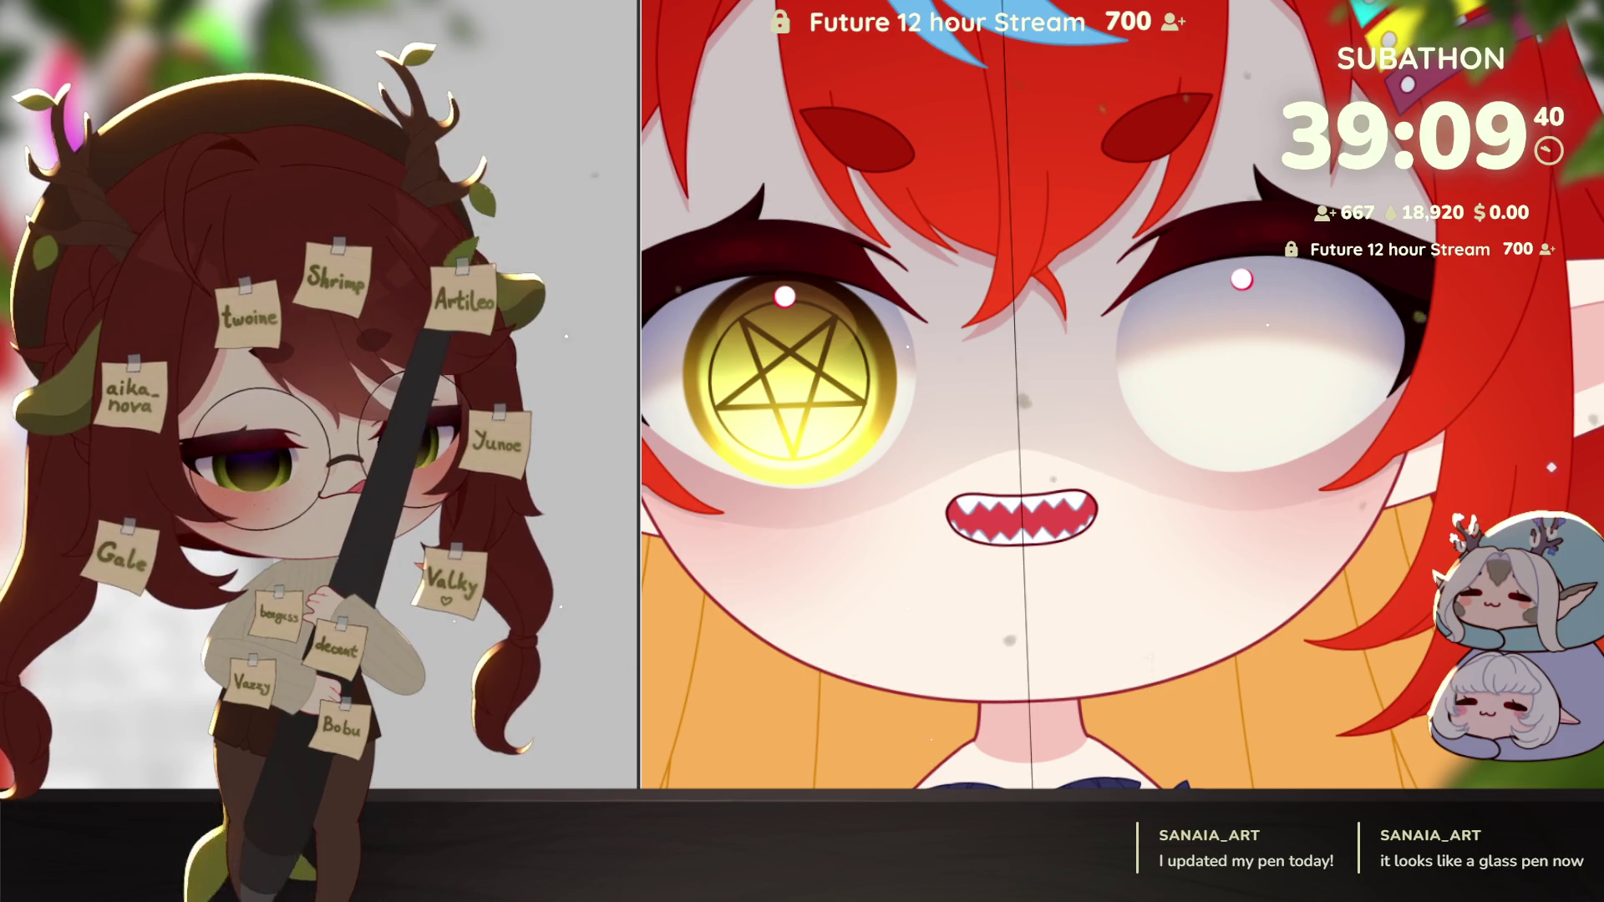
{"action": "key", "text": "ctrl+z"}
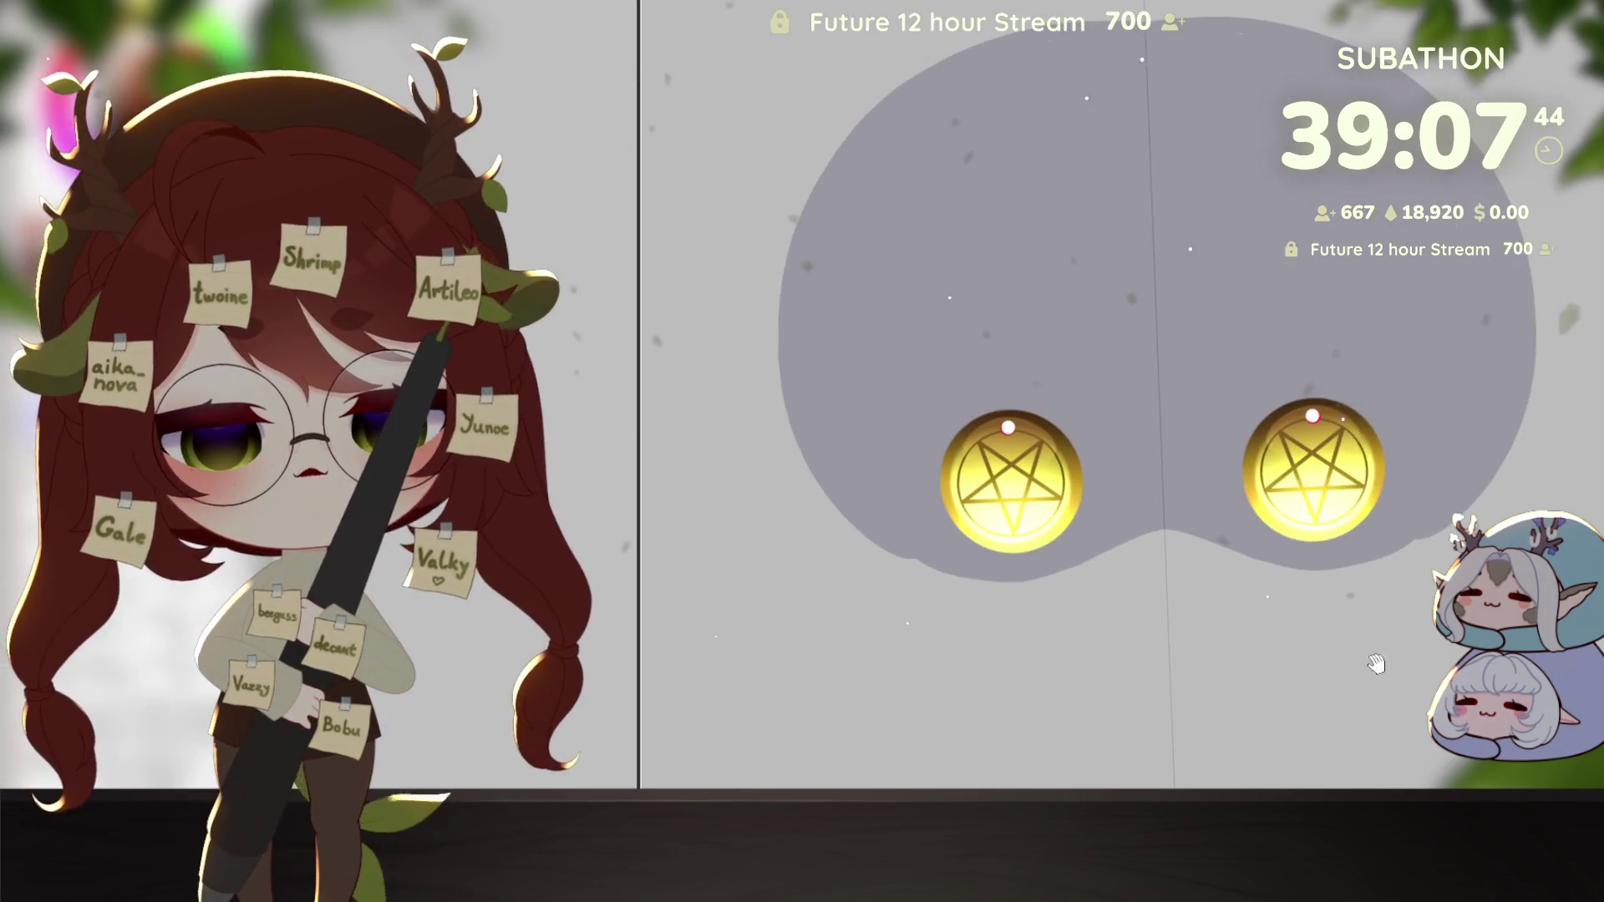
{"action": "left_click", "coordinate": [1167, 77]}
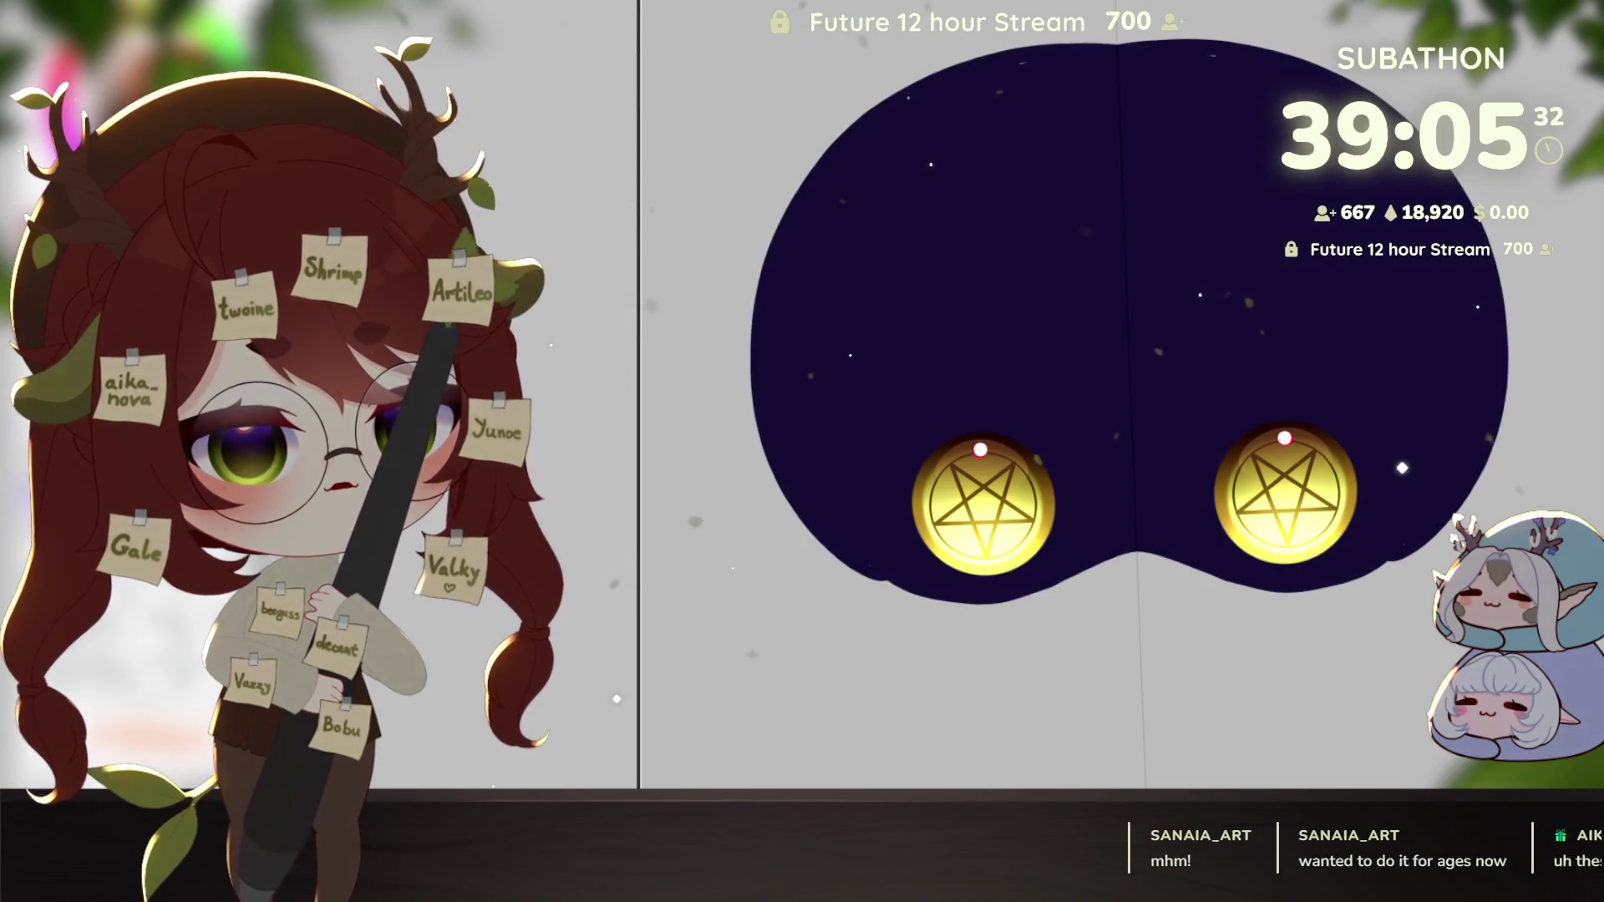
Step: Paint navy mask around the pentagram eye, rotating the view and resizing the brush along the mask edge
{"action": "scroll", "coordinate": [913, 523], "scroll_direction": "up", "scroll_amount": 5}
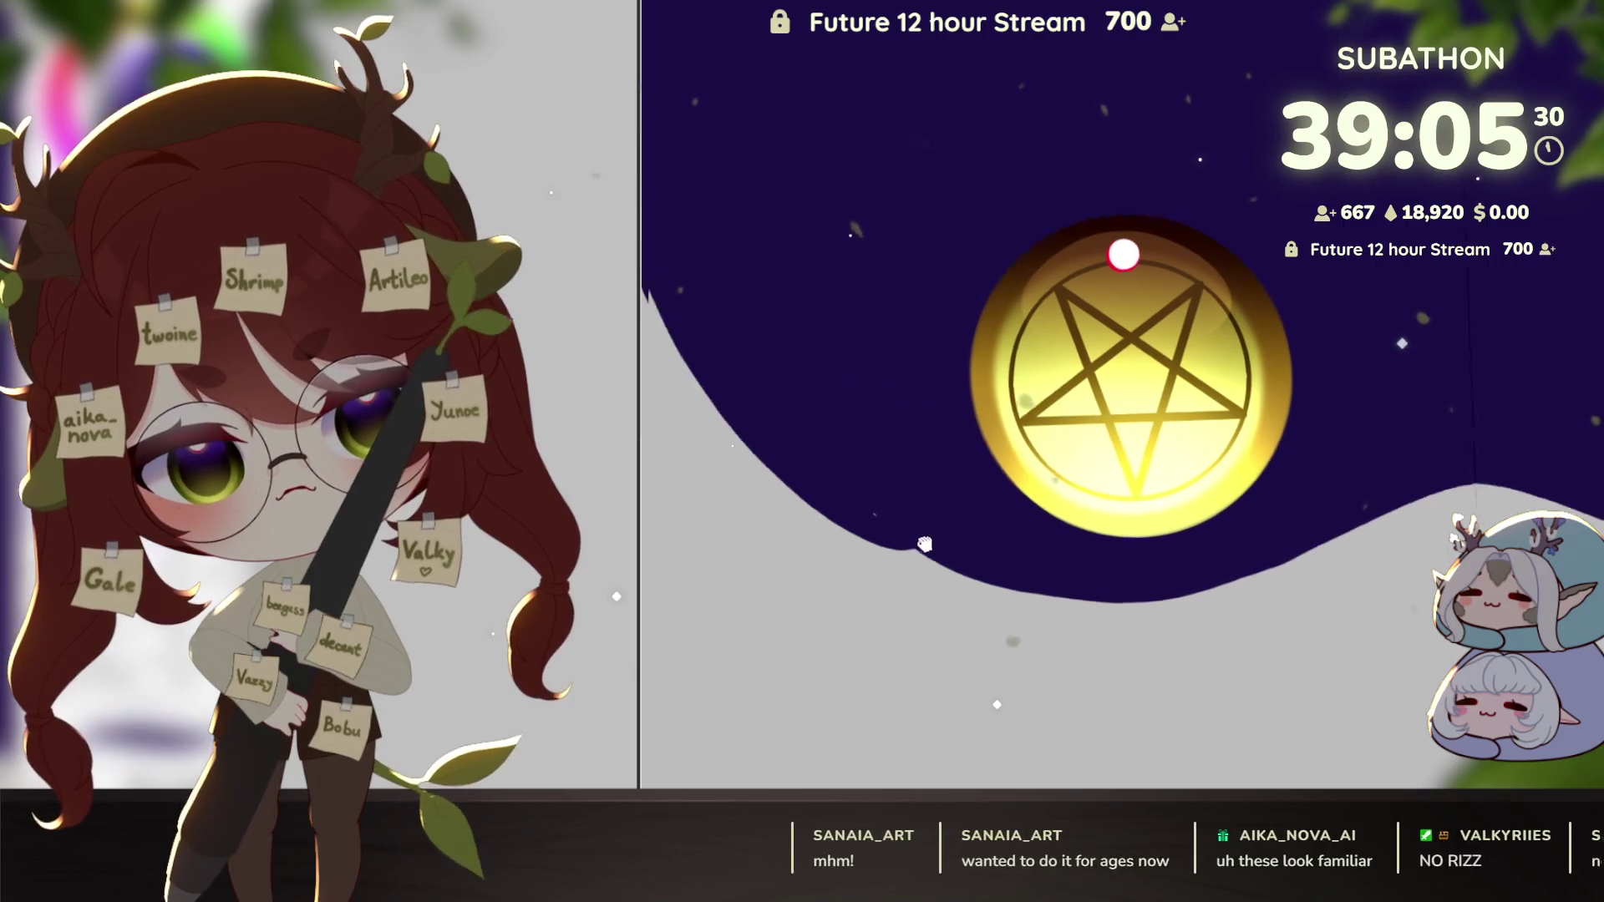
{"action": "mouse_move", "coordinate": [859, 476]}
{"action": "left_mouse_down"}
{"action": "mouse_move", "coordinate": [1002, 562]}
{"action": "mouse_move", "coordinate": [879, 517]}
{"action": "left_mouse_up"}
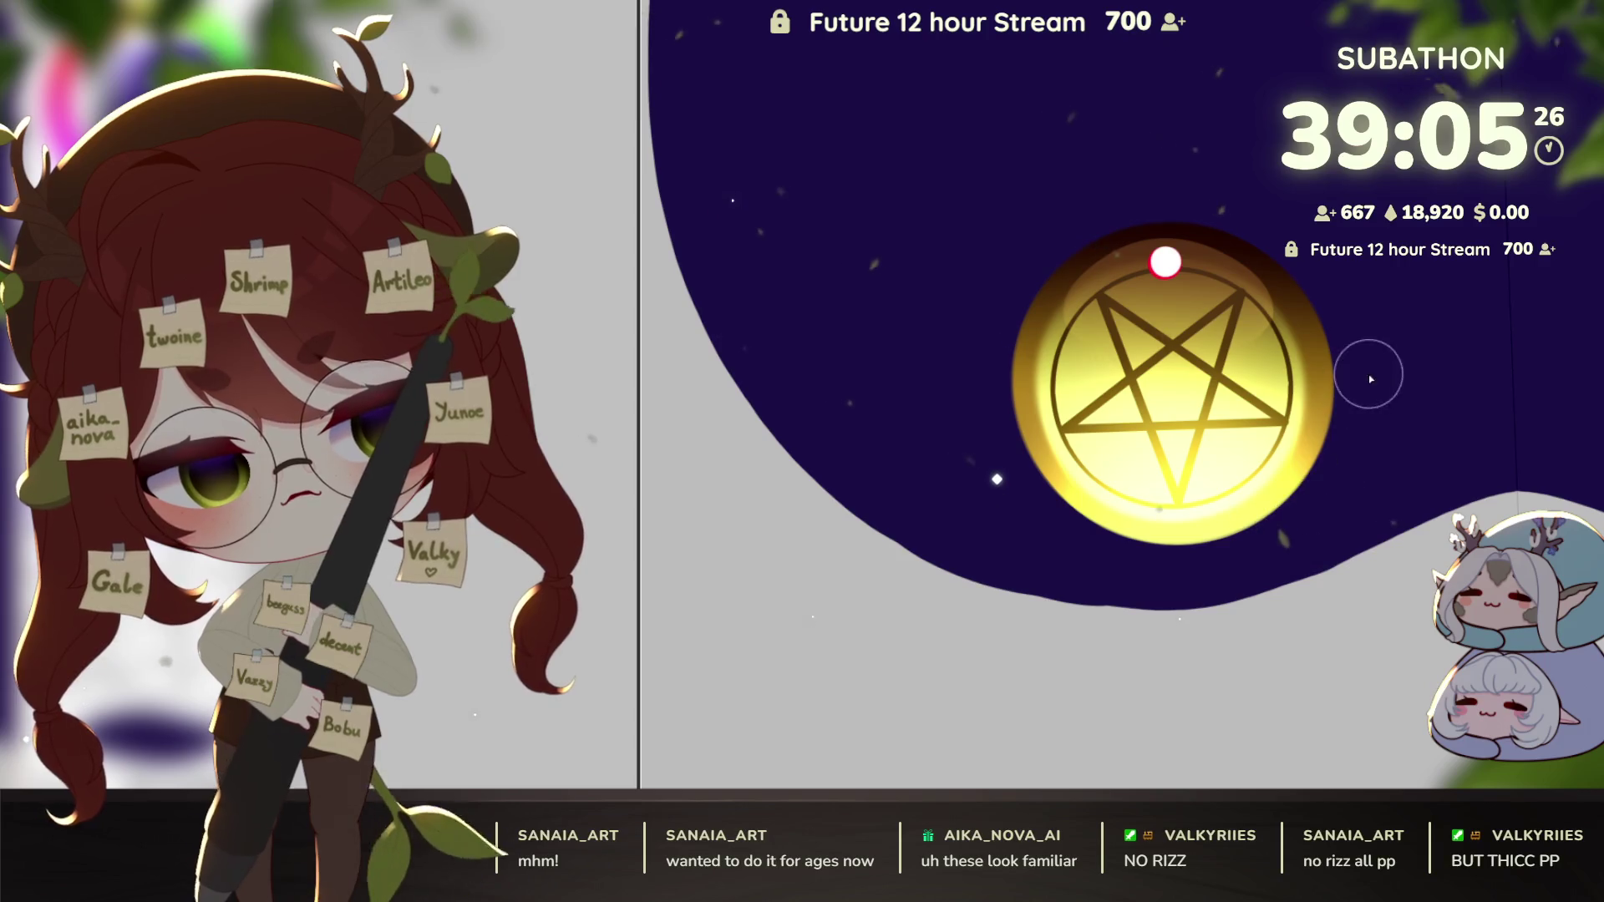
{"action": "left_click_drag", "start_coordinate": [1438, 643], "coordinate": [1286, 569]}
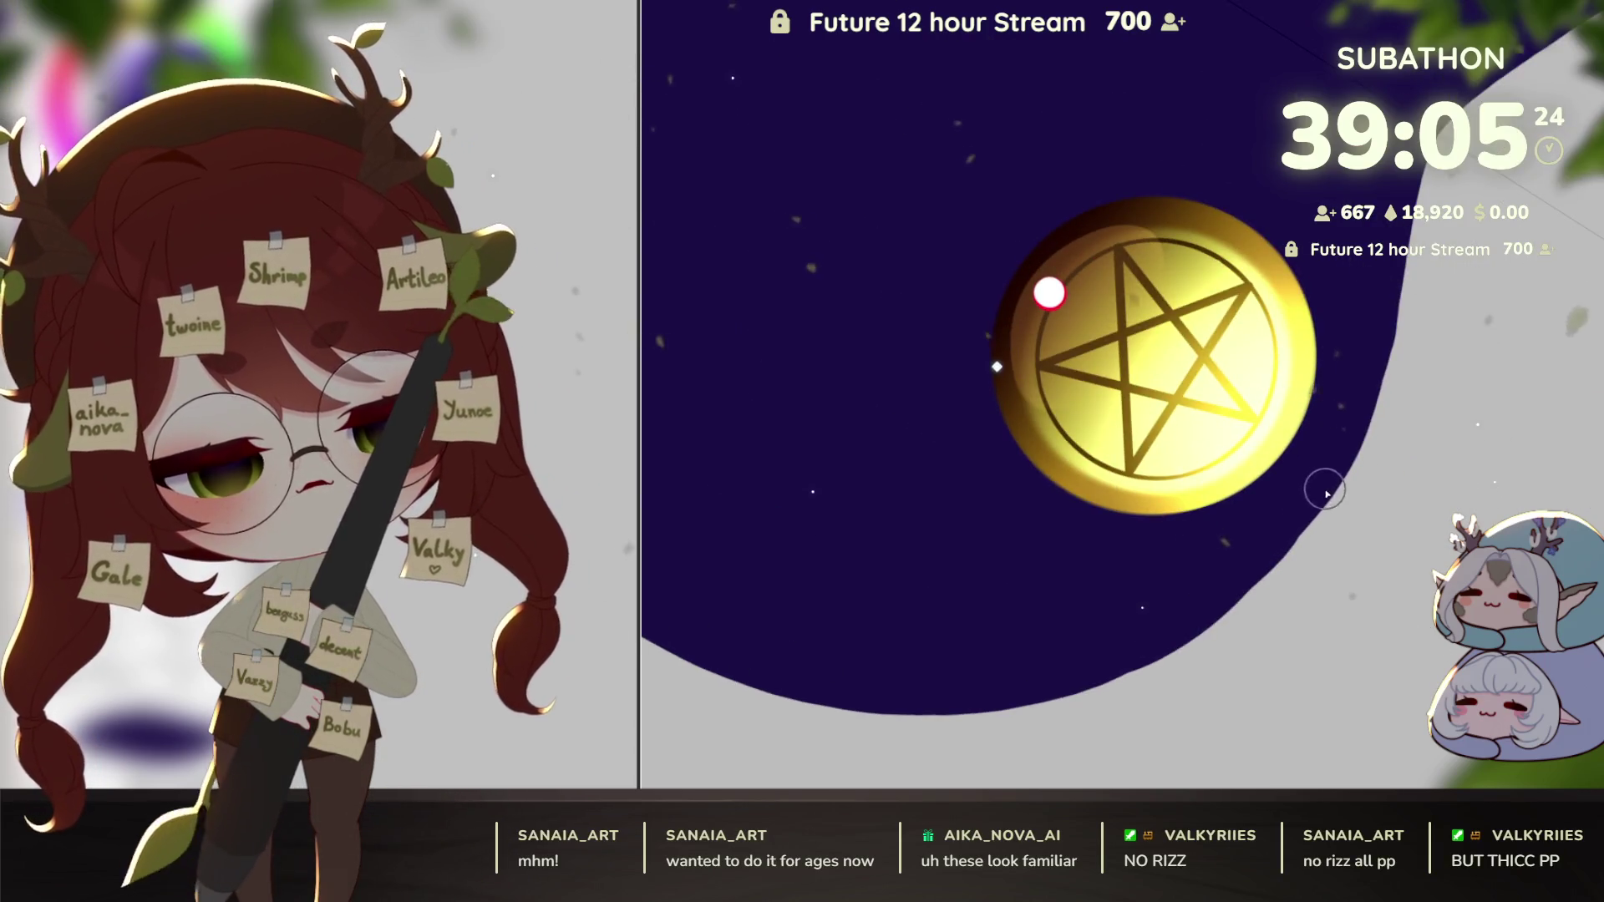
{"action": "mouse_move", "coordinate": [1345, 465]}
{"action": "left_mouse_down"}
{"action": "mouse_move", "coordinate": [1365, 547]}
{"action": "mouse_move", "coordinate": [1335, 625]}
{"action": "left_mouse_up"}
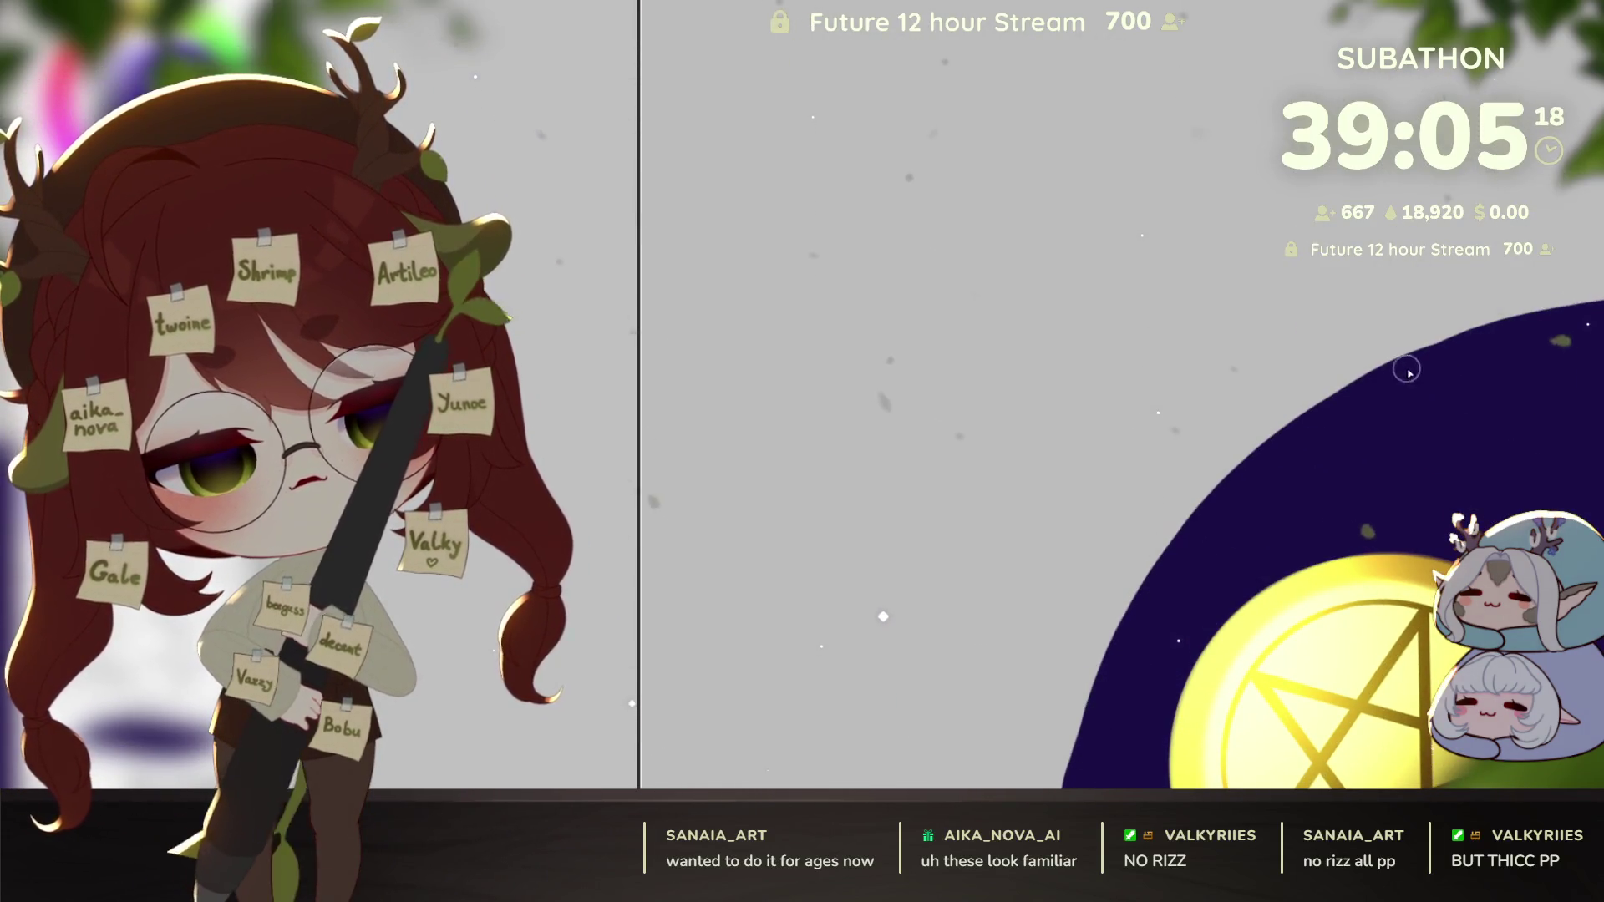
{"action": "left_click_drag", "start_coordinate": [1412, 359], "coordinate": [1217, 504]}
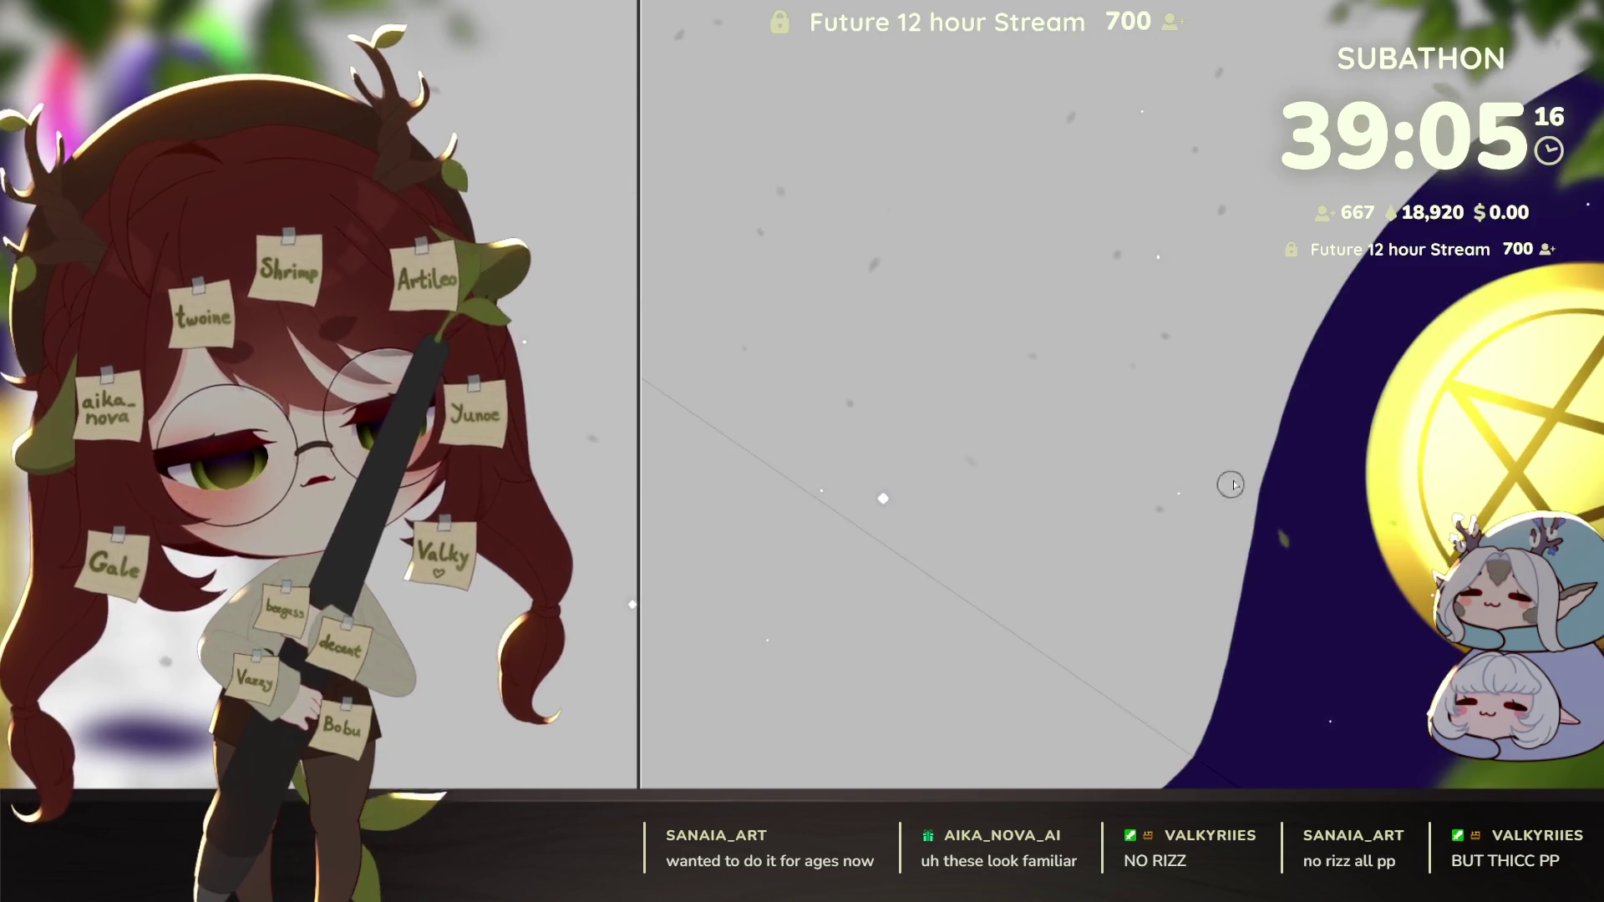
{"action": "key", "text": "bracketright"}
{"action": "key", "text": "bracketright"}
{"action": "key", "text": "bracketright"}
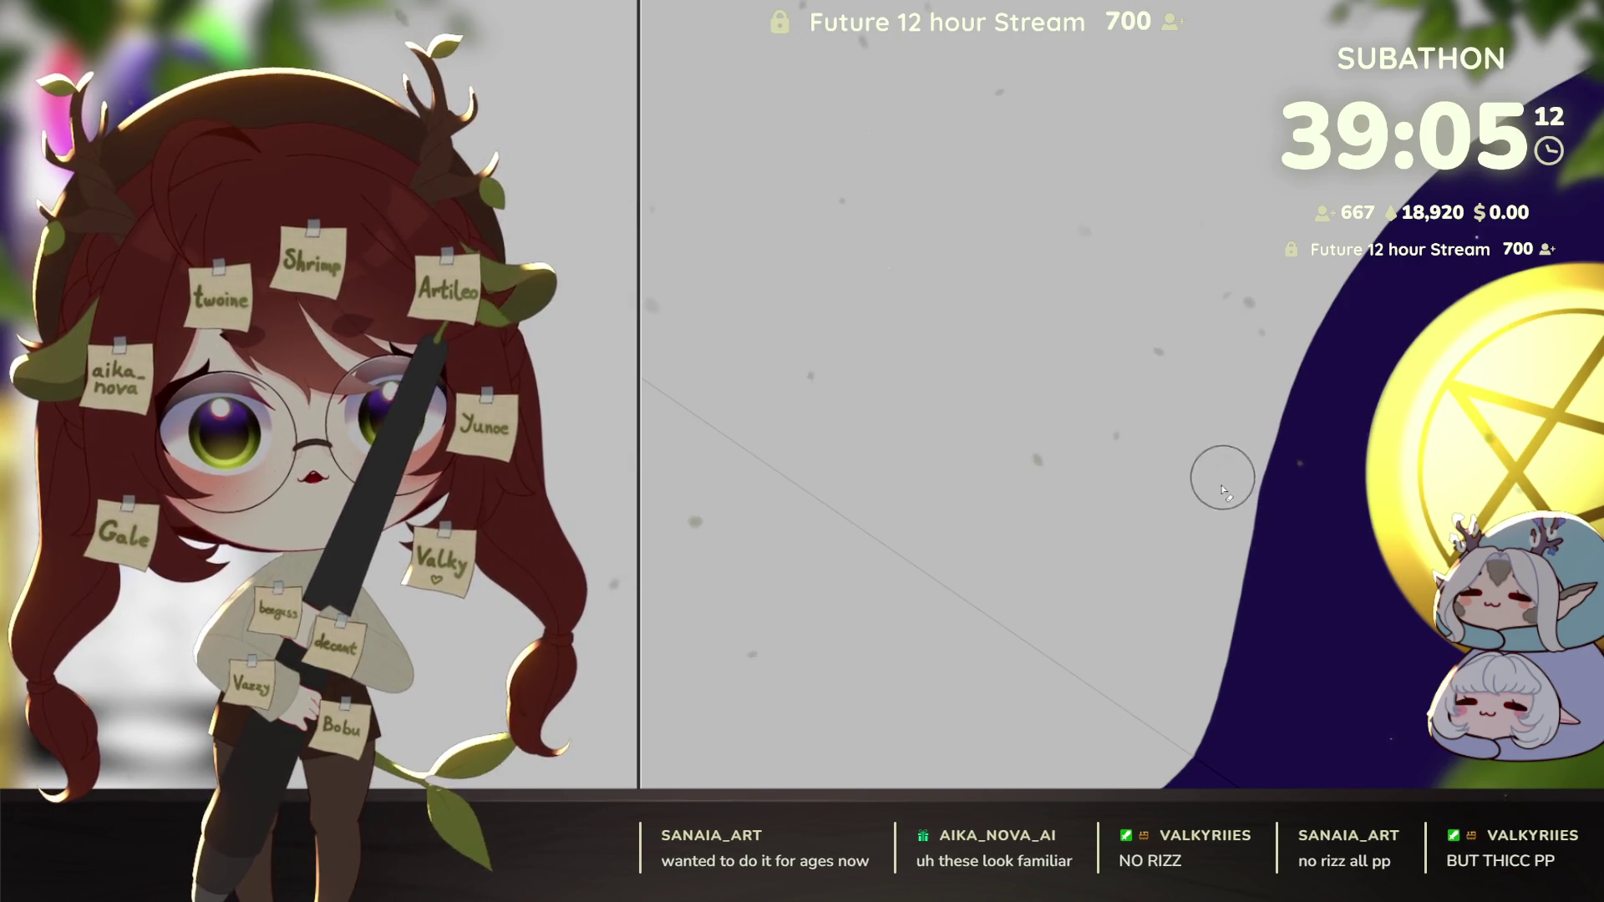
{"action": "key", "text": "bracketleft"}
{"action": "key", "text": "bracketleft"}
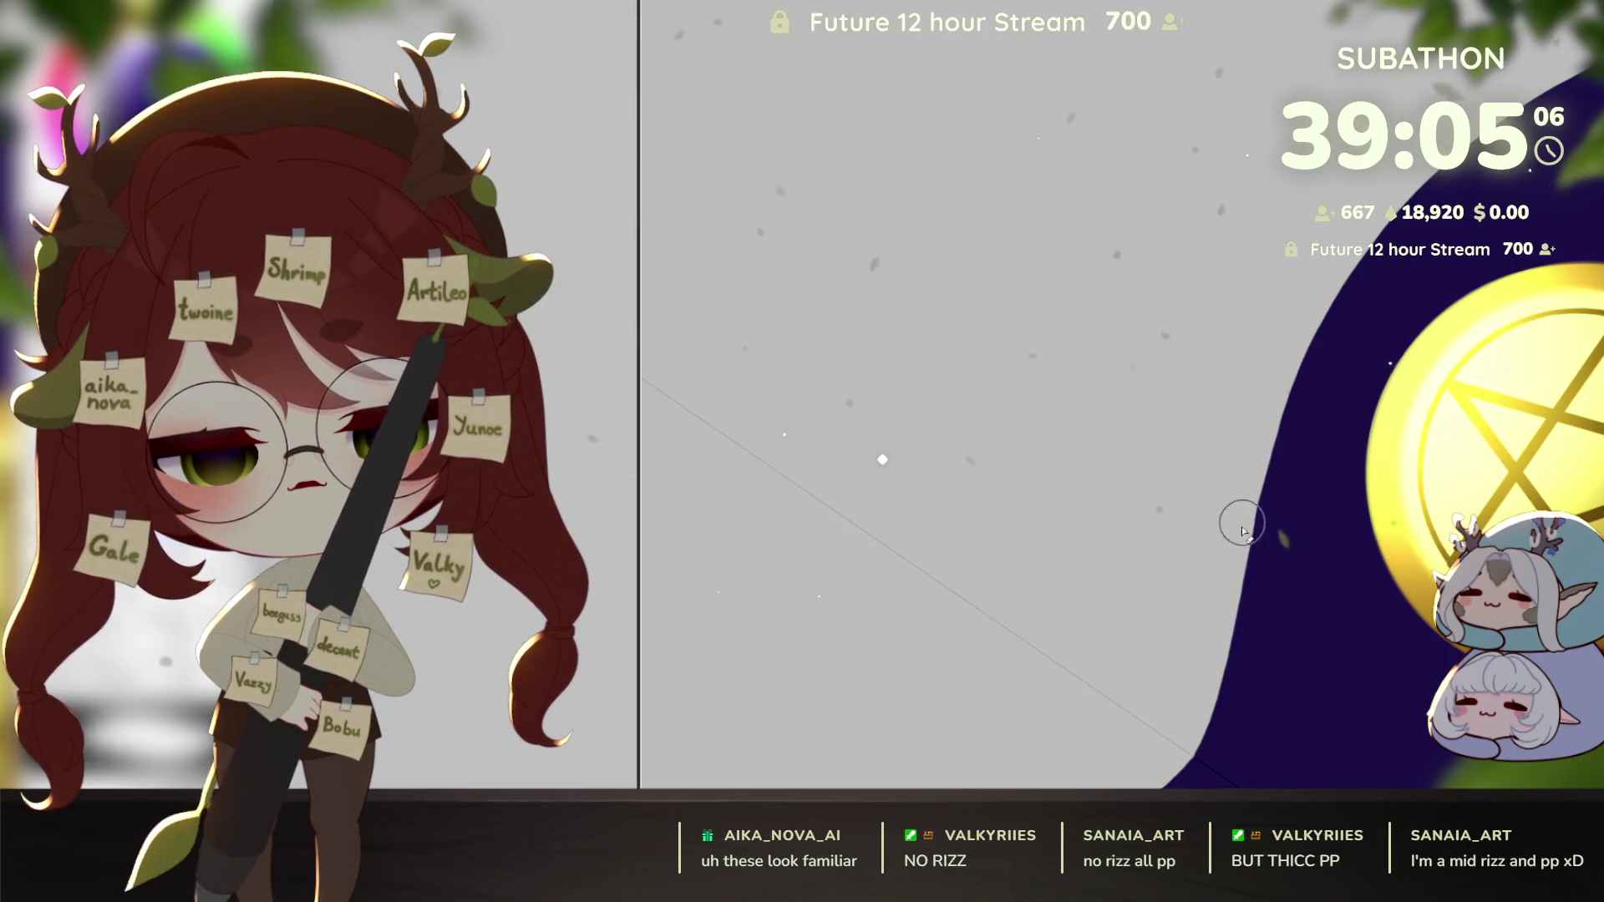
{"action": "left_click_drag", "start_coordinate": [1281, 576], "coordinate": [1316, 365]}
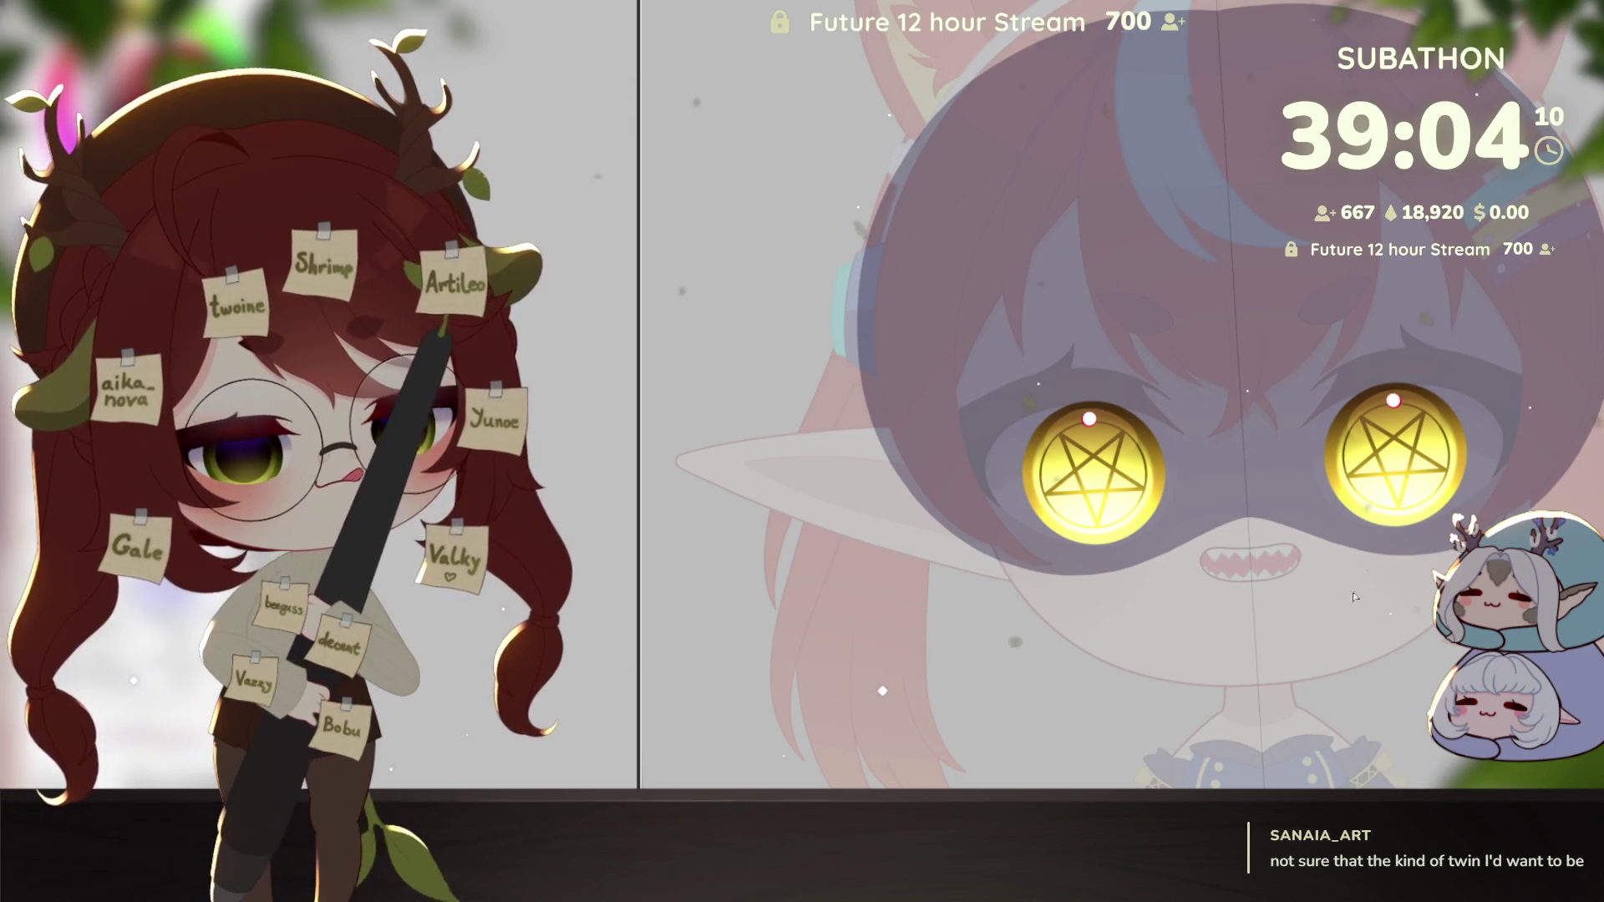
Step: Zoom into the grin and draw a zigzag line of tooth peaks and valleys
{"action": "scroll", "coordinate": [1369, 576], "scroll_direction": "up", "scroll_amount": 5}
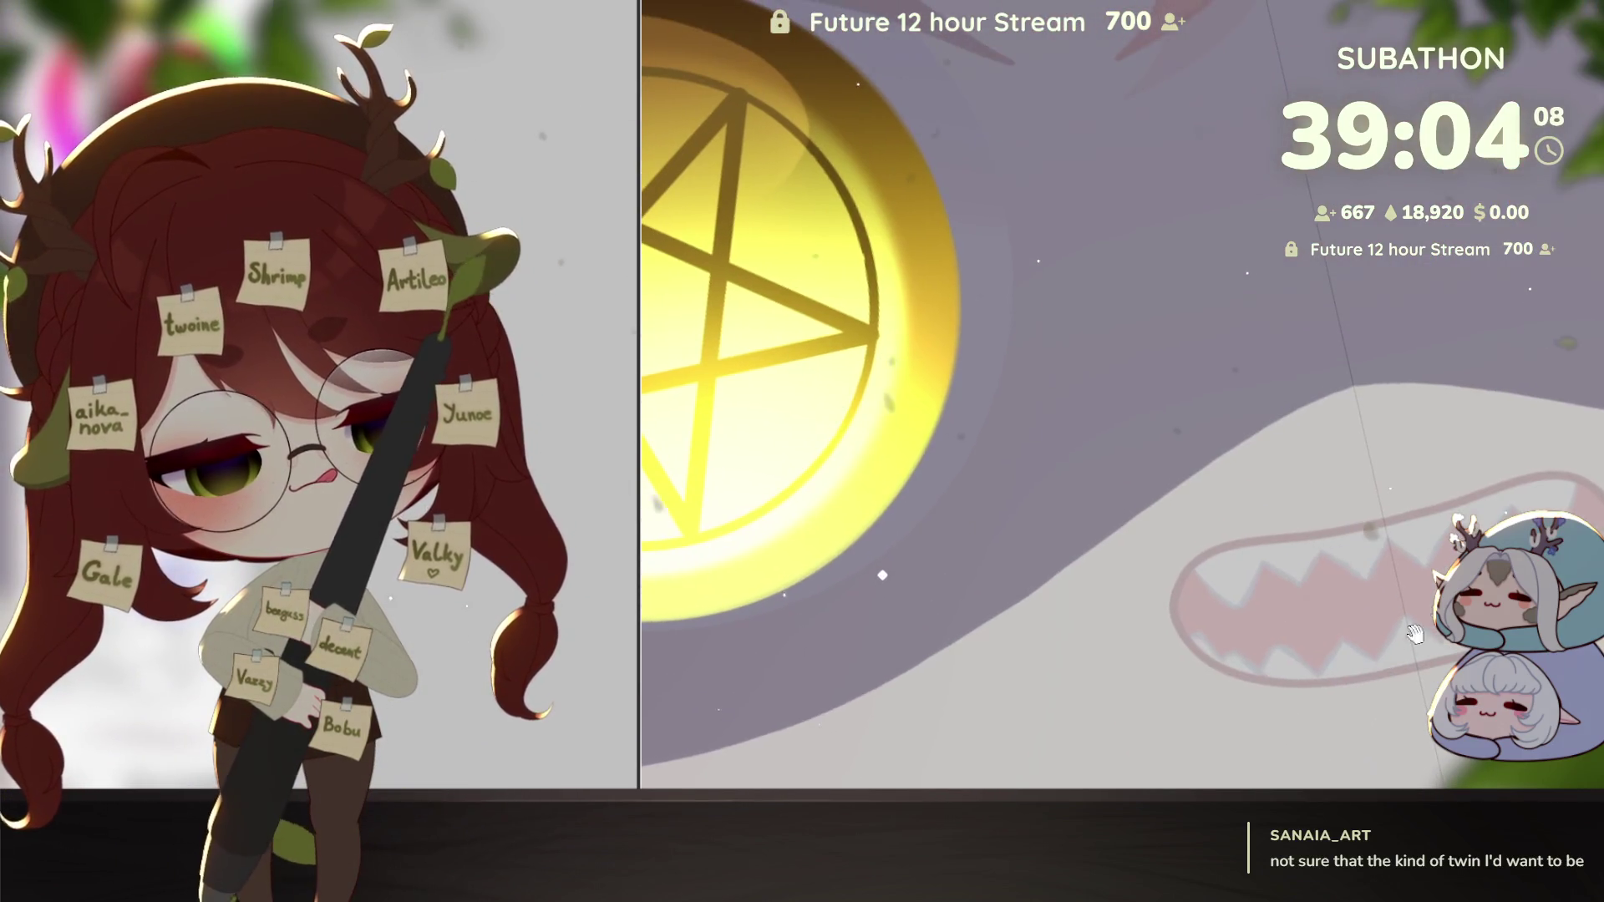
{"action": "left_click", "coordinate": [1390, 594]}
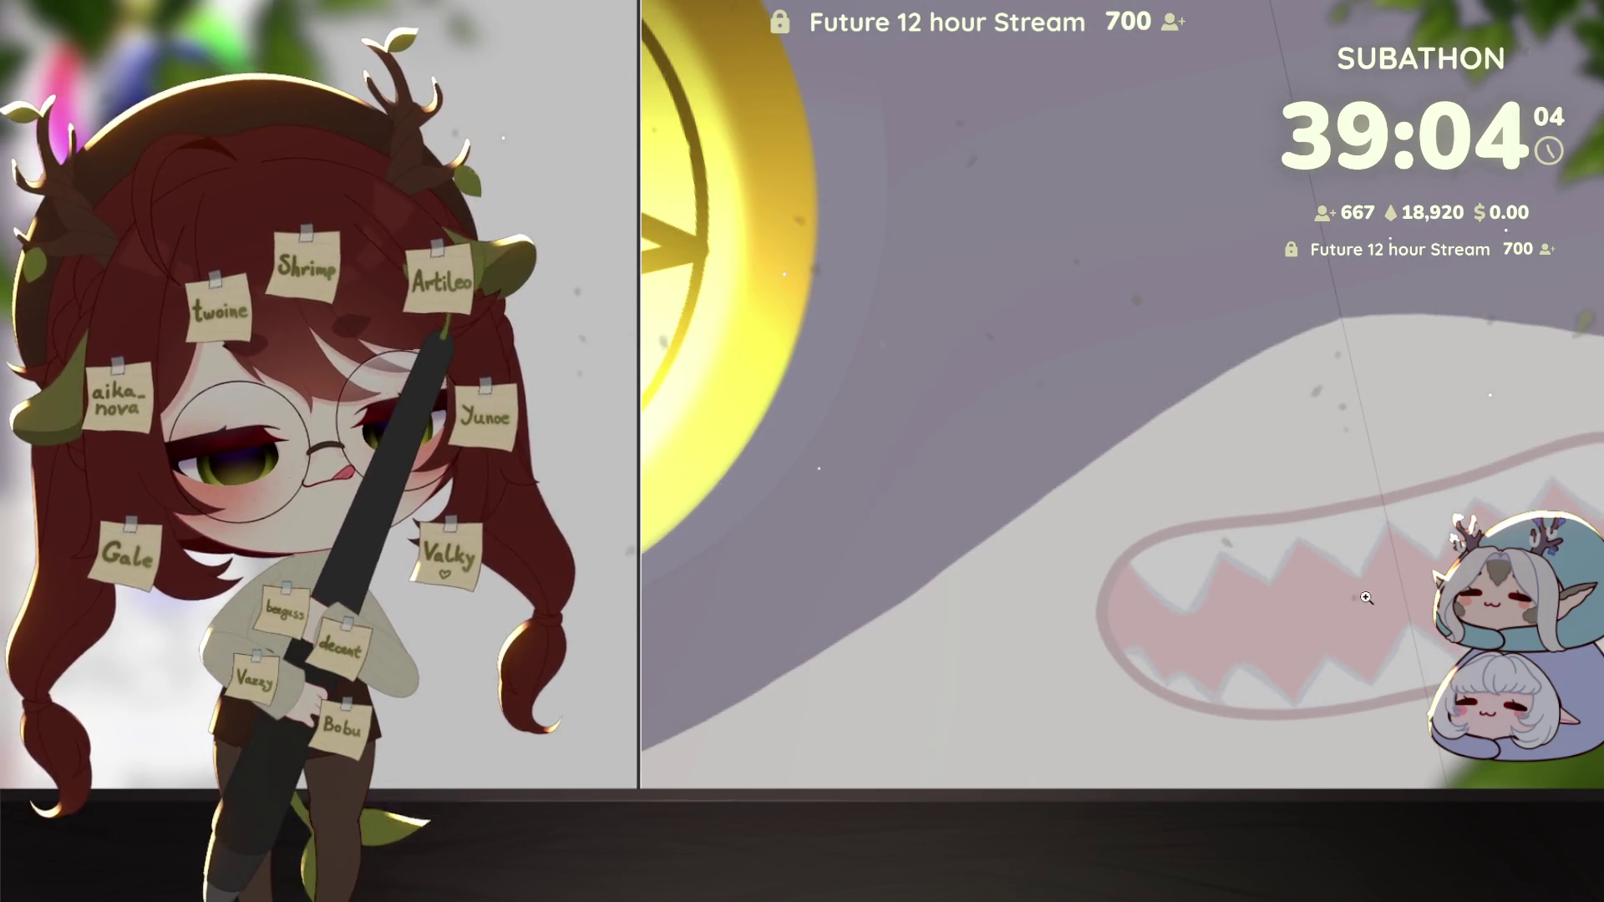
{"action": "left_click", "coordinate": [1396, 488]}
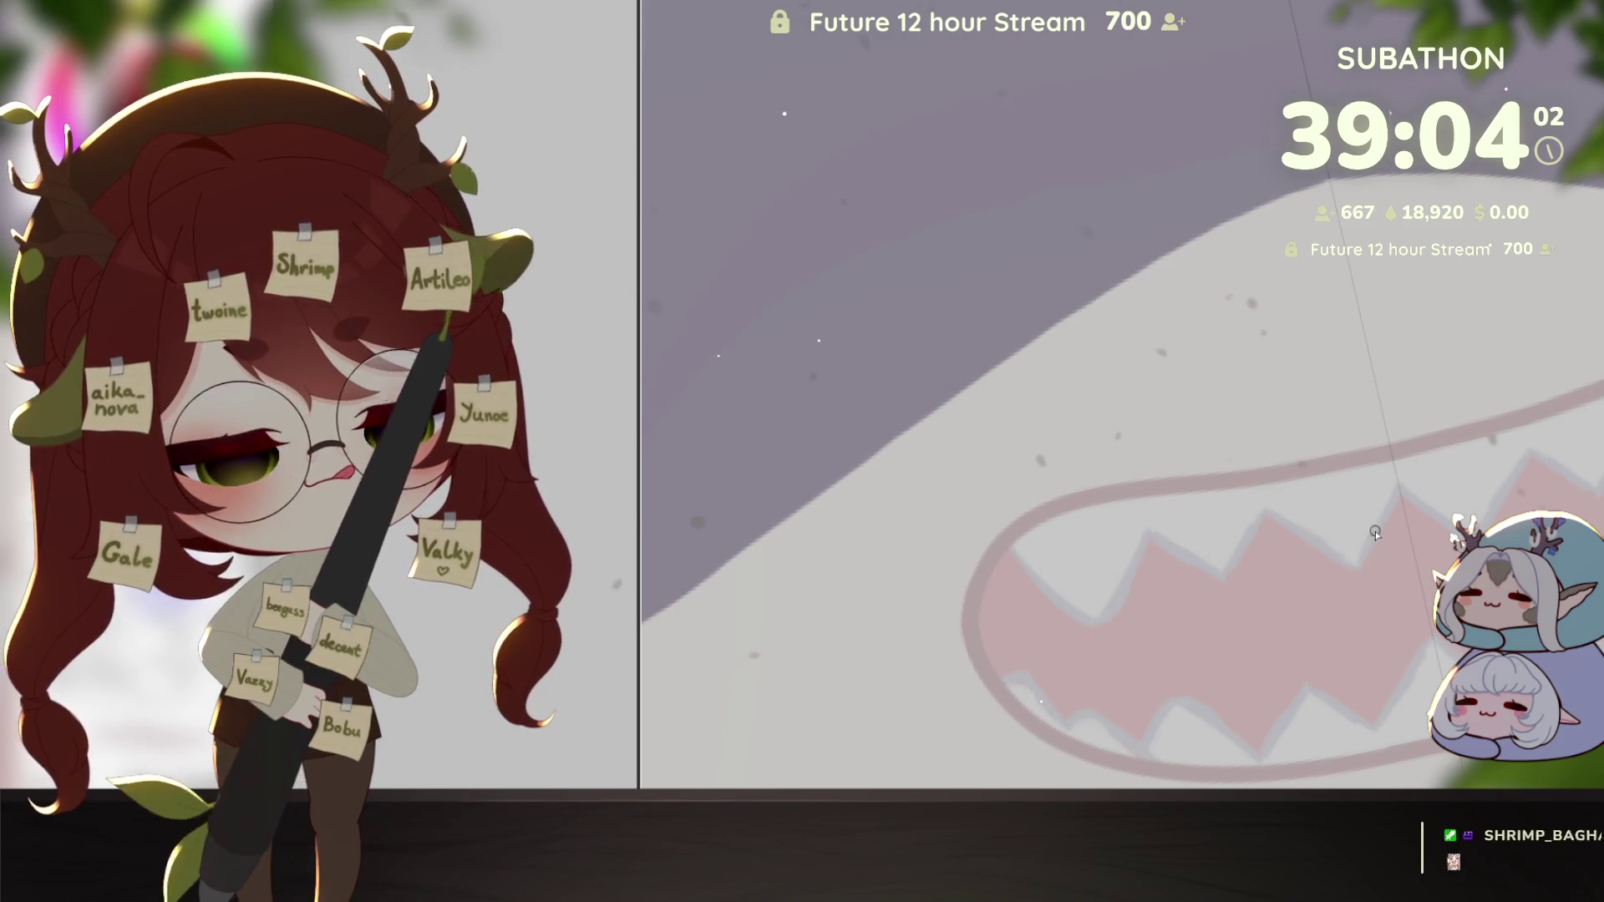
{"action": "left_click", "coordinate": [1355, 570]}
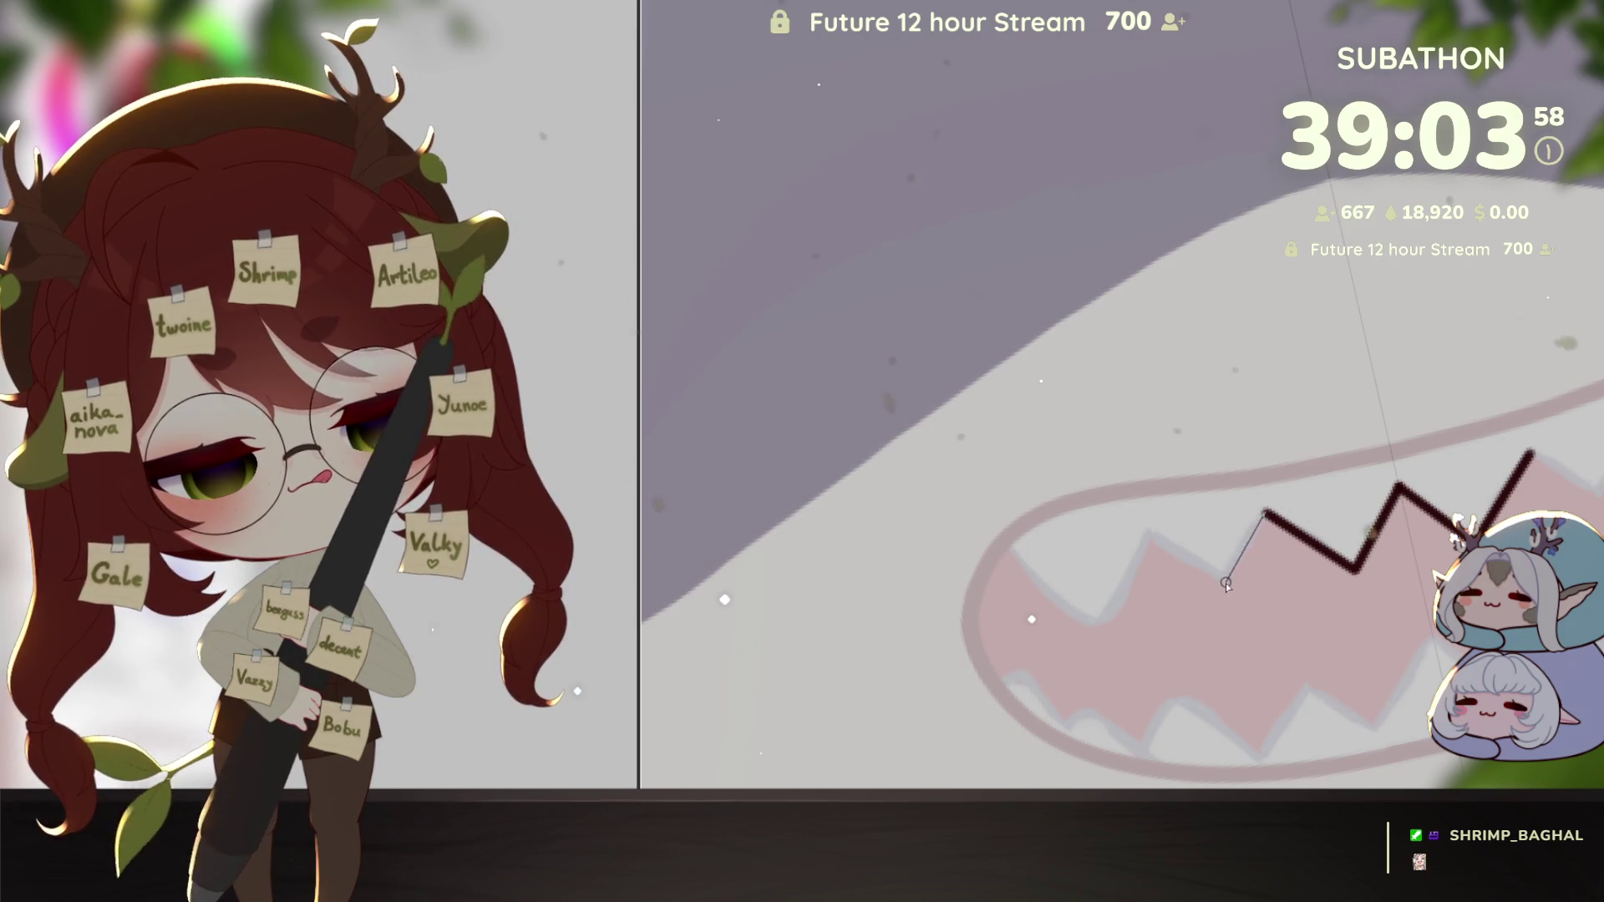
{"action": "left_click", "coordinate": [1147, 533]}
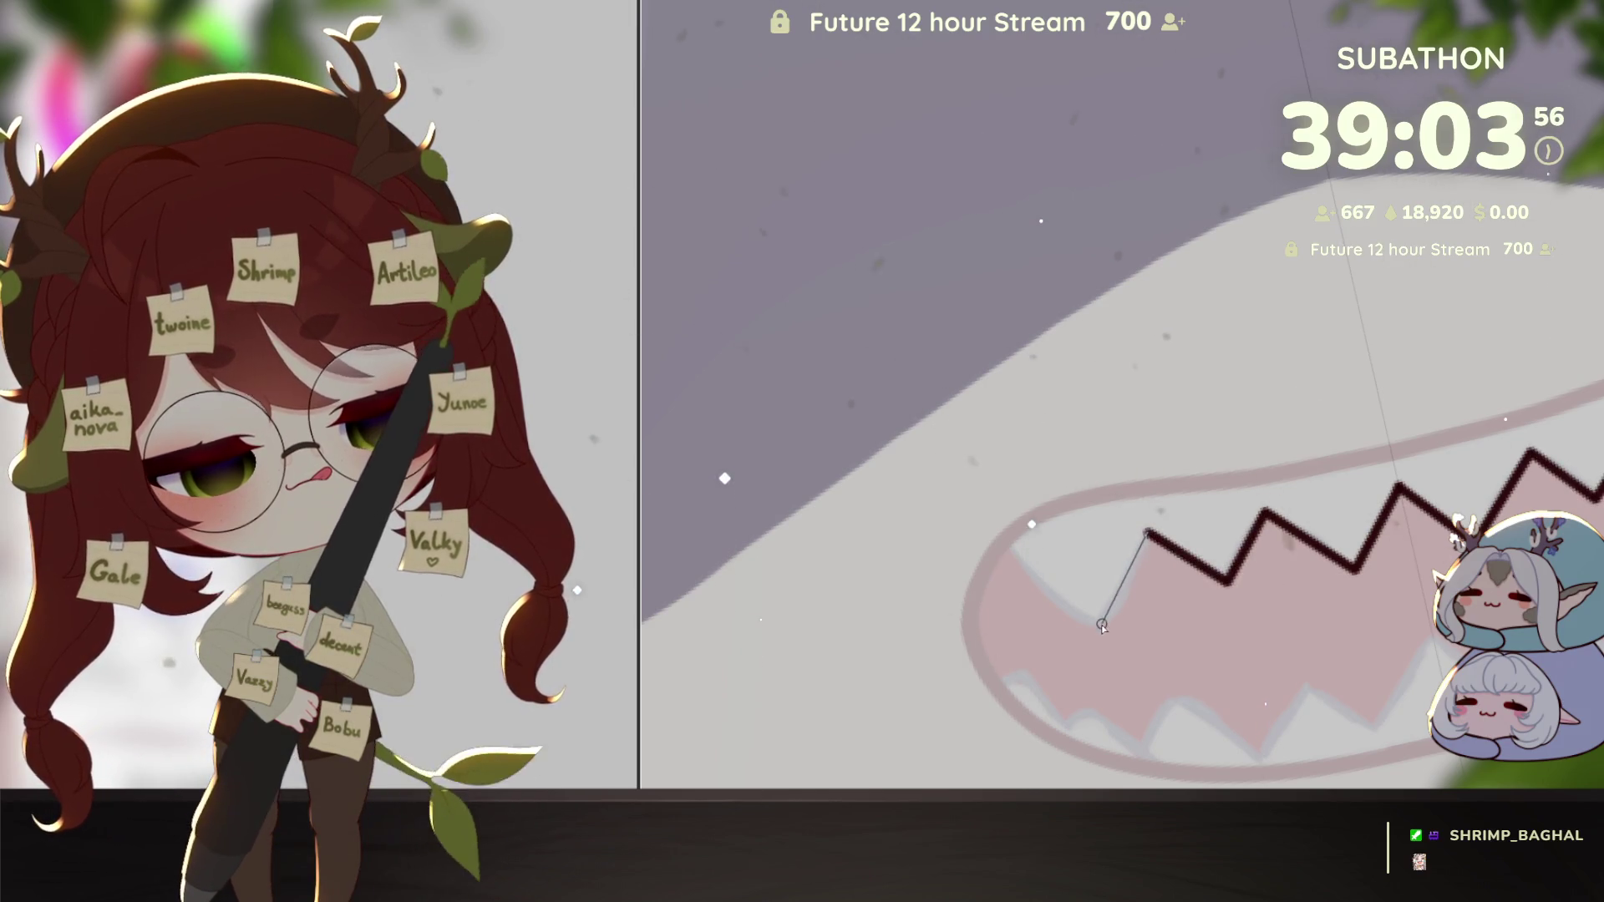
{"action": "left_click", "coordinate": [1102, 628]}
{"action": "key", "text": "Escape"}
Step: Undo the stray zigzag hooks and draw the top curve of the mouth outline
{"action": "key", "text": "ctrl+z"}
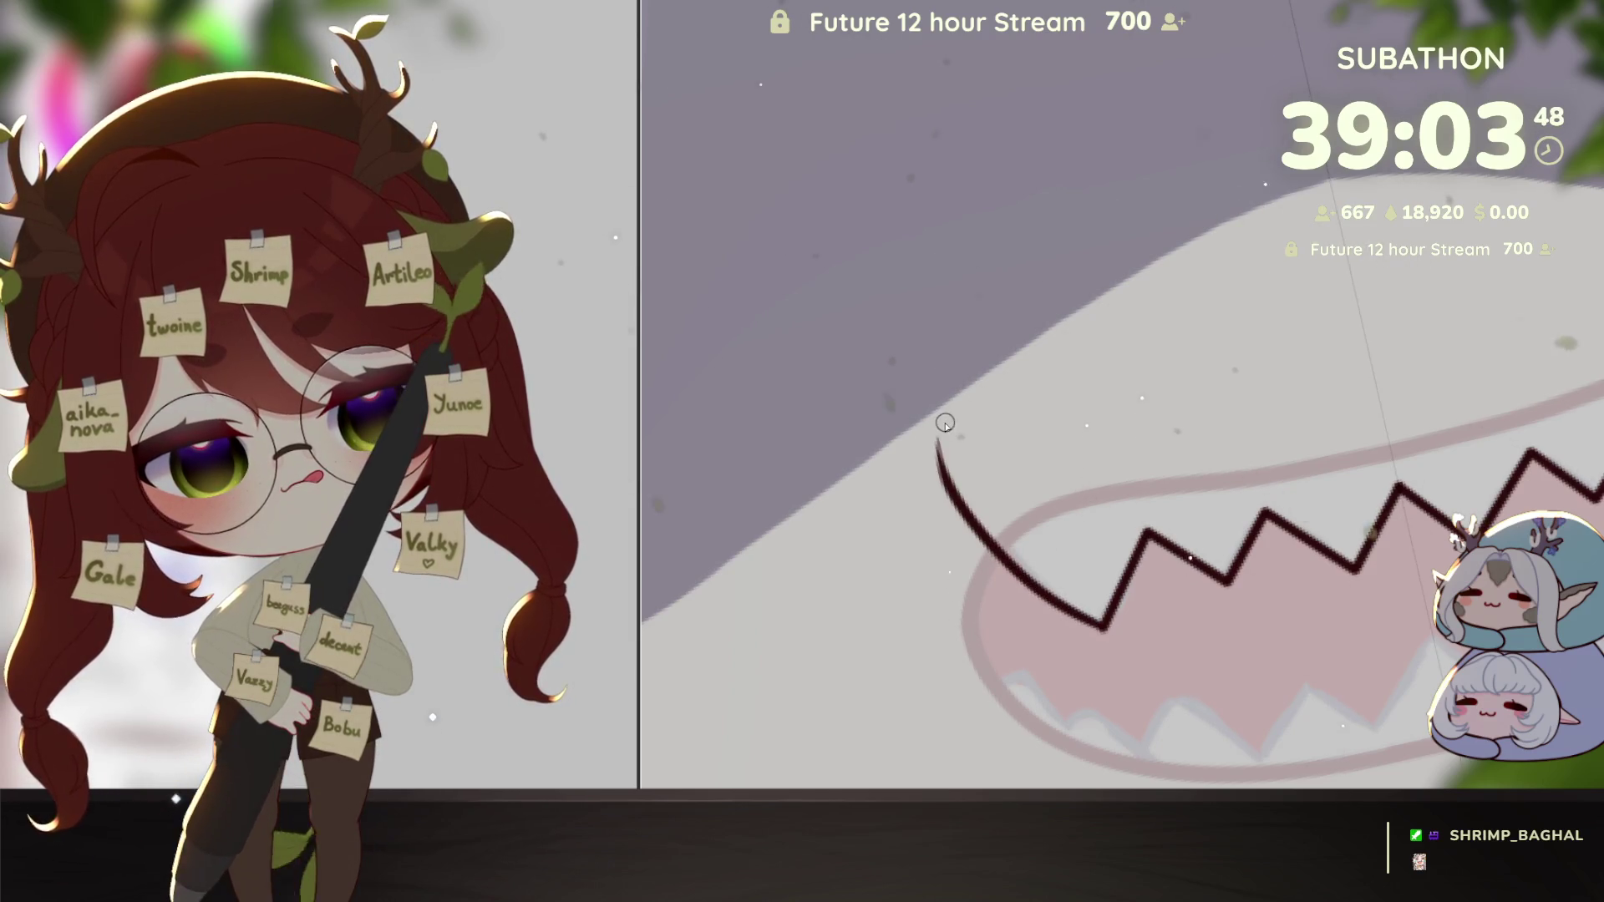
{"action": "key", "text": "ctrl+z"}
{"action": "key", "text": "e"}
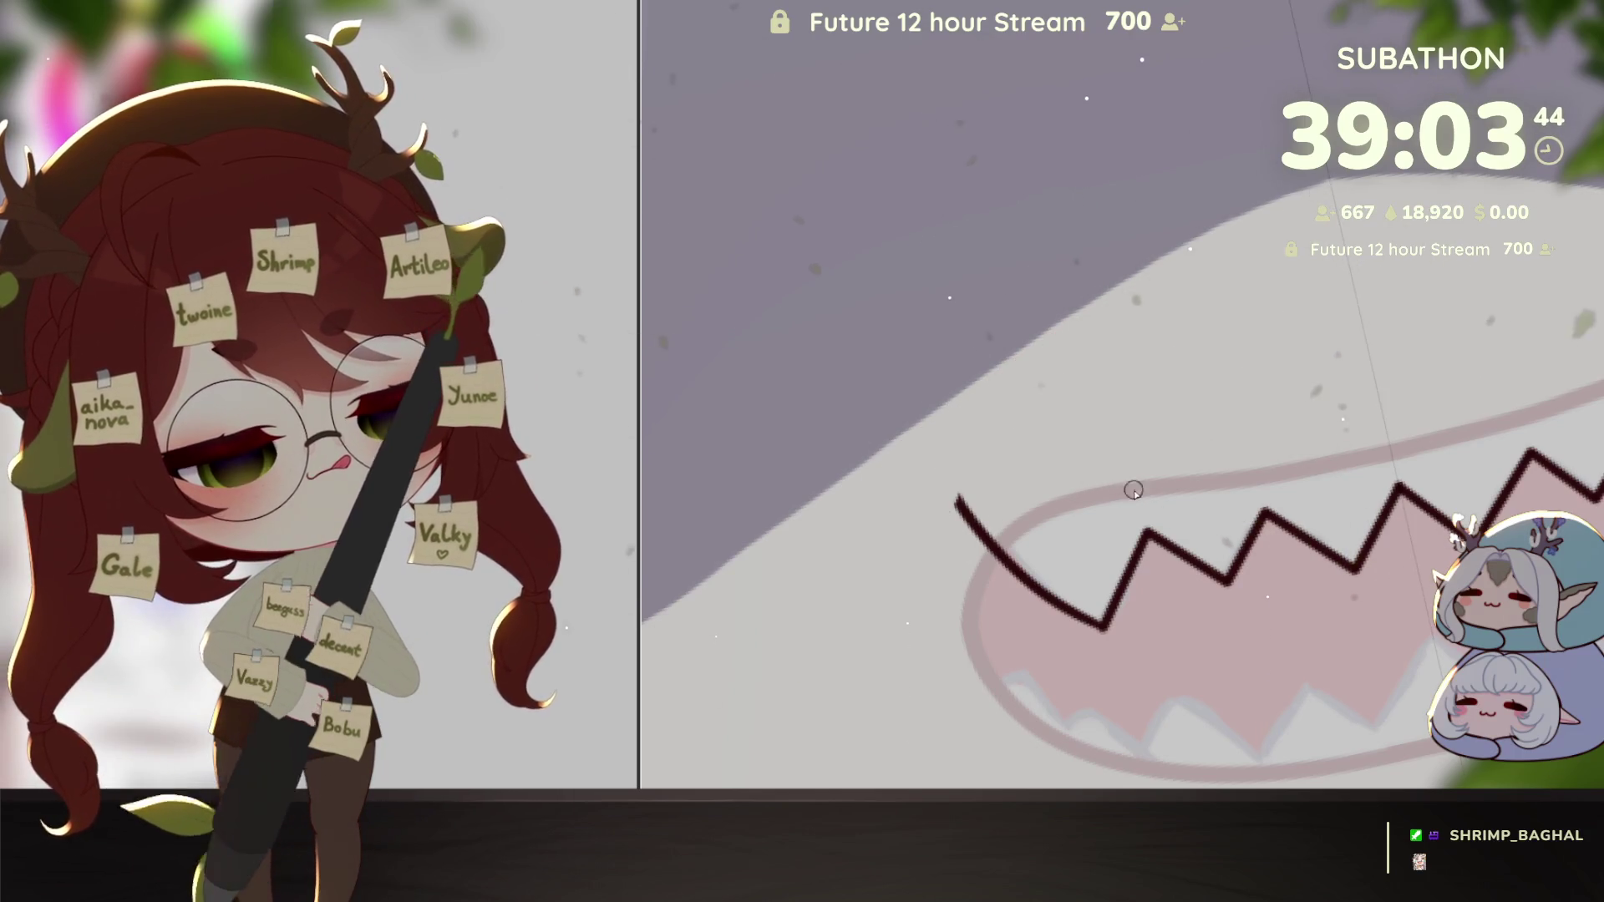
{"action": "left_click_drag", "start_coordinate": [962, 444], "coordinate": [1537, 355]}
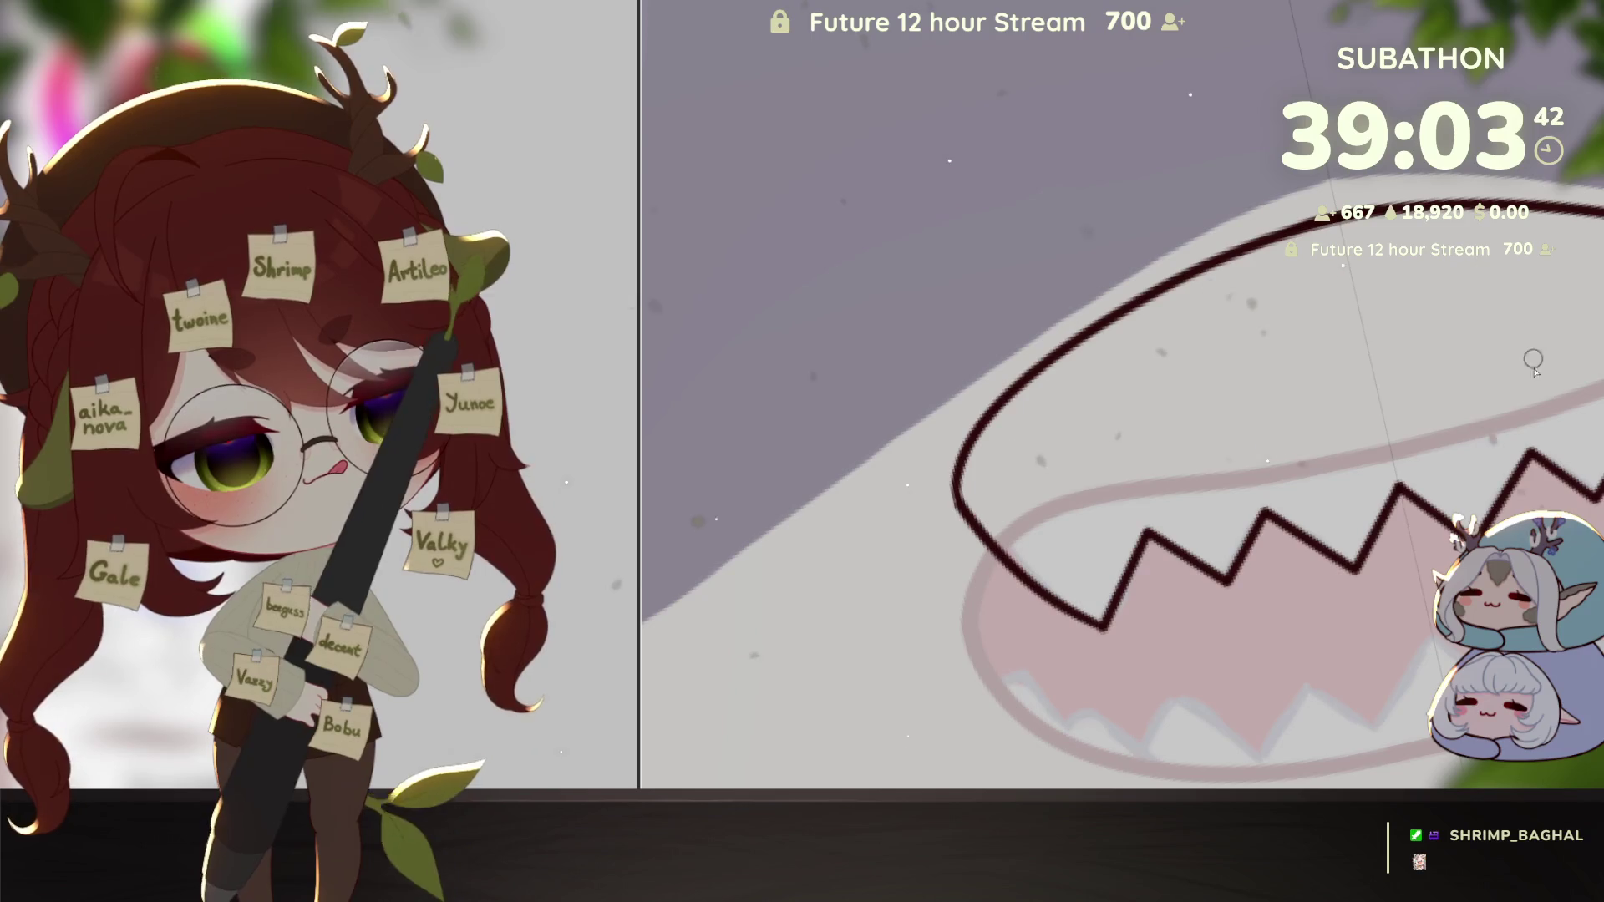
Step: Add zigzag points for the lower teeth and pan to view the whole mouth
{"action": "scroll", "coordinate": [1341, 633], "scroll_direction": "down", "scroll_amount": 3}
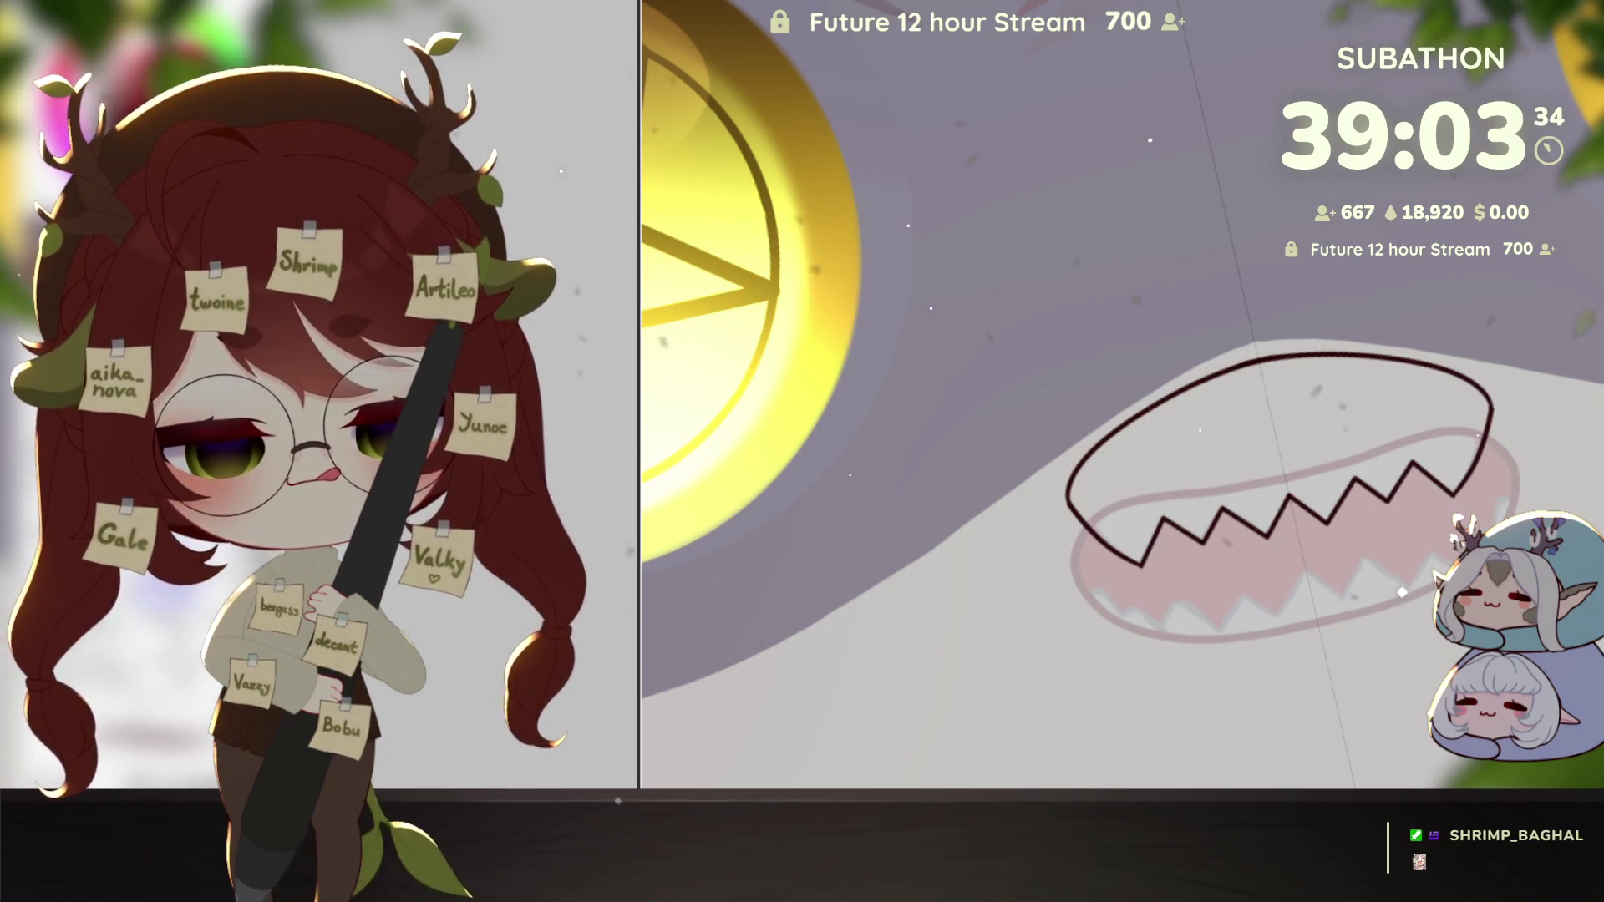
{"action": "scroll", "coordinate": [1350, 508], "scroll_direction": "up", "scroll_amount": 3}
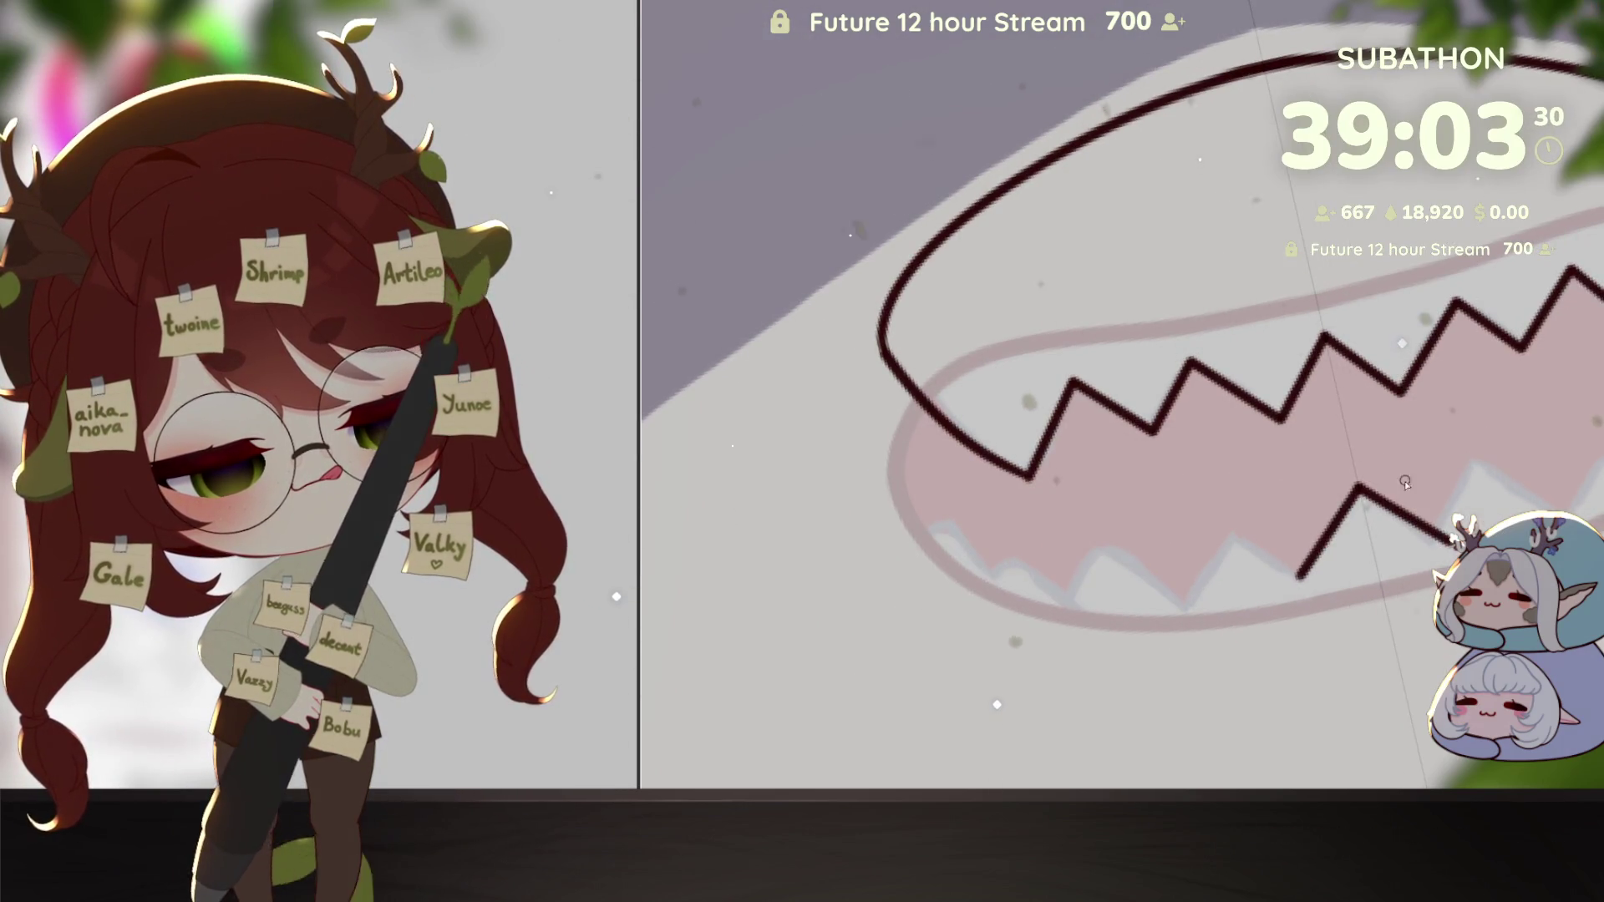
{"action": "left_click", "coordinate": [1236, 531]}
{"action": "left_click", "coordinate": [1187, 610]}
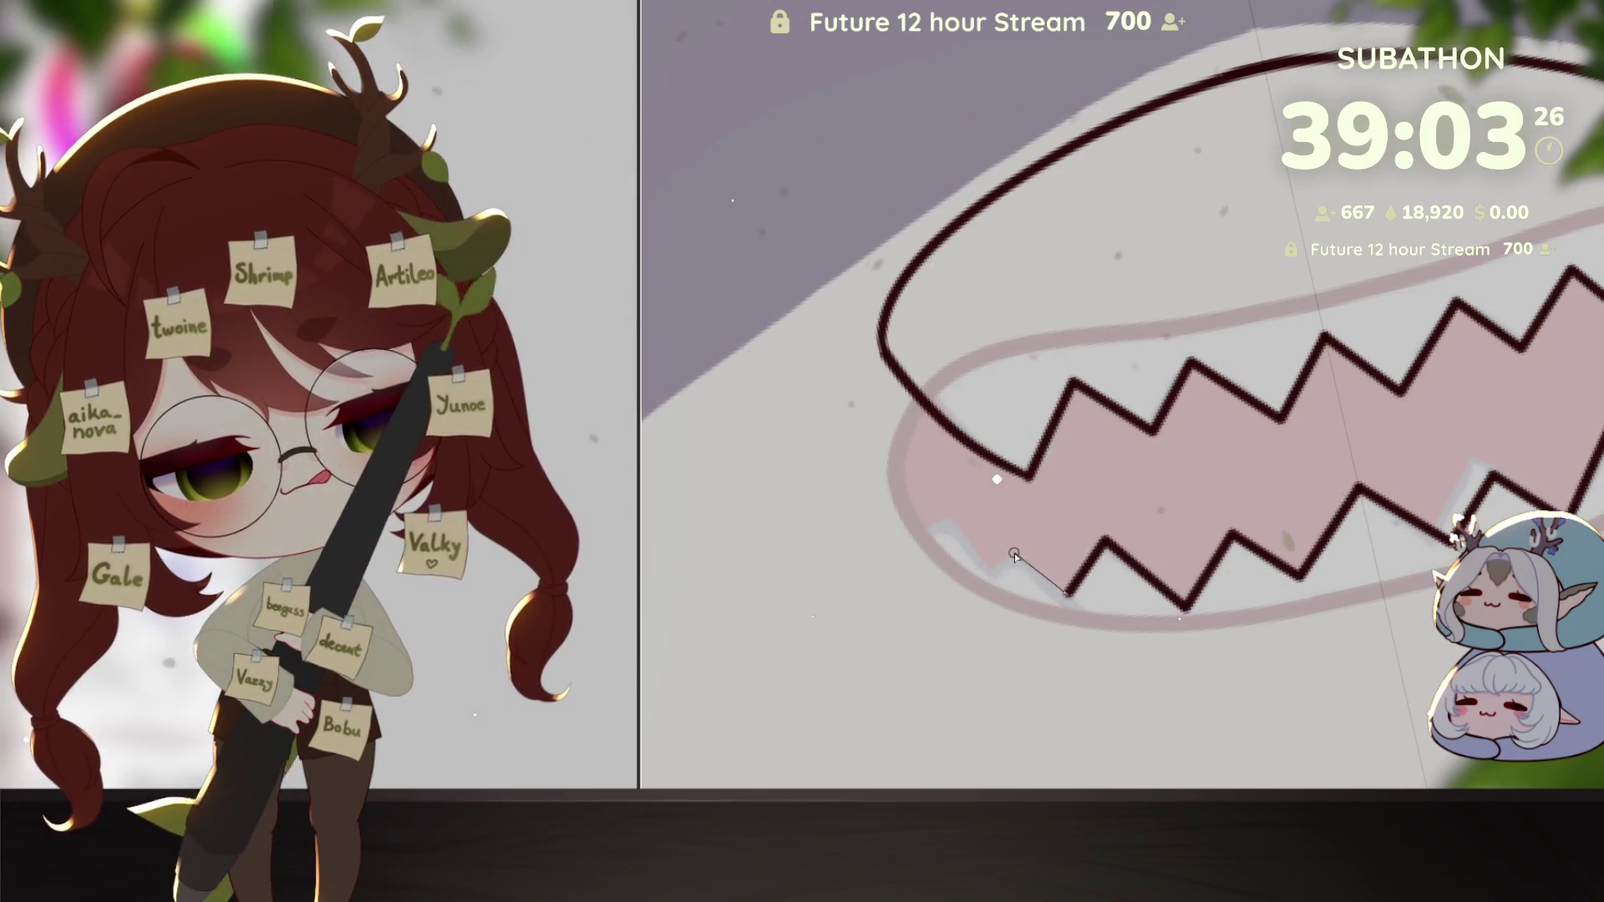
{"action": "mouse_move", "coordinate": [1350, 707]}
{"action": "left_mouse_down"}
{"action": "mouse_move", "coordinate": [1267, 696]}
{"action": "mouse_move", "coordinate": [1224, 638]}
{"action": "left_mouse_up"}
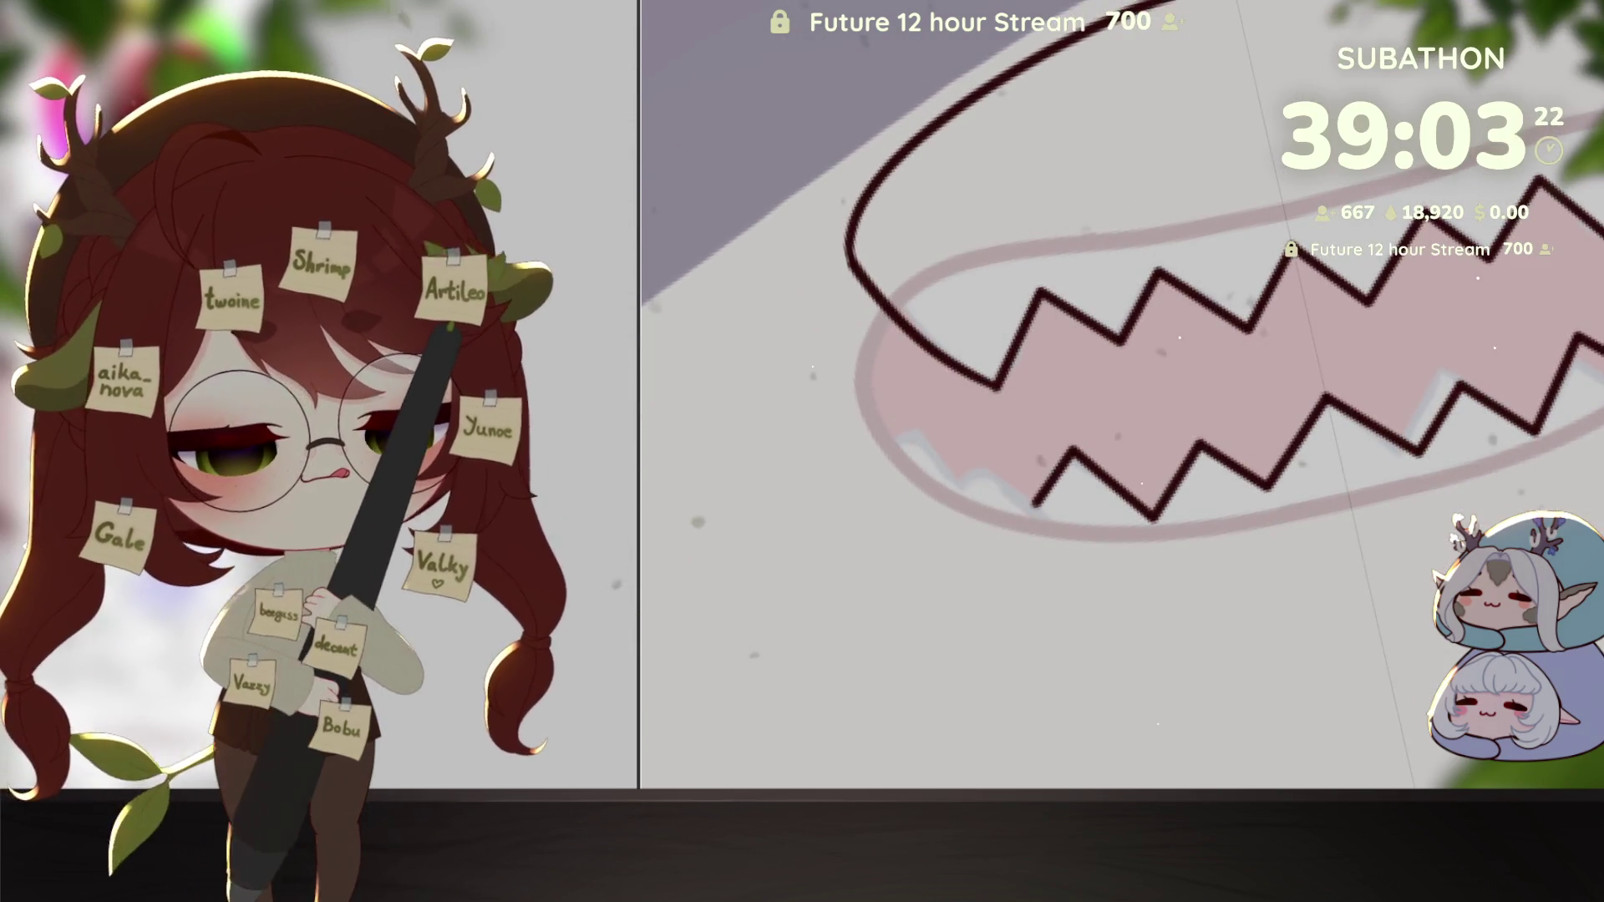
{"action": "key", "text": "ctrl+t"}
Step: Move and tilt the zigzag line under the upper teeth and apply the transform
{"action": "left_click_drag", "start_coordinate": [1504, 393], "coordinate": [1466, 235]}
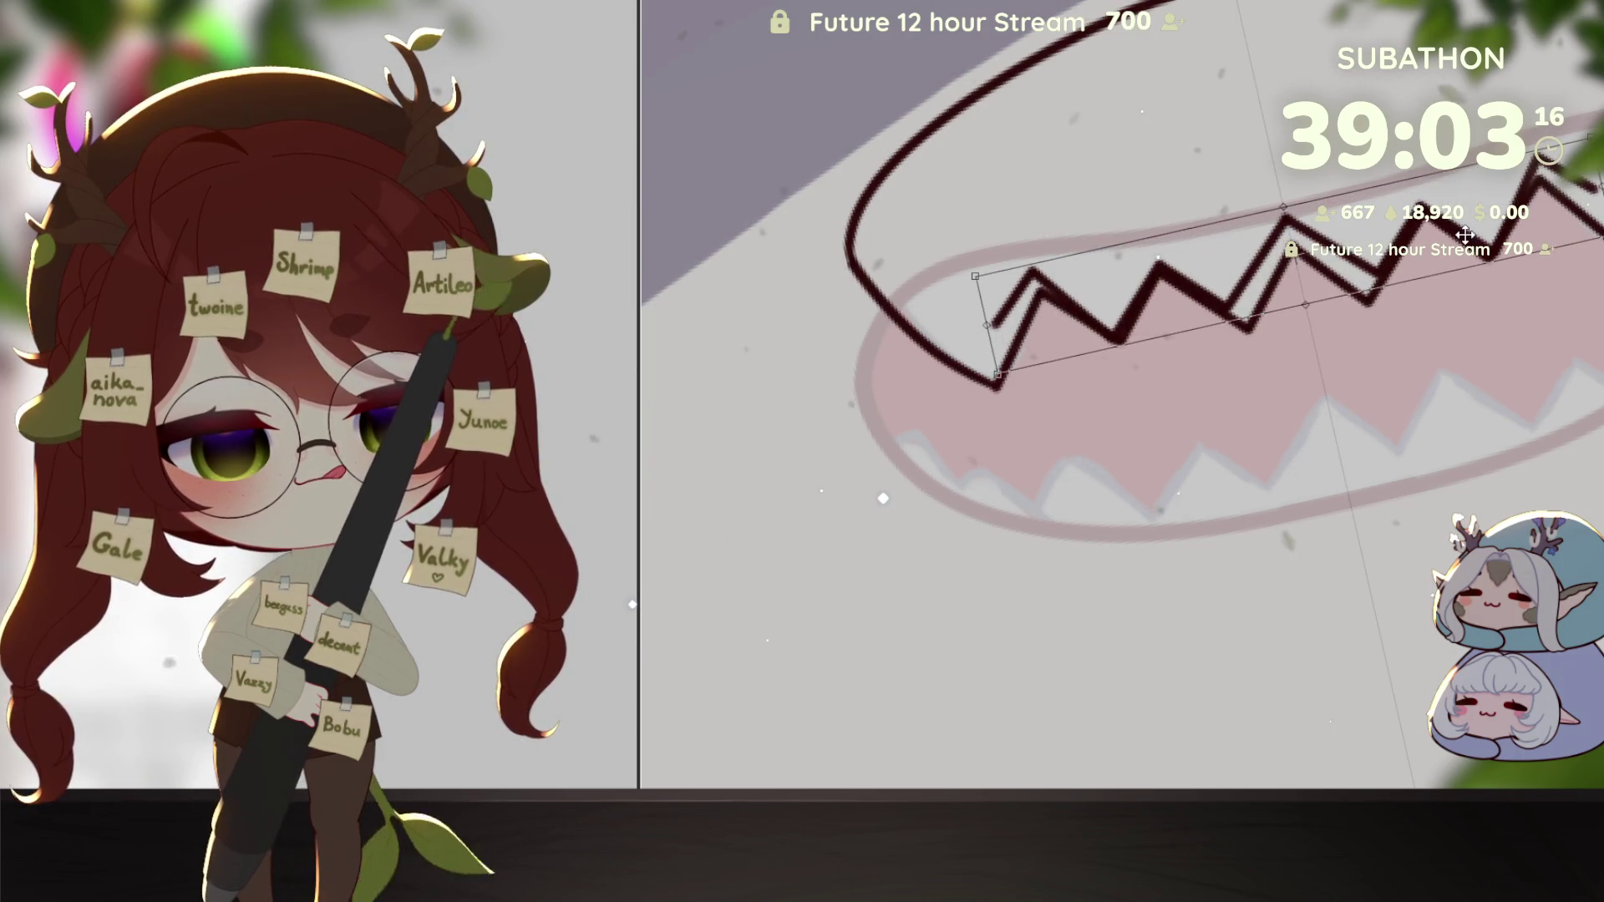
{"action": "left_click_drag", "start_coordinate": [1464, 235], "coordinate": [1433, 591]}
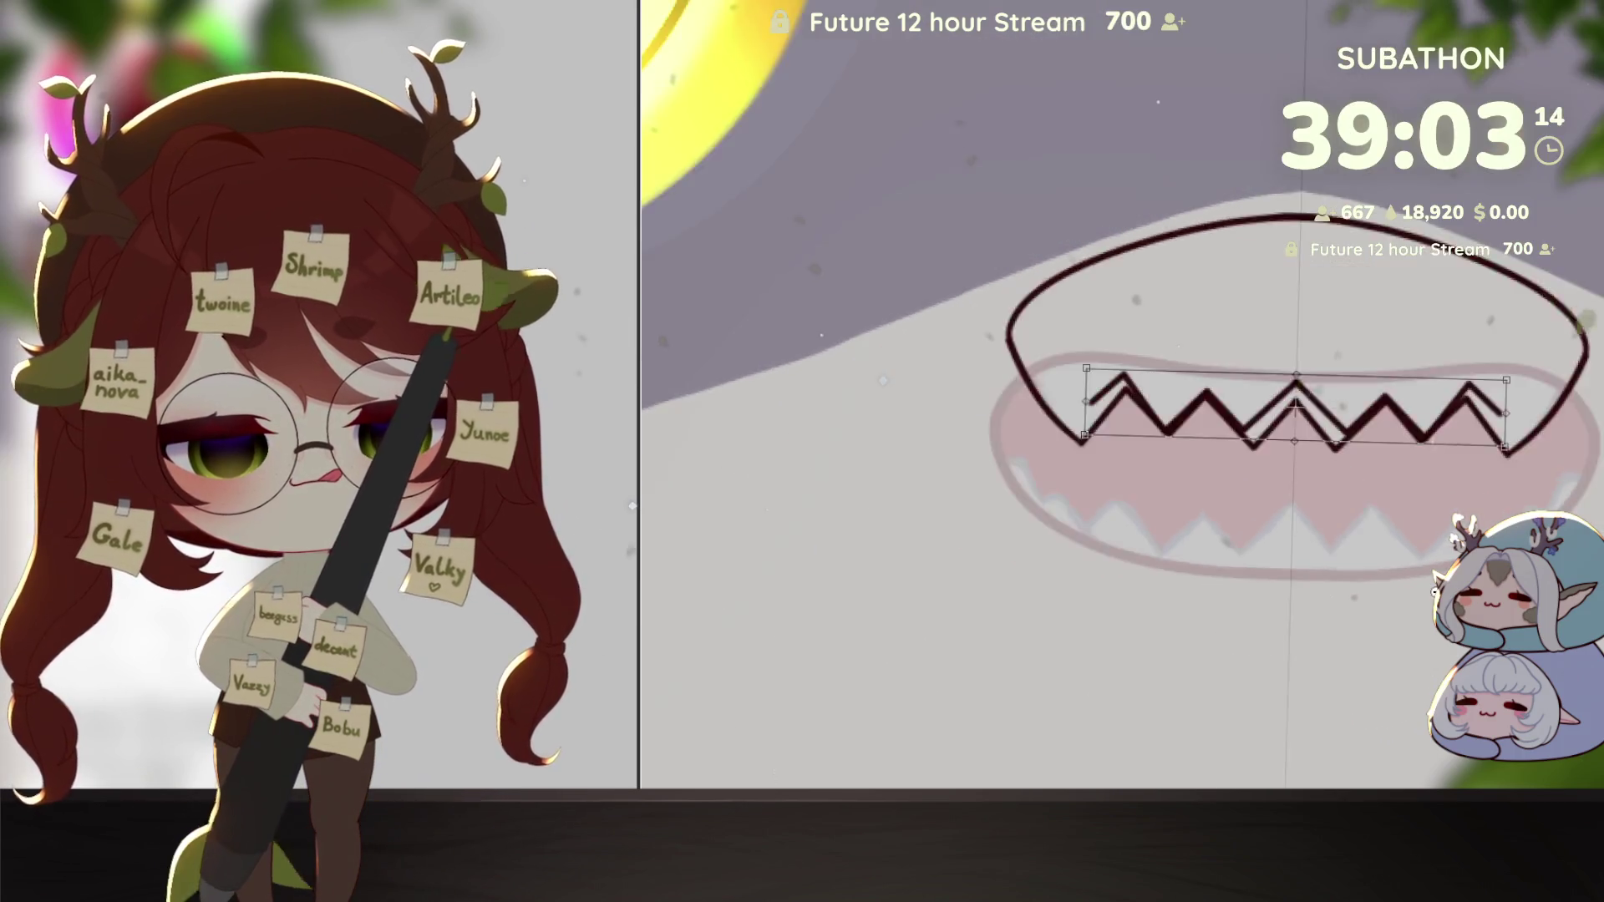
{"action": "scroll", "coordinate": [1434, 592], "scroll_direction": "down", "scroll_amount": 2}
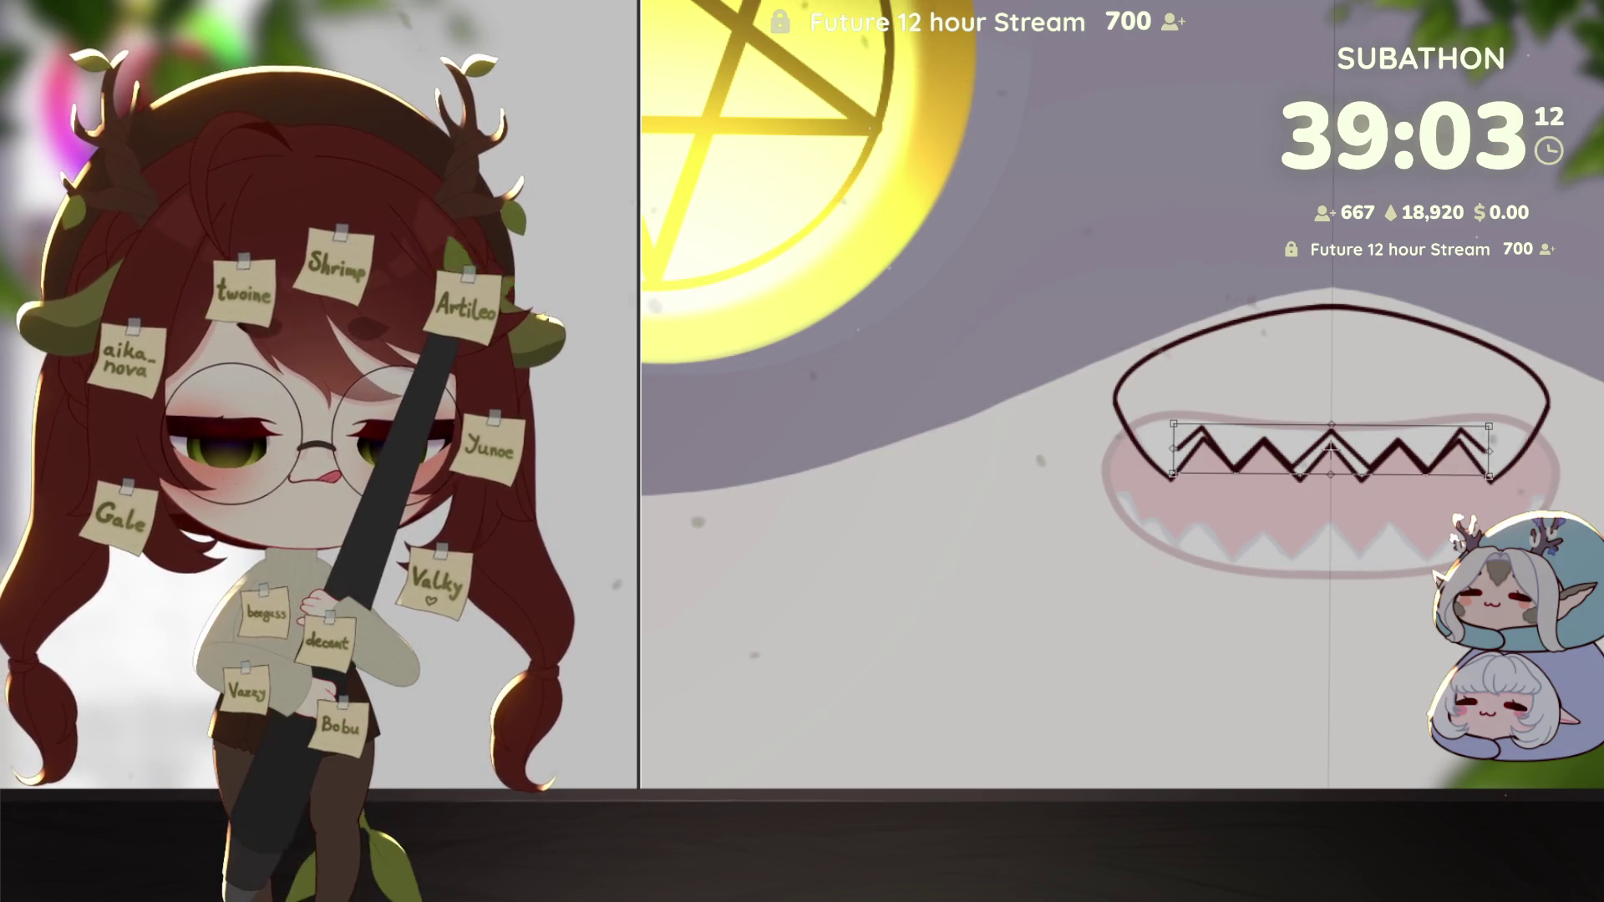
{"action": "key", "text": "Return"}
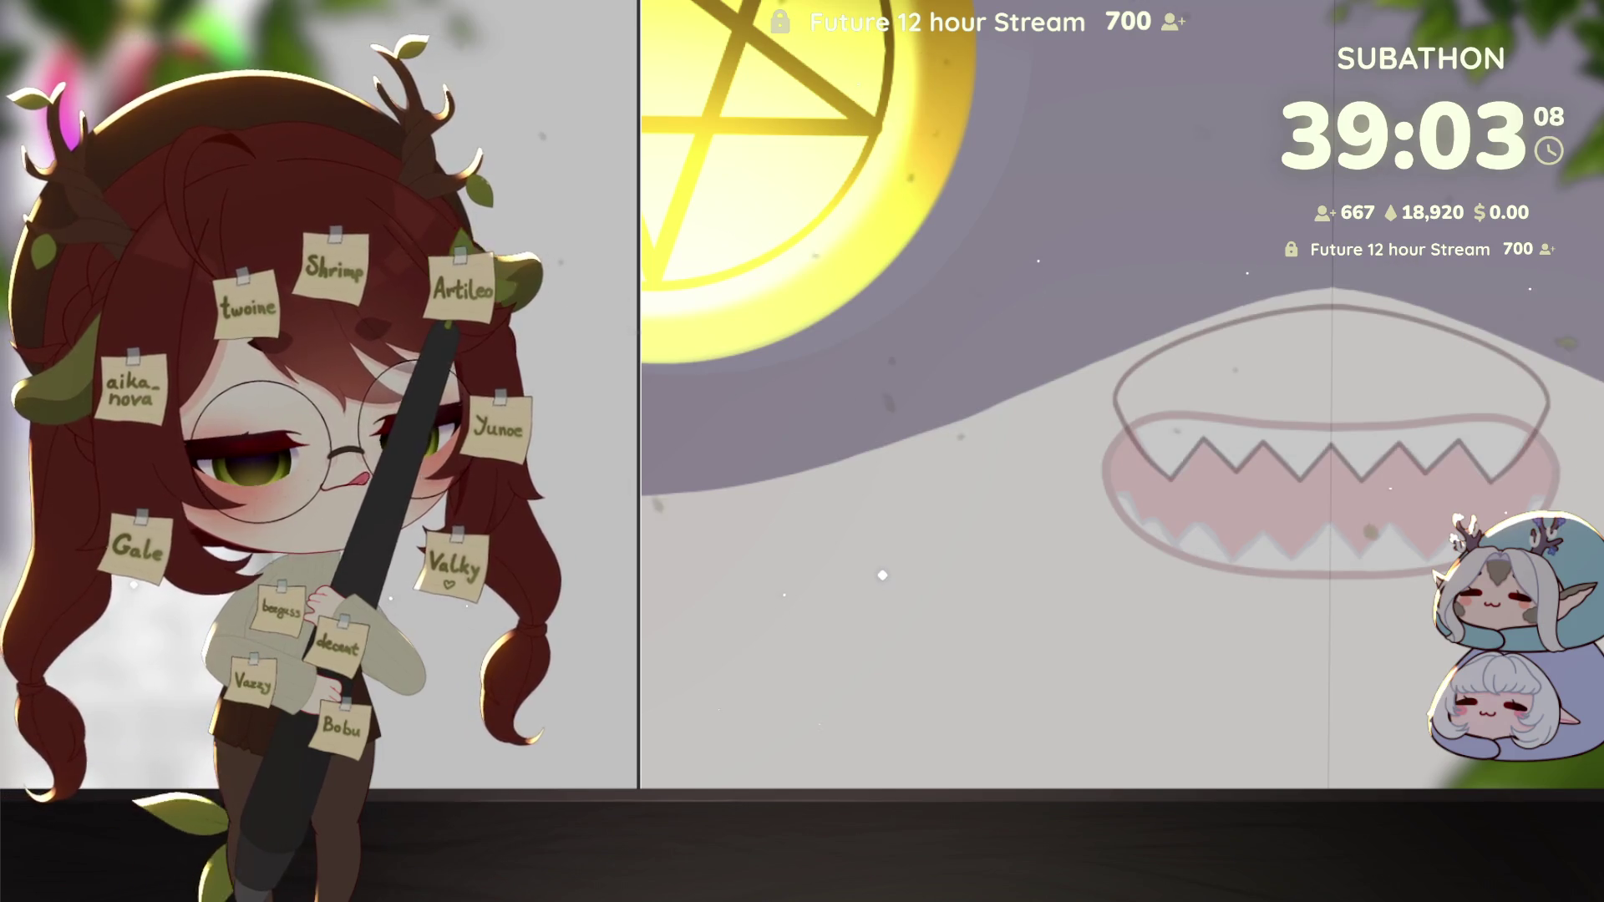
Step: Start retracing the upper teeth edges in dark ink
{"action": "scroll", "coordinate": [1514, 410], "scroll_direction": "up", "scroll_amount": 3}
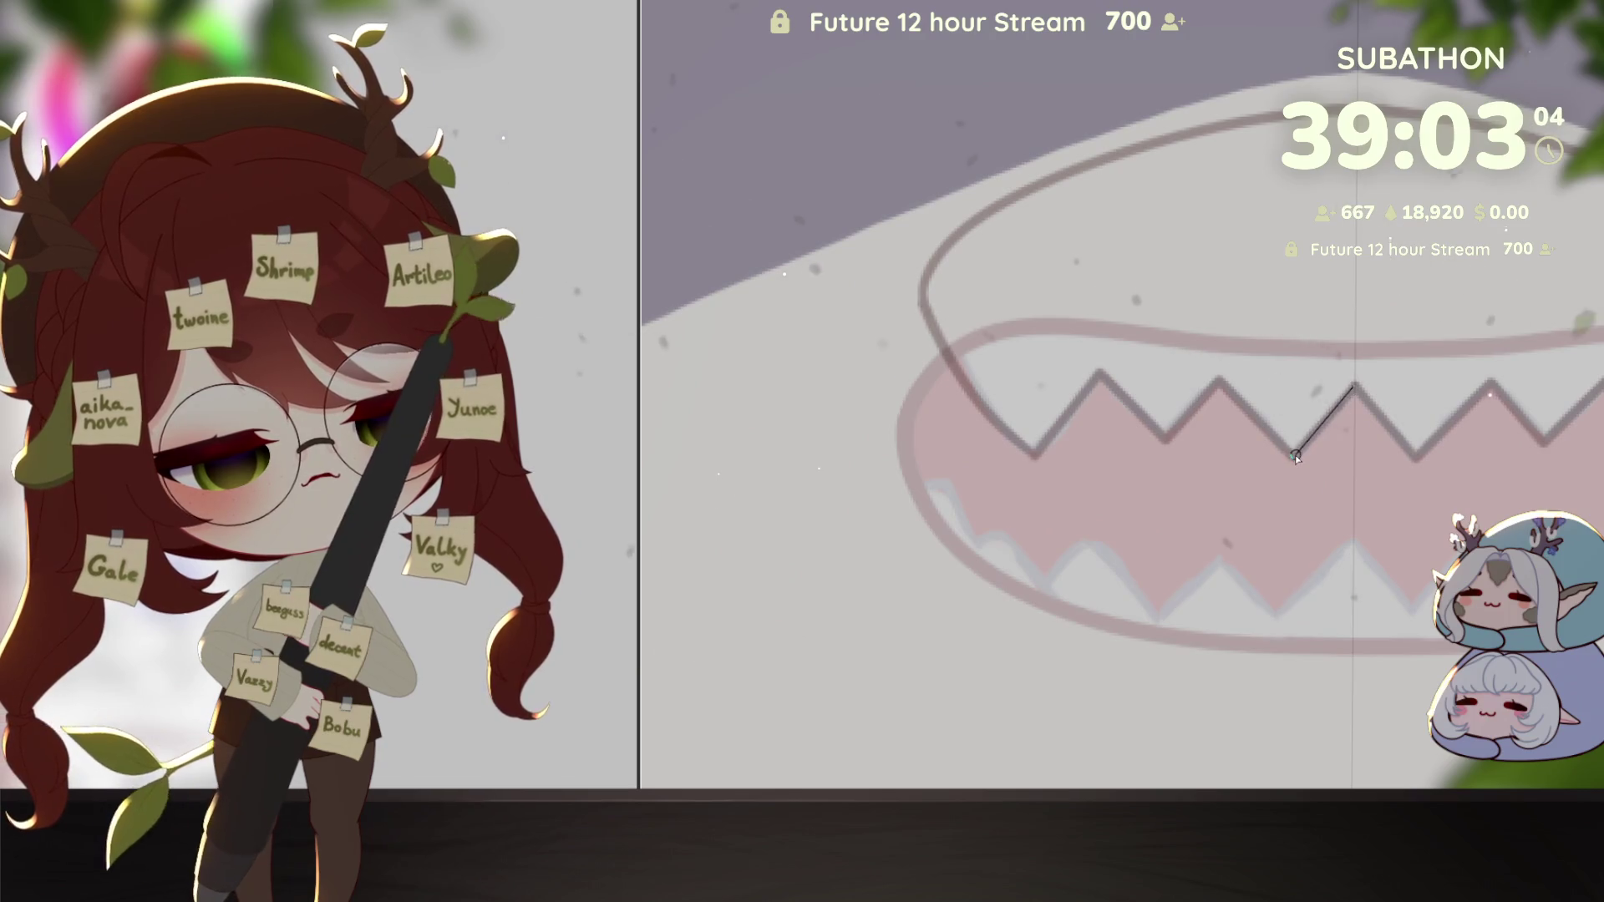
{"action": "left_click_drag", "start_coordinate": [1416, 458], "coordinate": [1293, 458]}
{"action": "left_click", "coordinate": [1220, 380]}
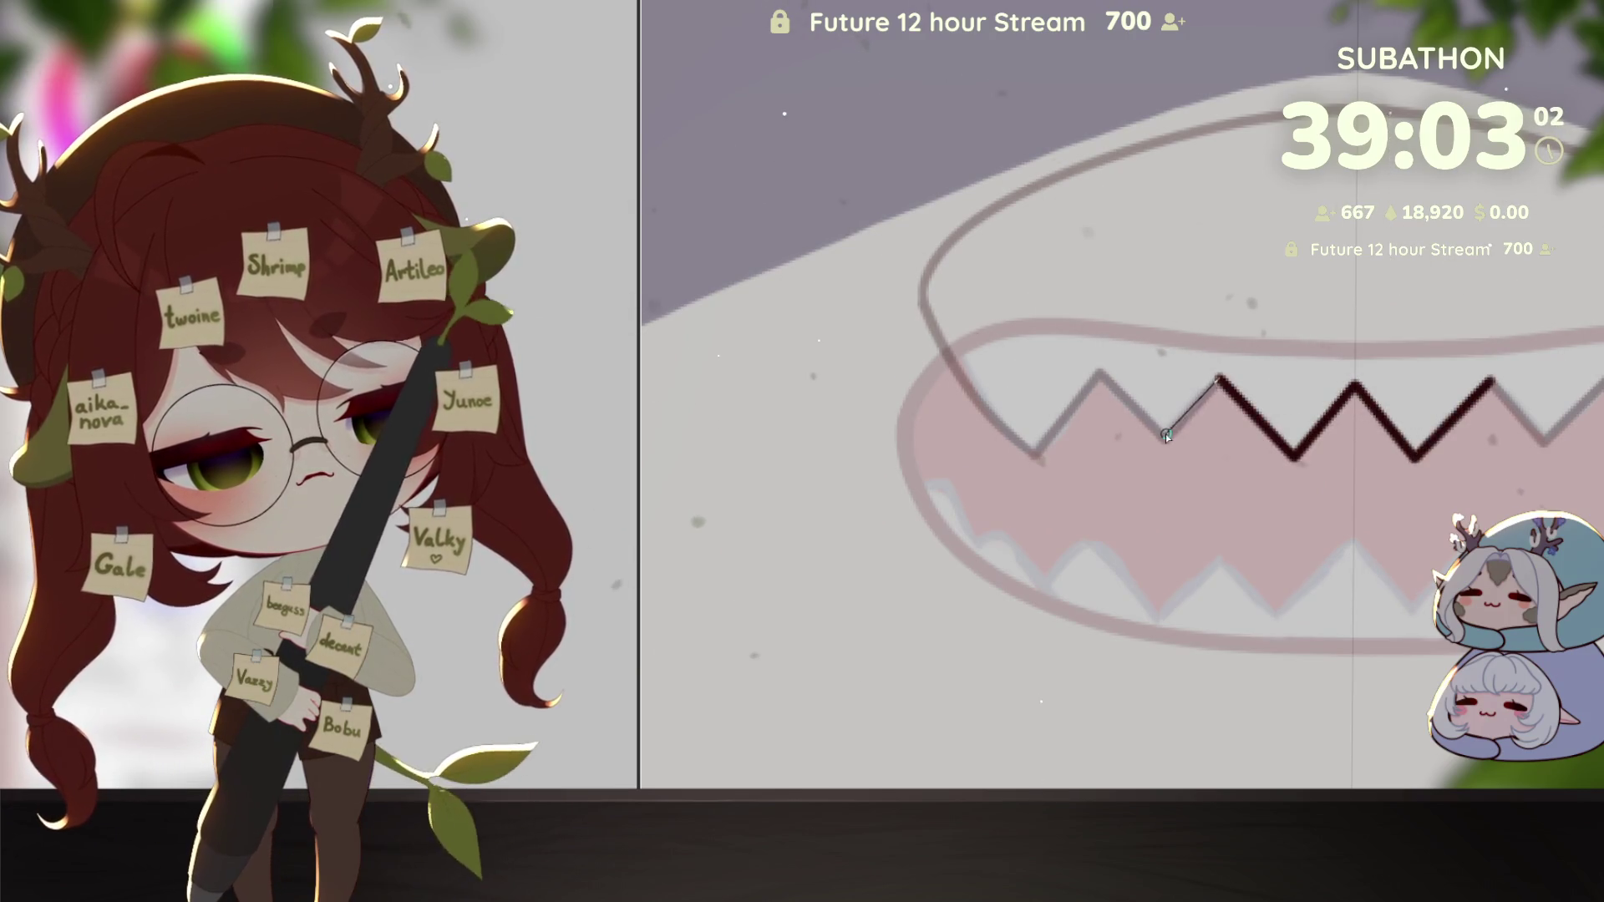
Step: Finish tracing the dark zigzag line across the remaining tooth edges
{"action": "left_click", "coordinate": [1165, 436]}
{"action": "left_click", "coordinate": [1101, 372]}
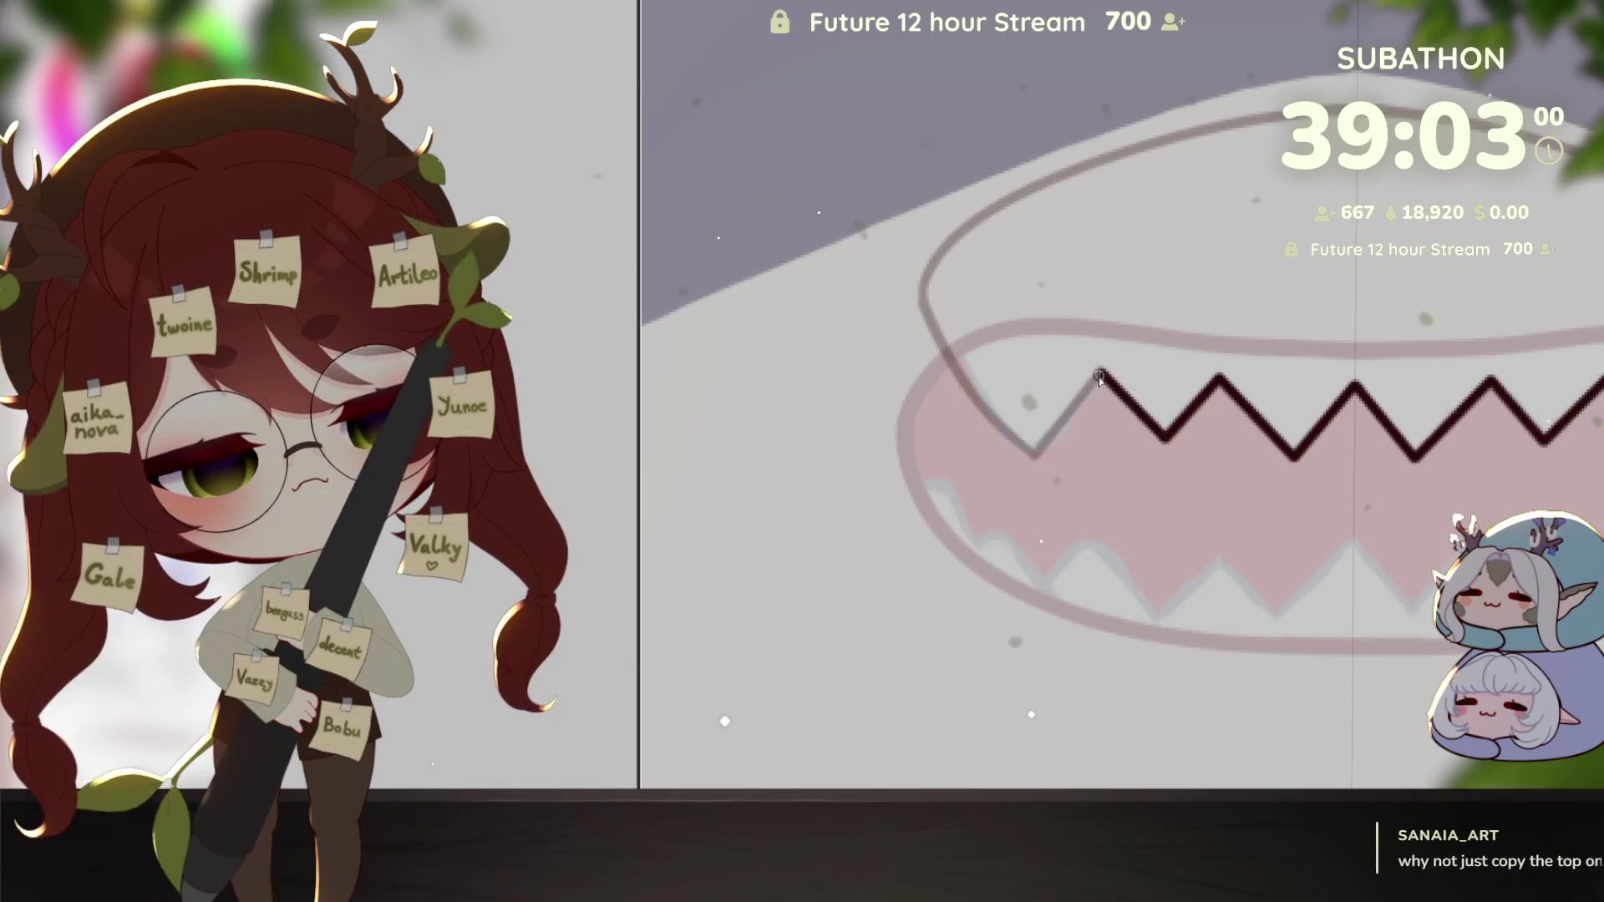
{"action": "left_click", "coordinate": [1036, 458]}
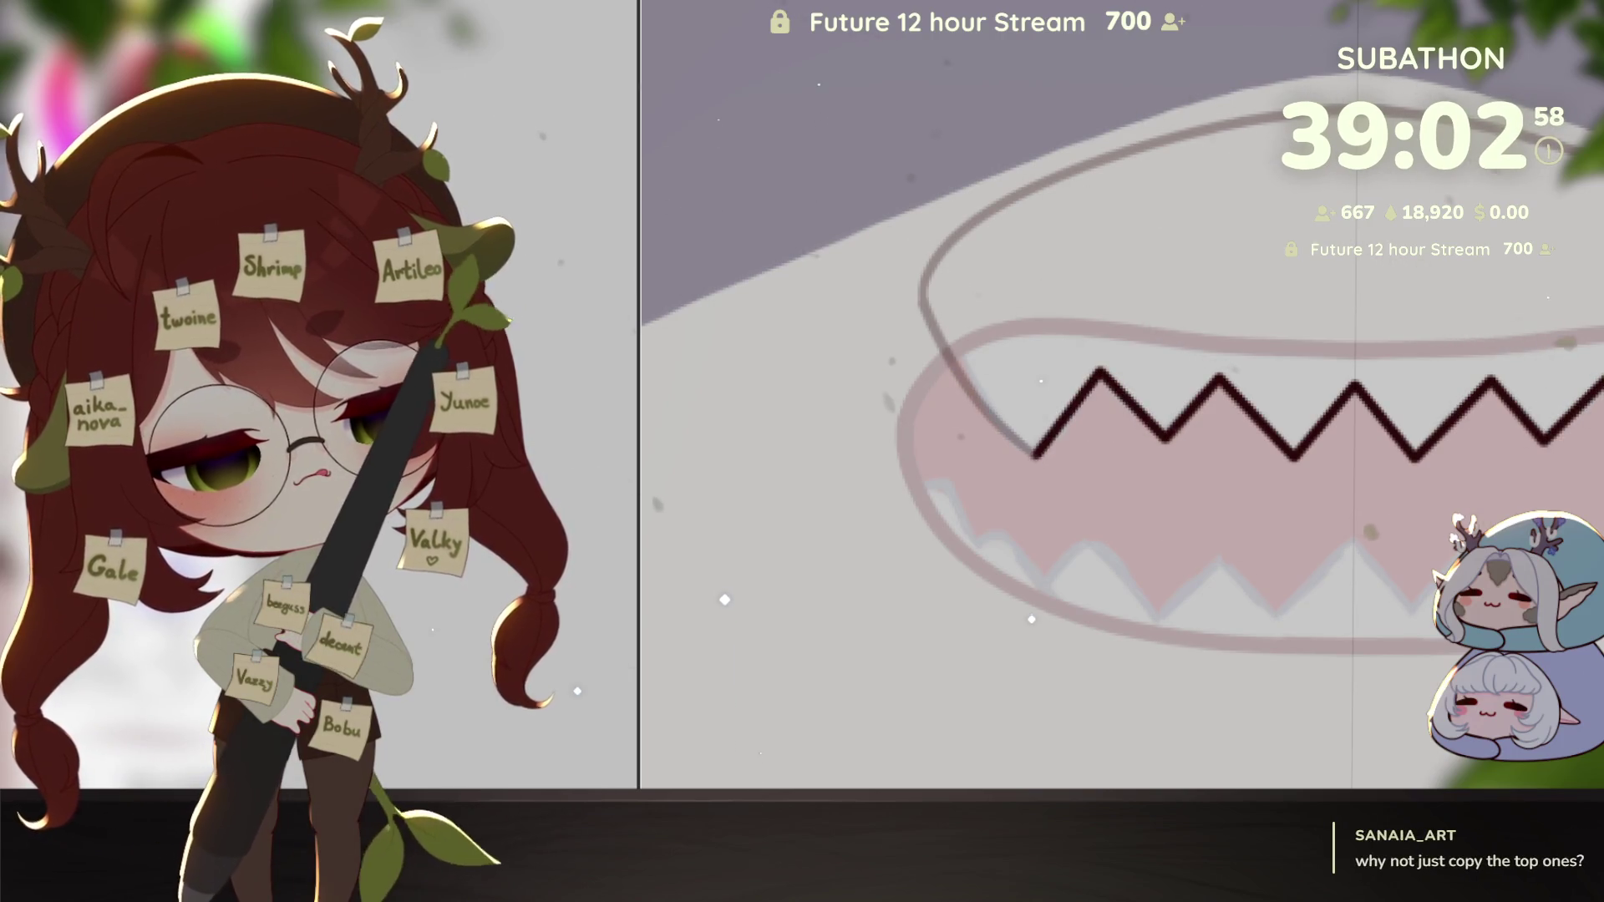
{"action": "left_click_drag", "start_coordinate": [1504, 675], "coordinate": [1392, 649]}
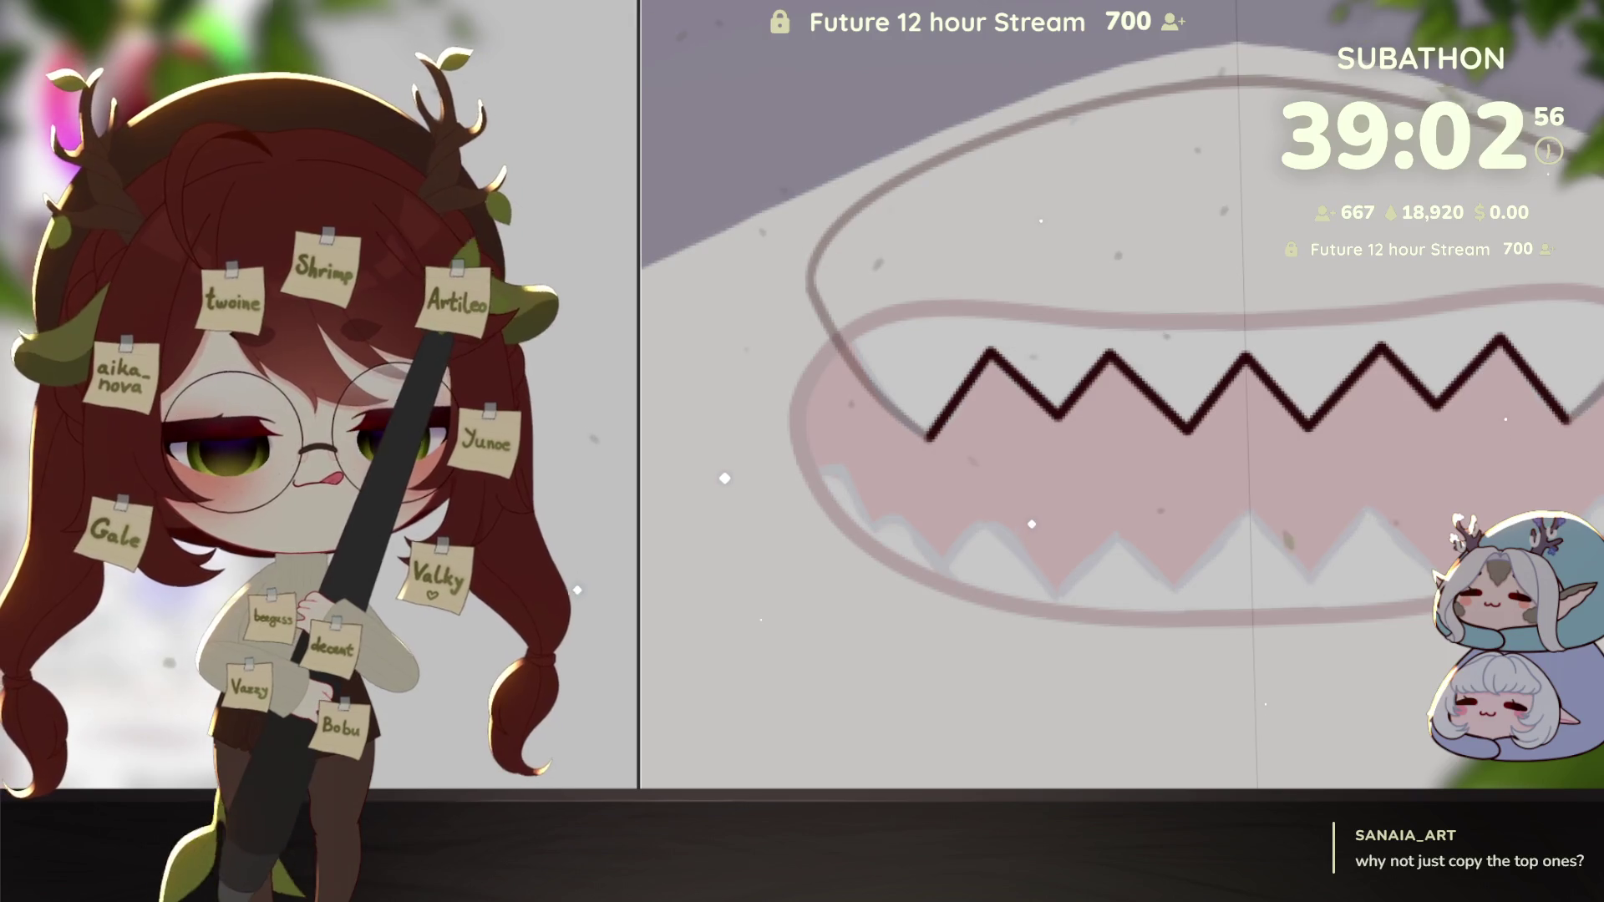
Step: Transform the dark zigzag down onto the lower teeth and confirm its position
{"action": "key", "text": "ctrl+t"}
{"action": "left_click_drag", "start_coordinate": [1445, 385], "coordinate": [1448, 541]}
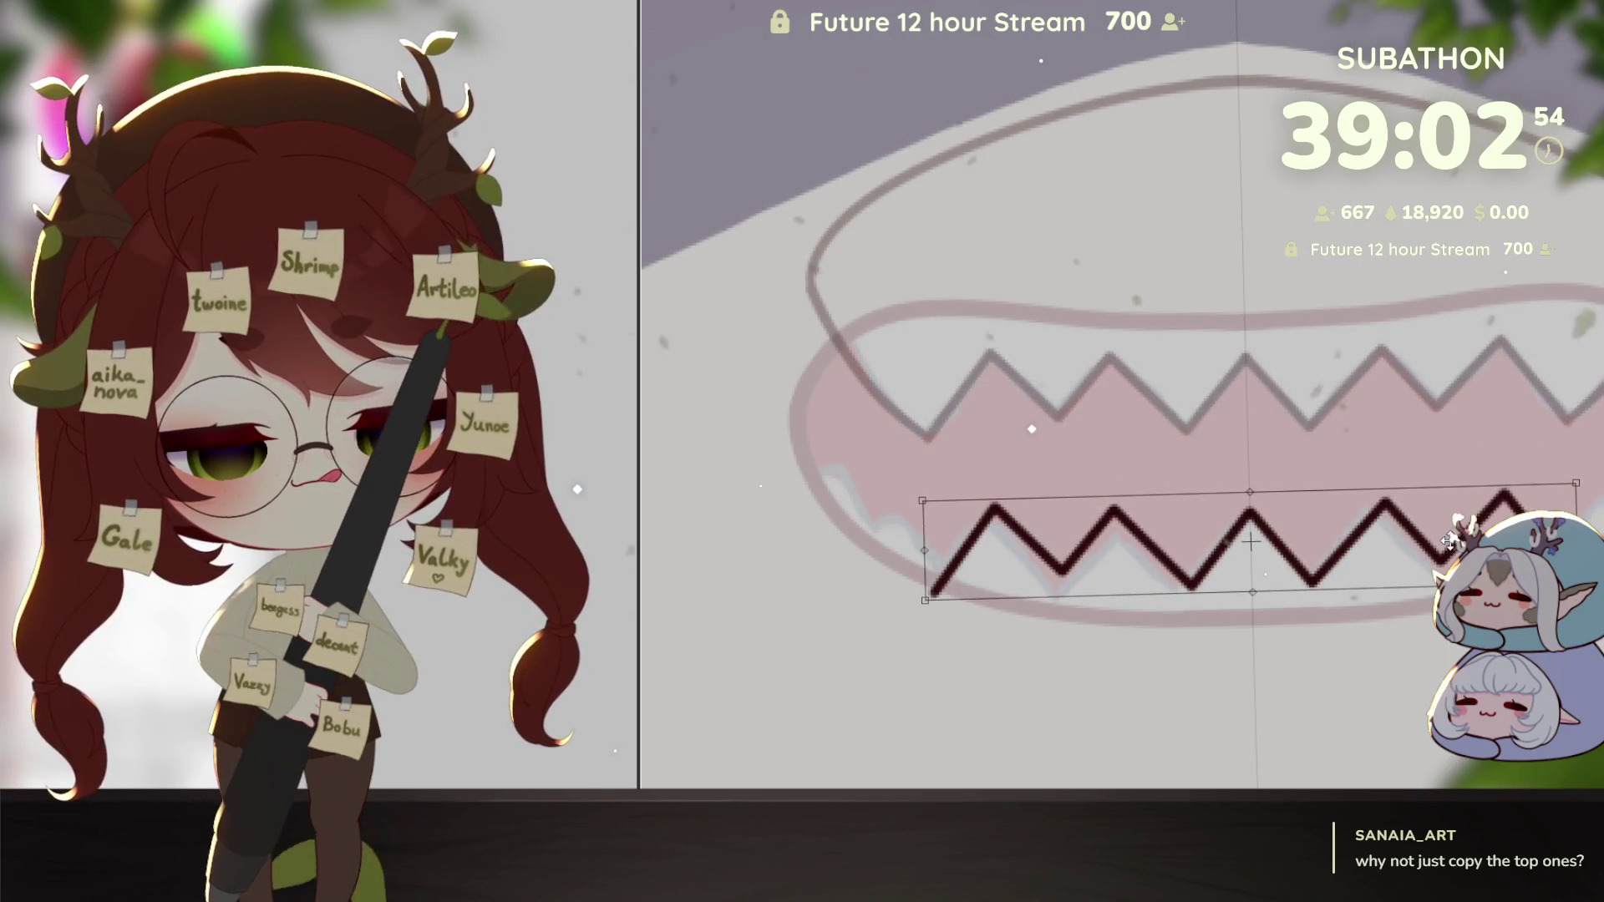
{"action": "key", "text": "Return"}
{"action": "scroll", "coordinate": [1120, 401], "scroll_direction": "down", "scroll_amount": 3}
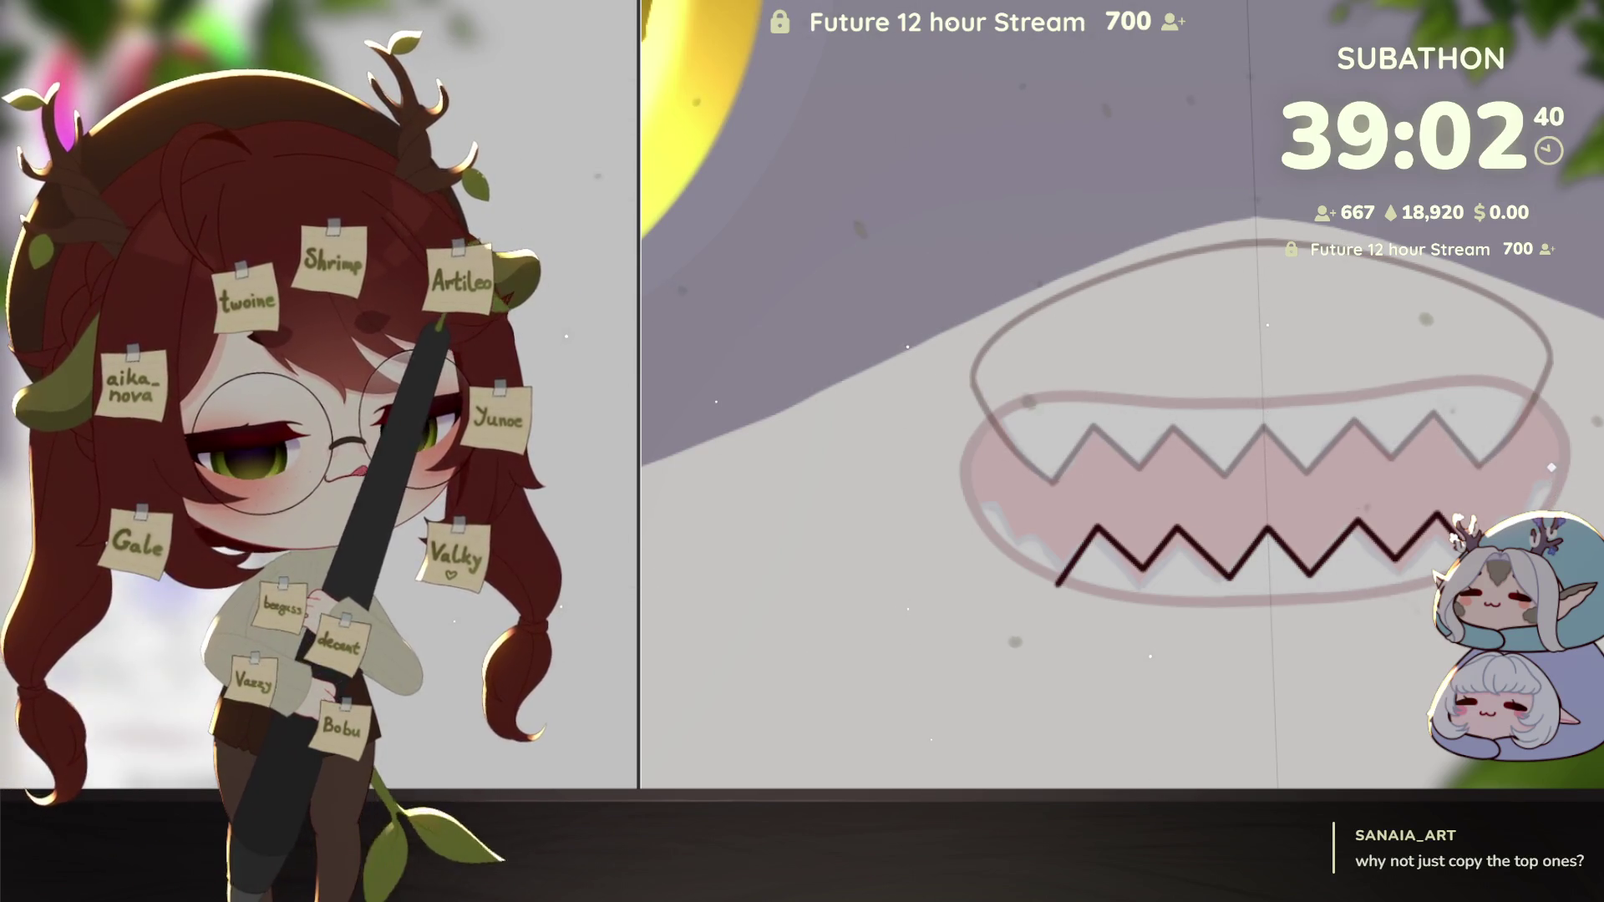
Step: Sketch the lower jaw curve, undo it, and make the upper mouth outline solid dark
{"action": "left_click_drag", "start_coordinate": [1054, 643], "coordinate": [1034, 576]}
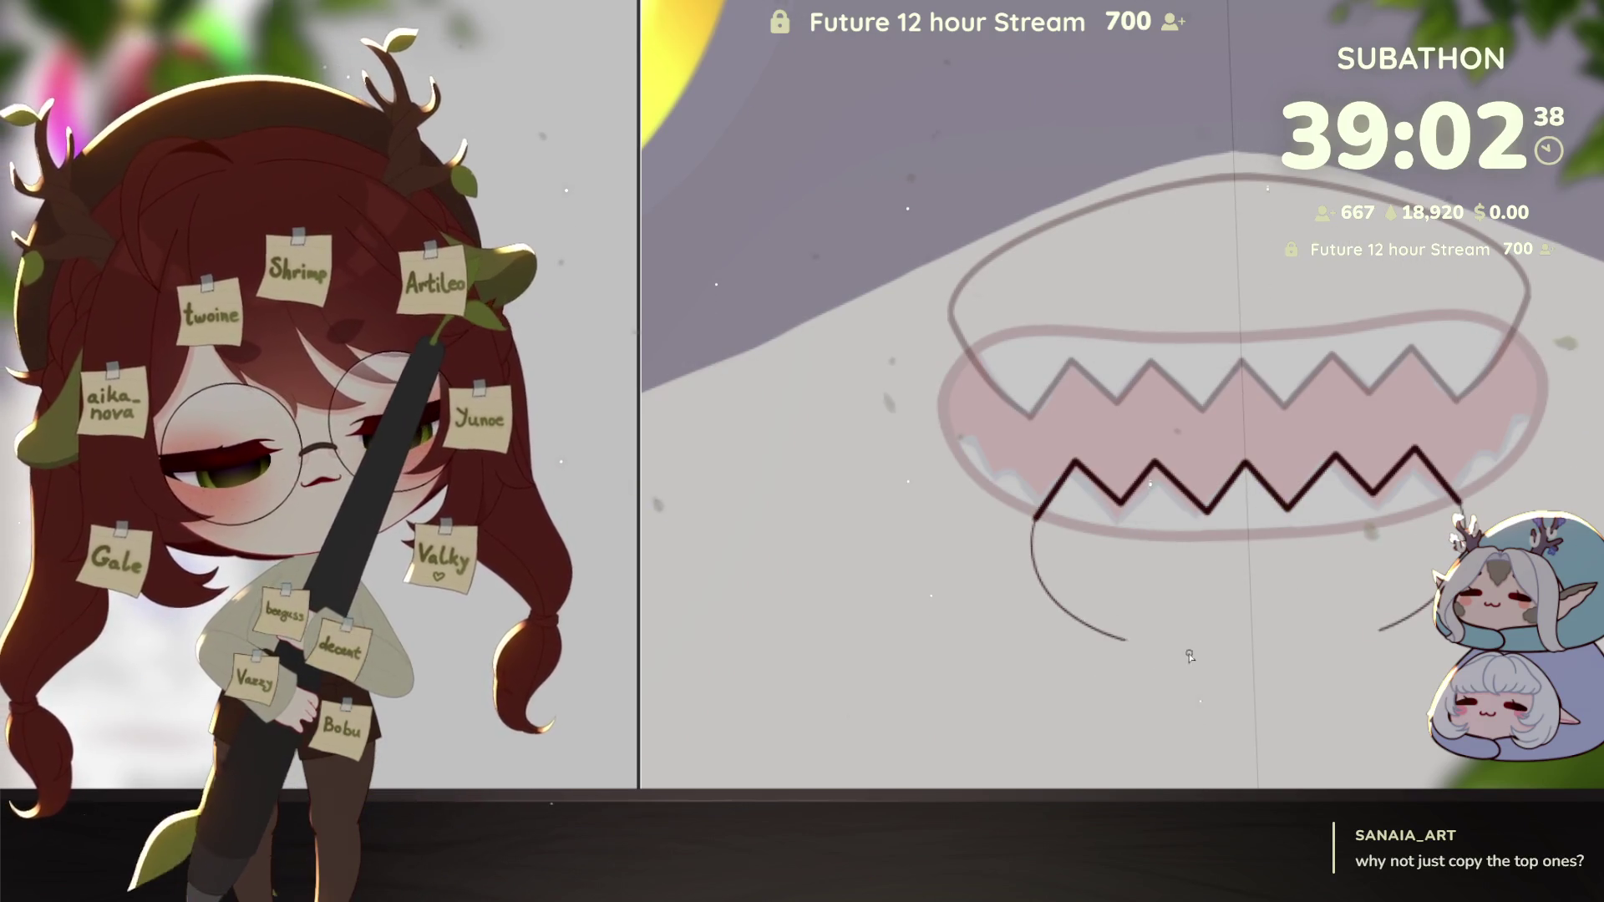
{"action": "key", "text": "ctrl+z"}
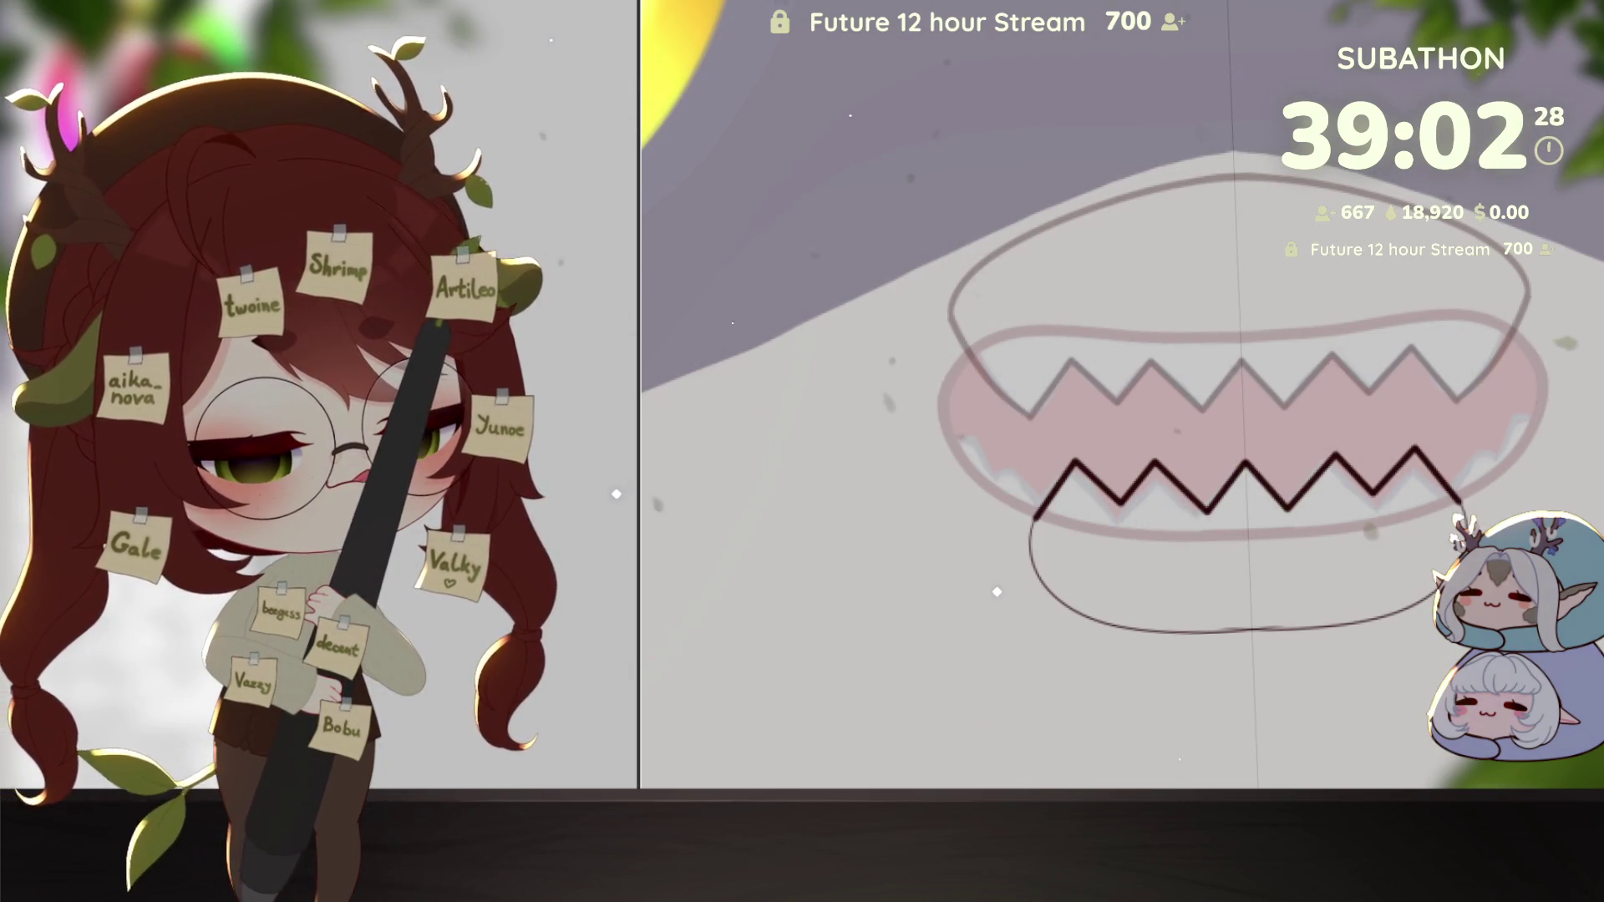
{"action": "key", "text": "ctrl+z"}
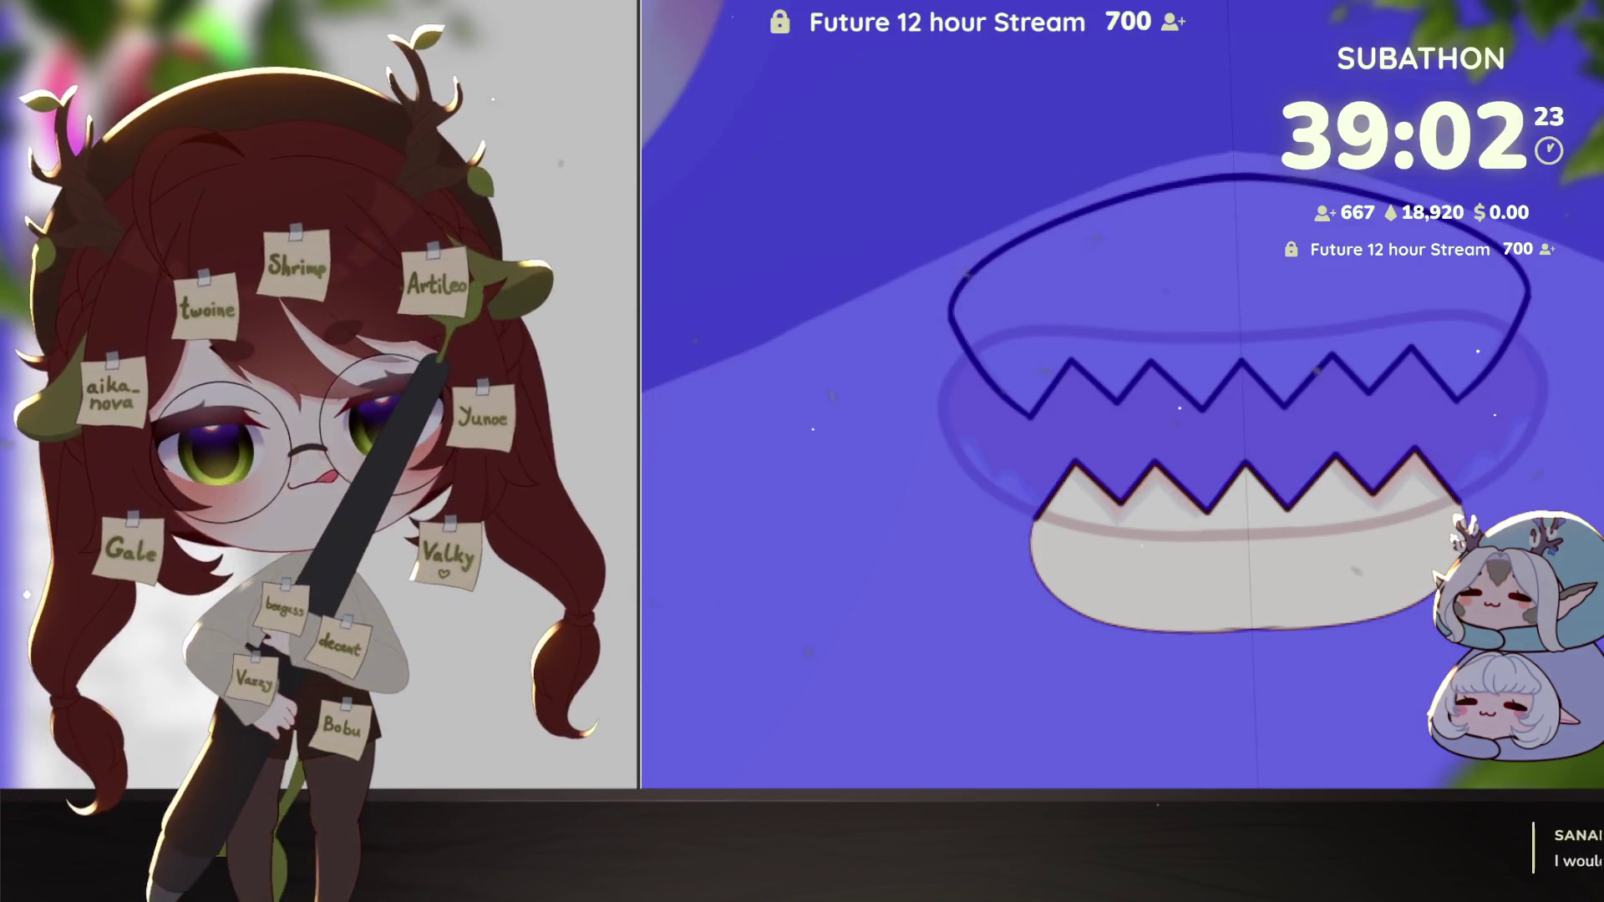
Step: Fill the lower jaw shape solid white, deselect, and hide the dark lower zigzag
{"action": "left_click", "coordinate": [1142, 483]}
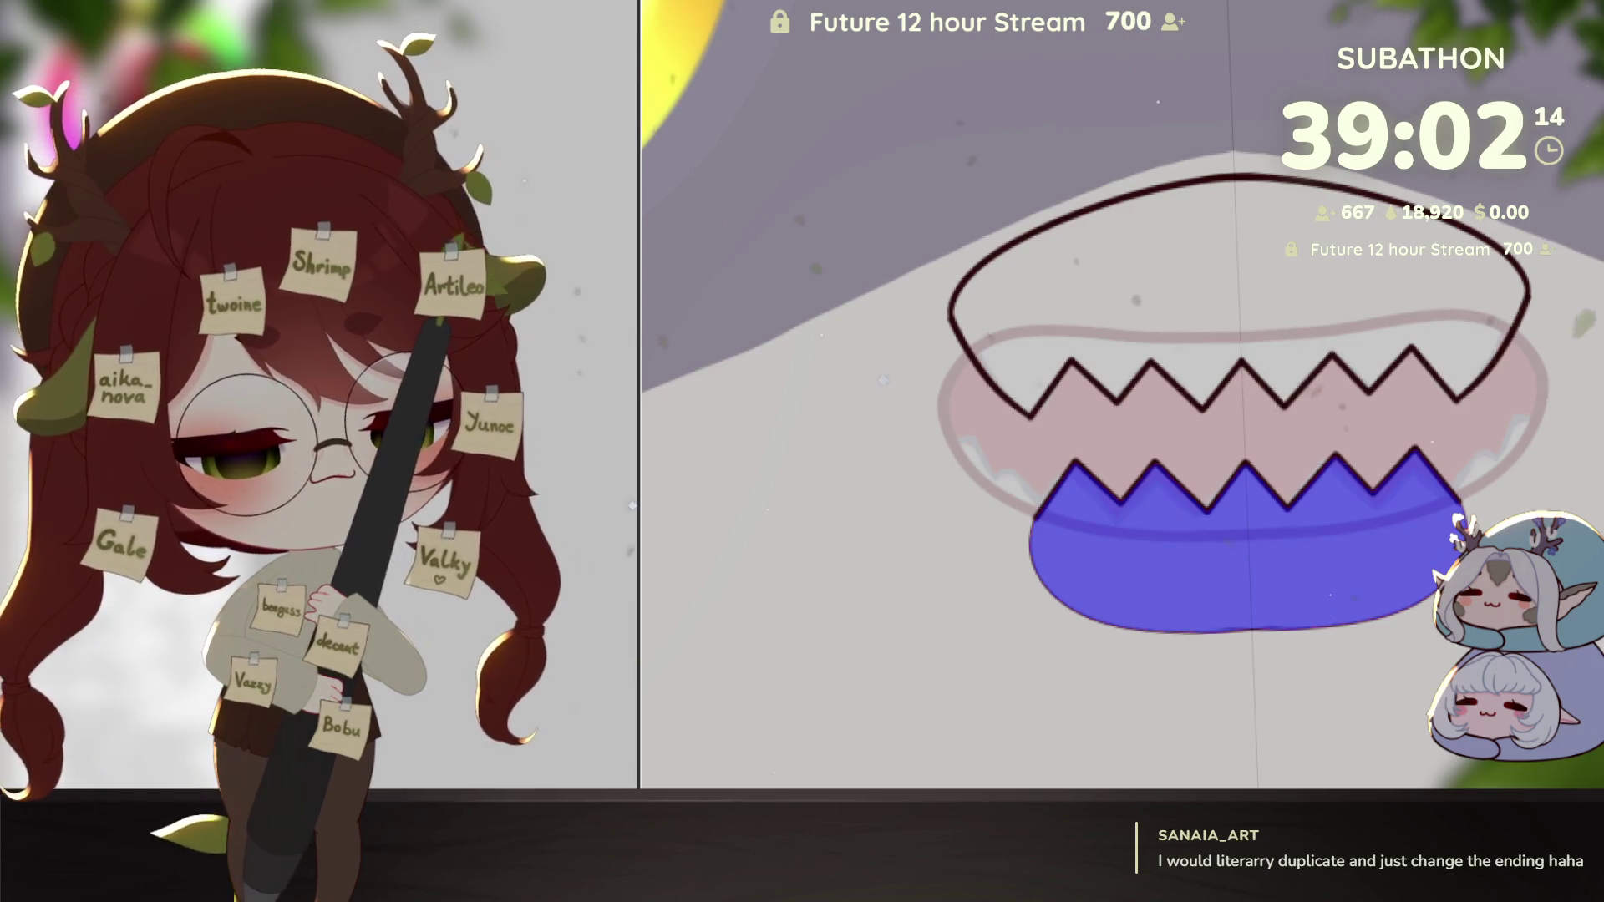
{"action": "key", "text": "ctrl+BackSpace"}
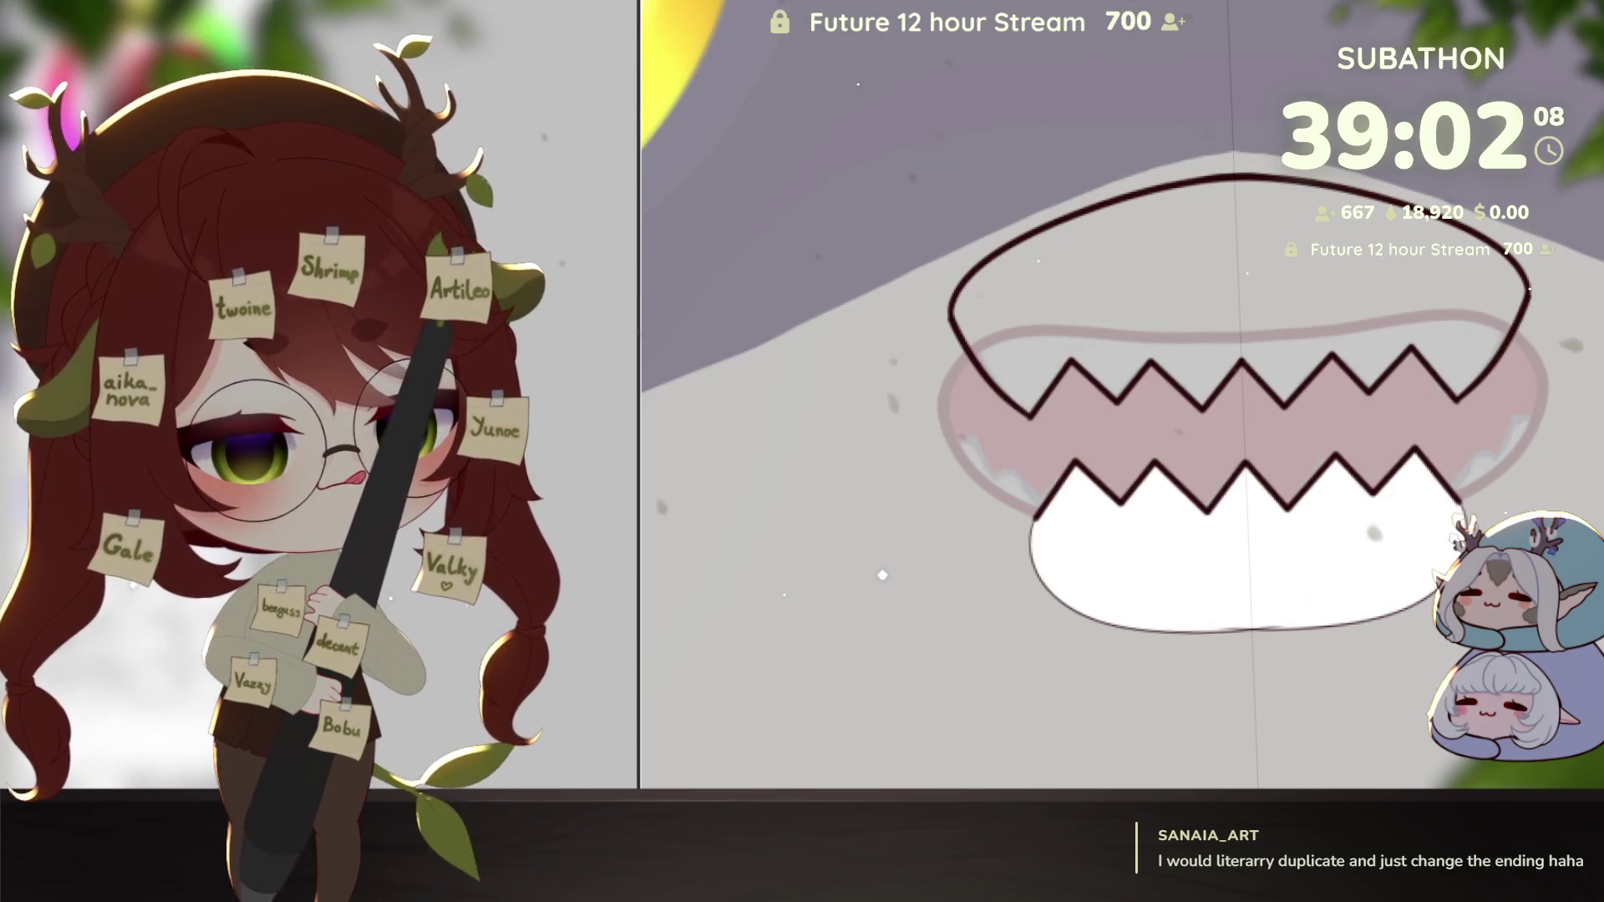
{"action": "key", "text": "ctrl+d"}
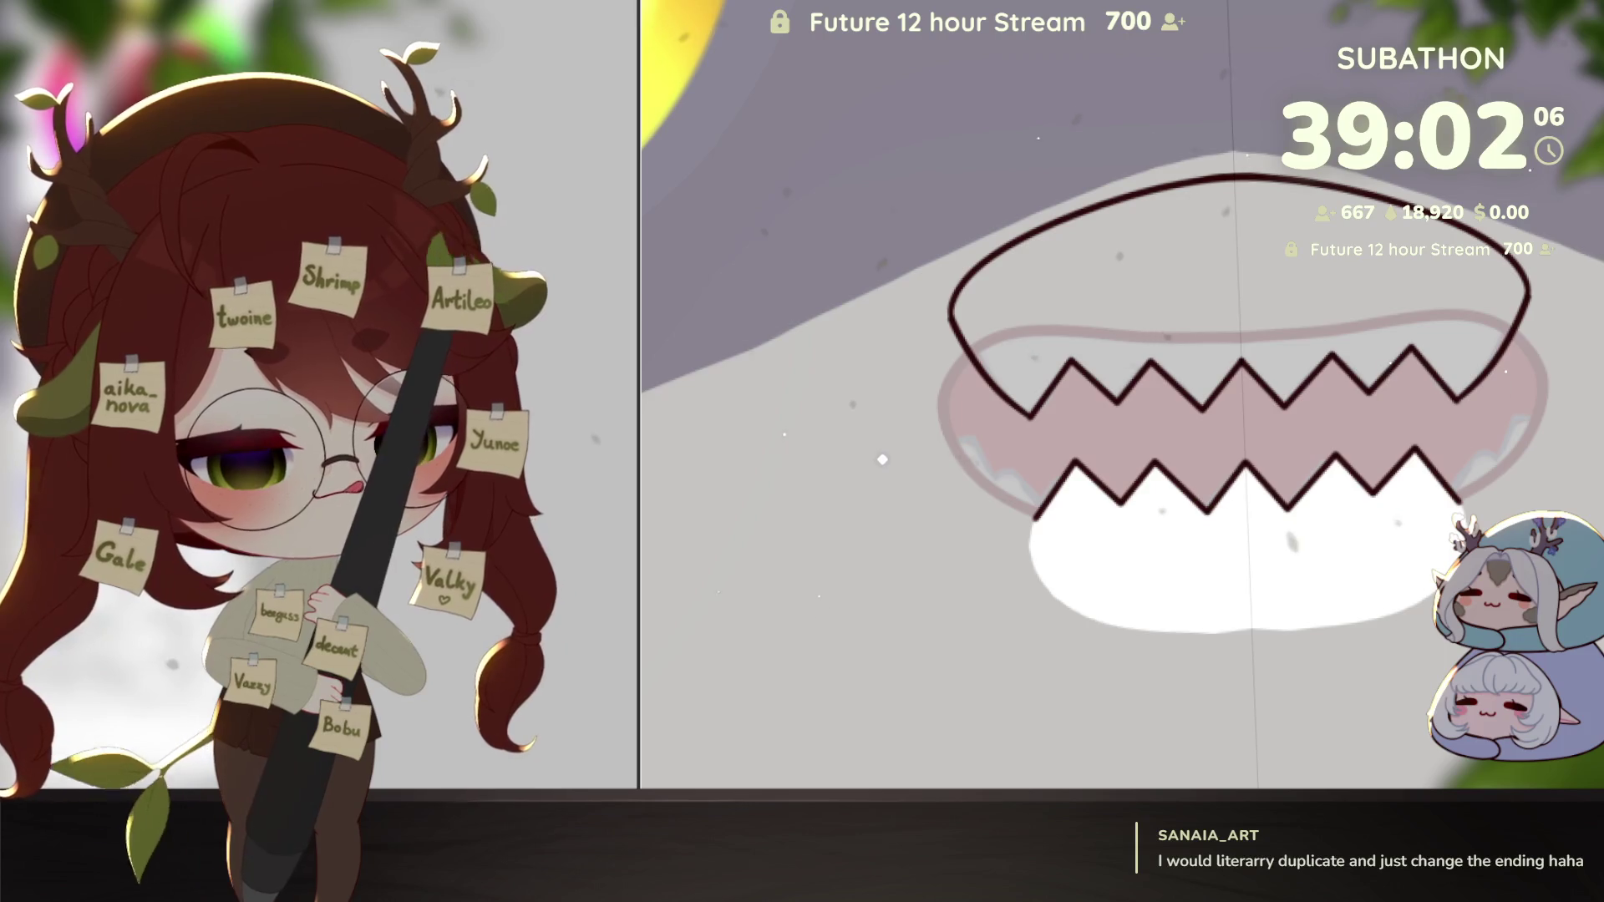
{"action": "key", "text": "ctrl+z"}
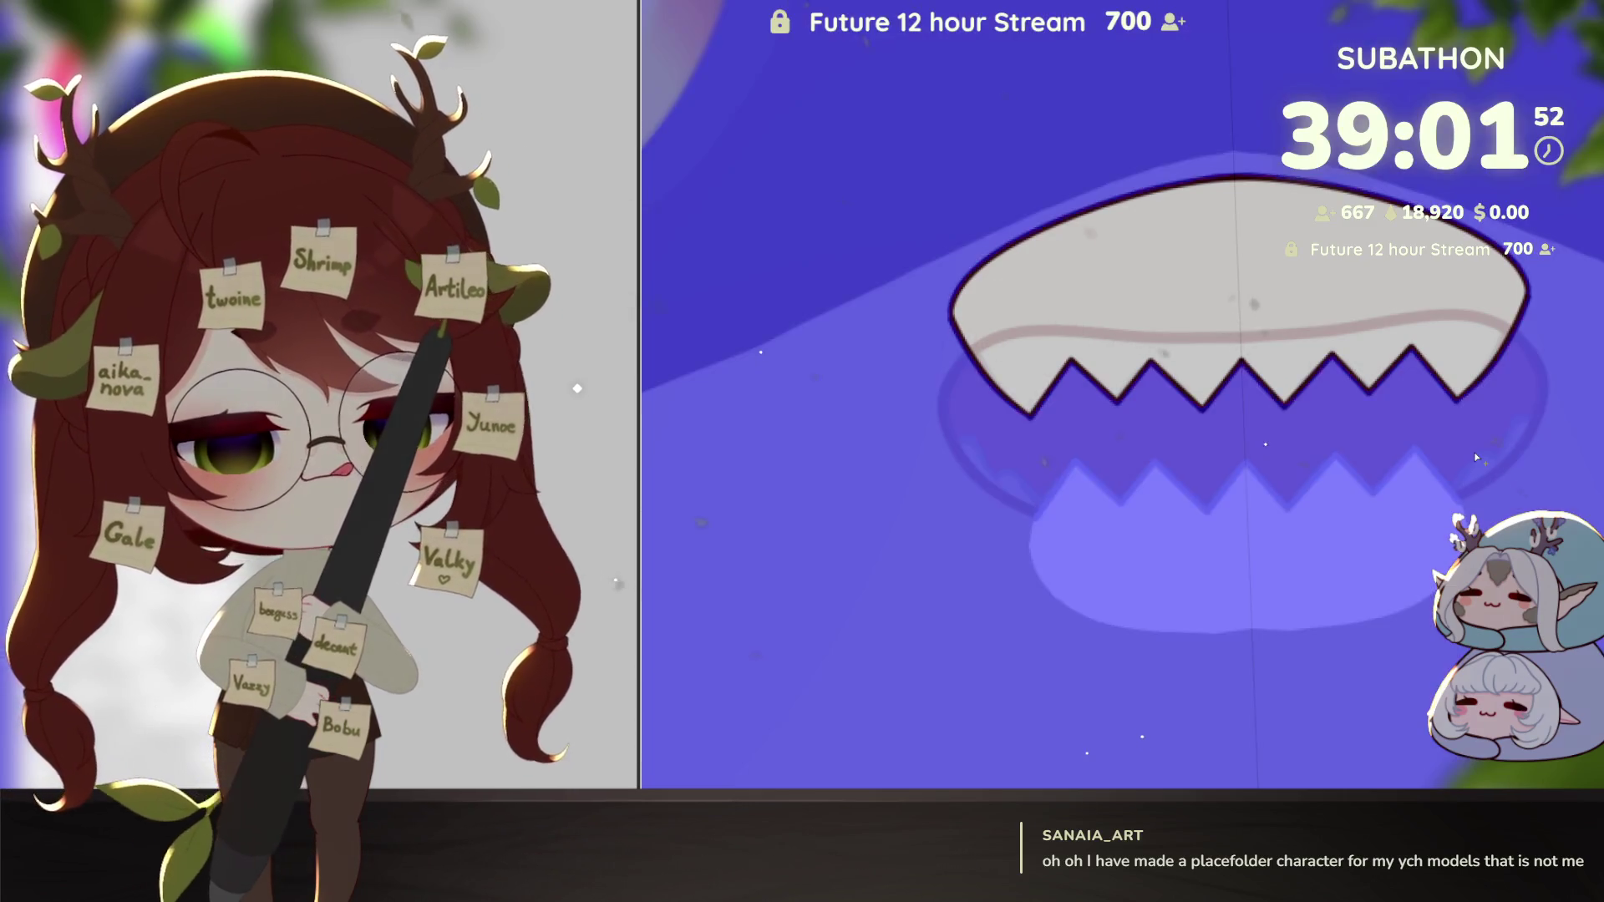
Step: Select the upper mouth shape by inverting, fill it white, and recolour the outlines lavender
{"action": "key", "text": "alt+BackSpace"}
{"action": "key", "text": "ctrl+alt+g"}
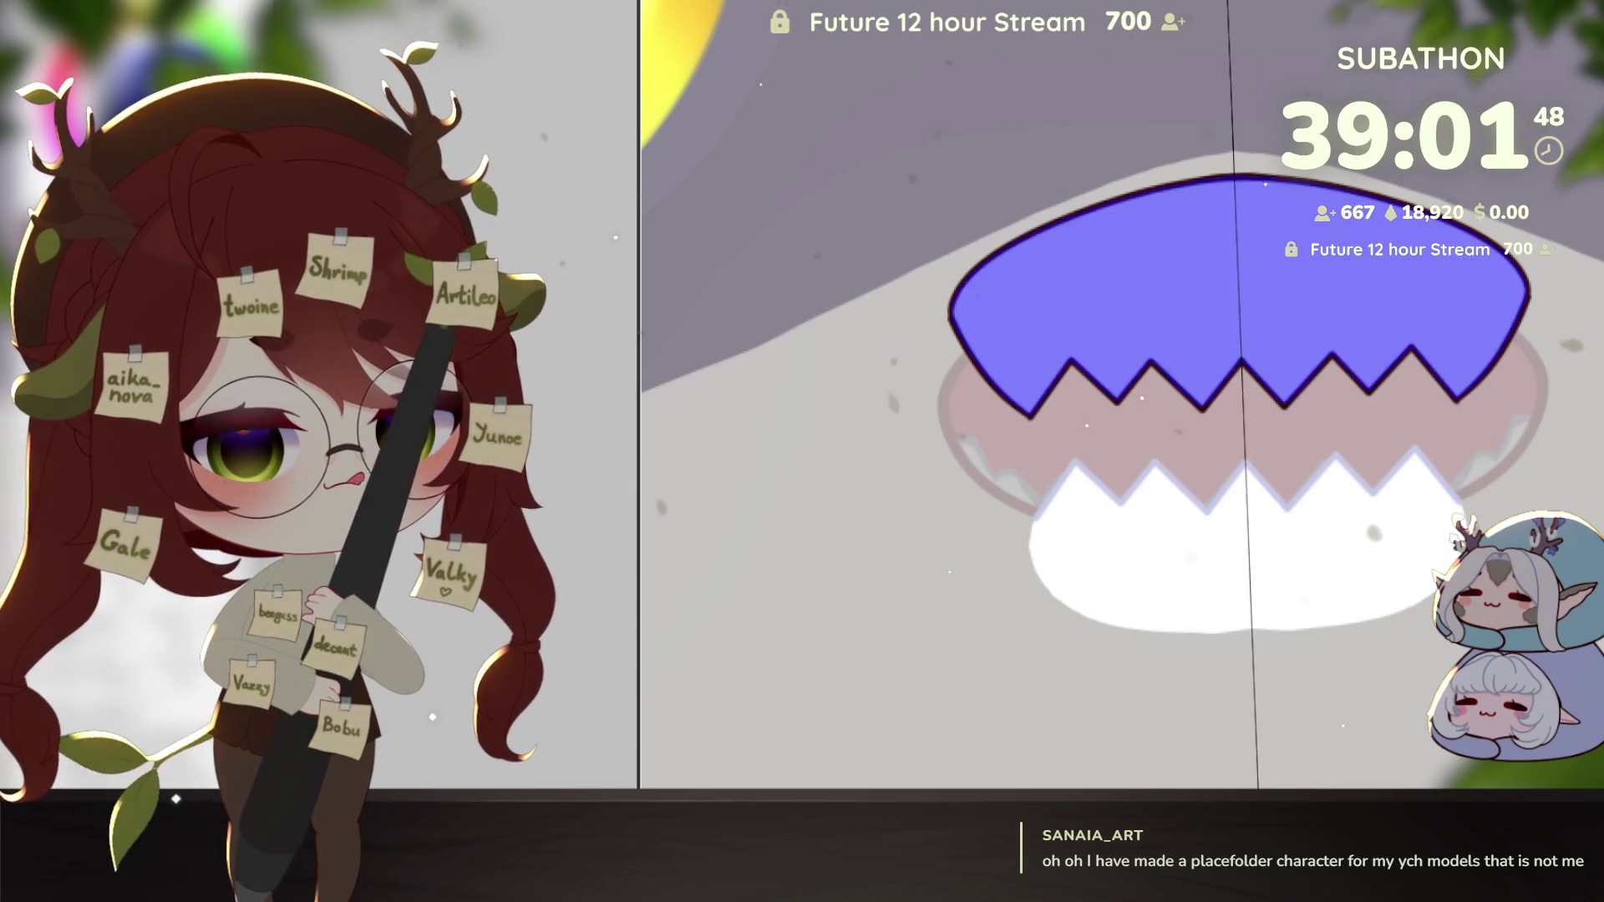
{"action": "key", "text": "Delete"}
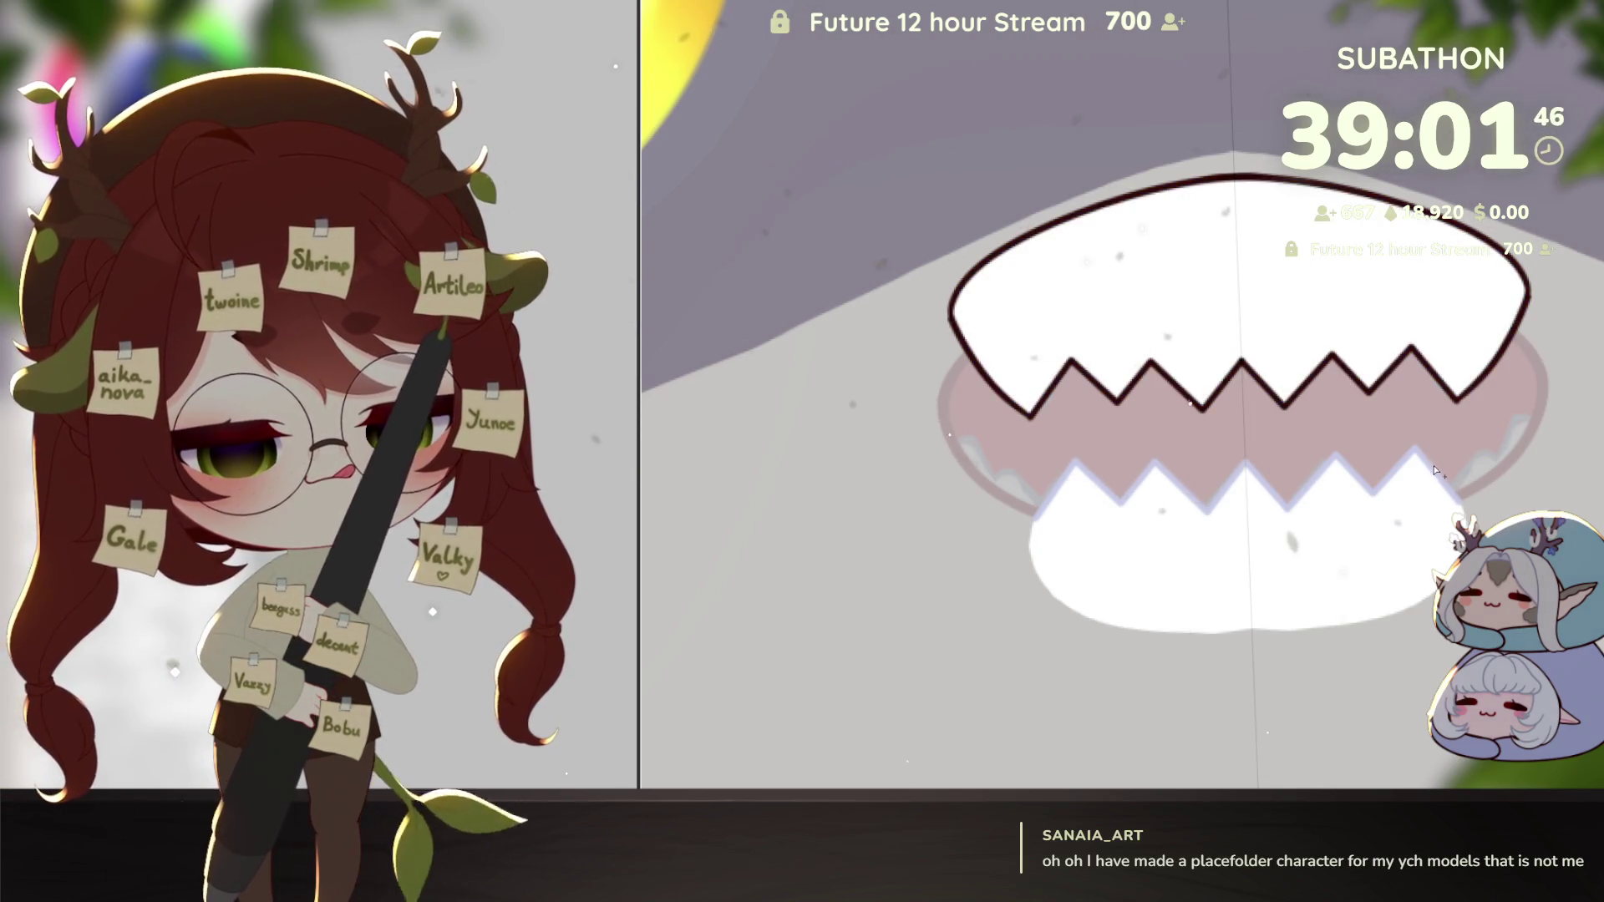
{"action": "key", "text": "ctrl+z"}
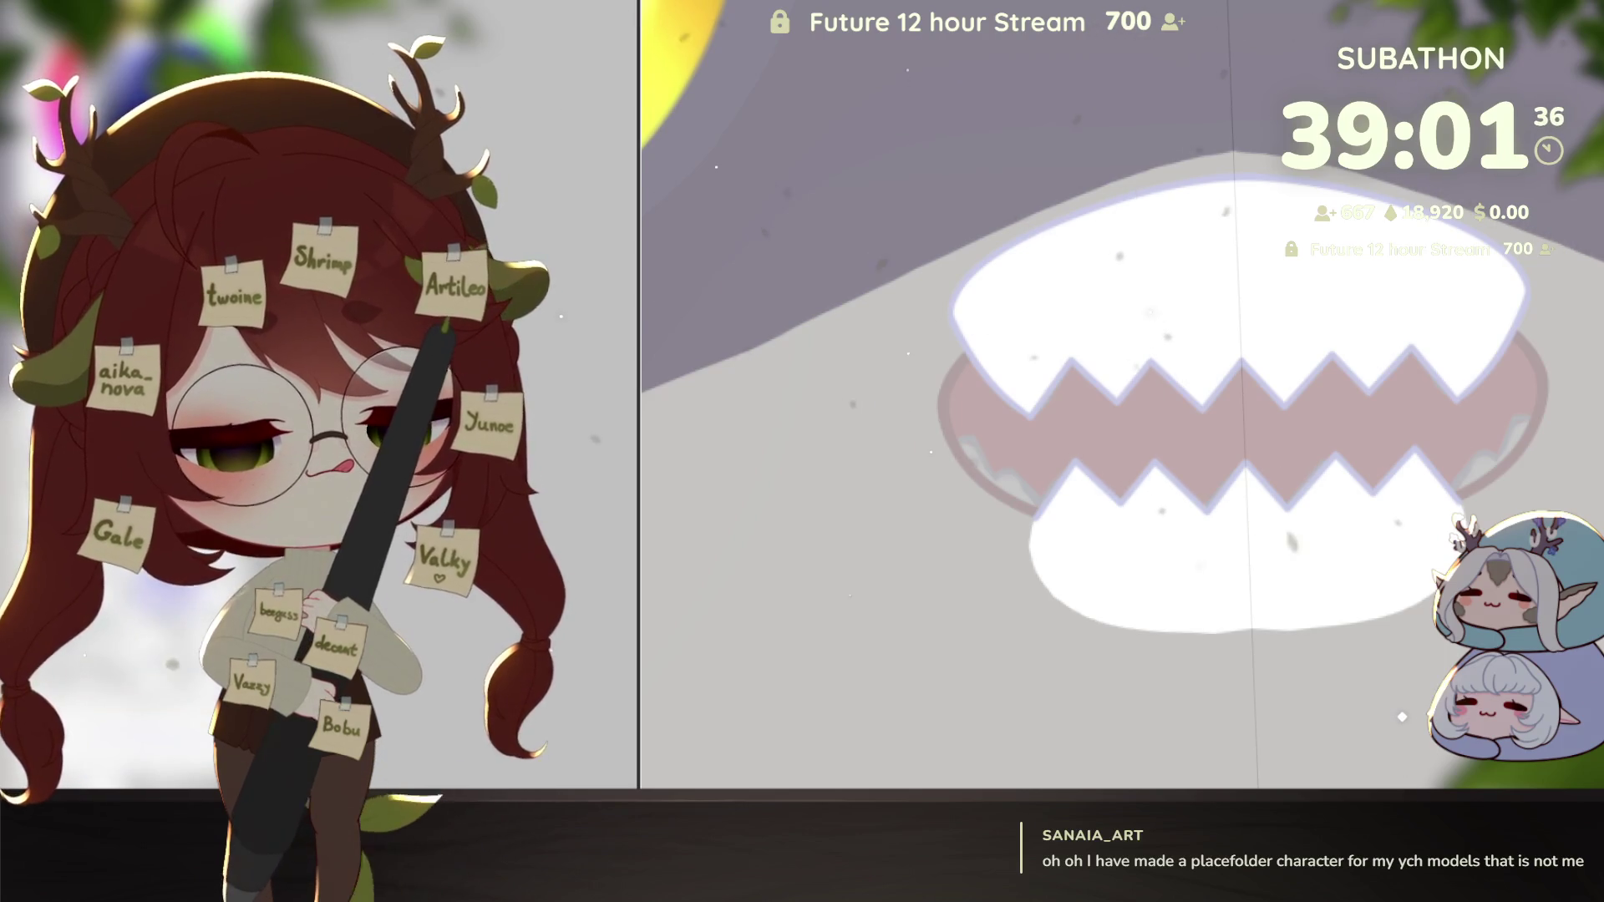
Step: Draw mirrored jagged outlines for the lobes at both mouth corners
{"action": "scroll", "coordinate": [1375, 493], "scroll_direction": "up", "scroll_amount": 3}
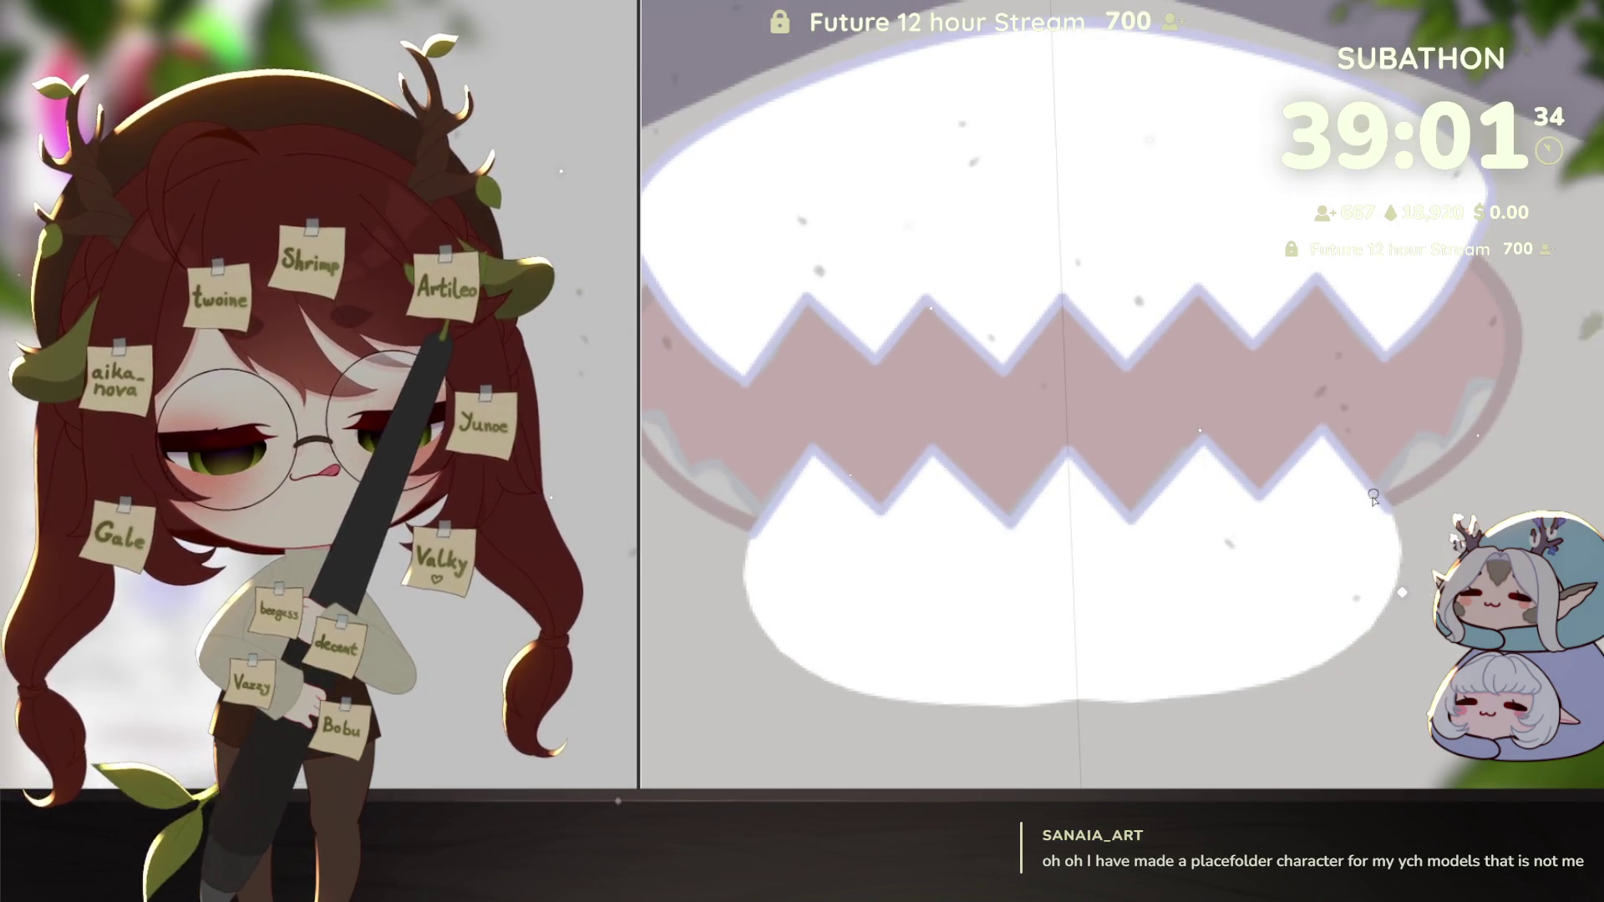
{"action": "left_click", "coordinate": [1421, 431]}
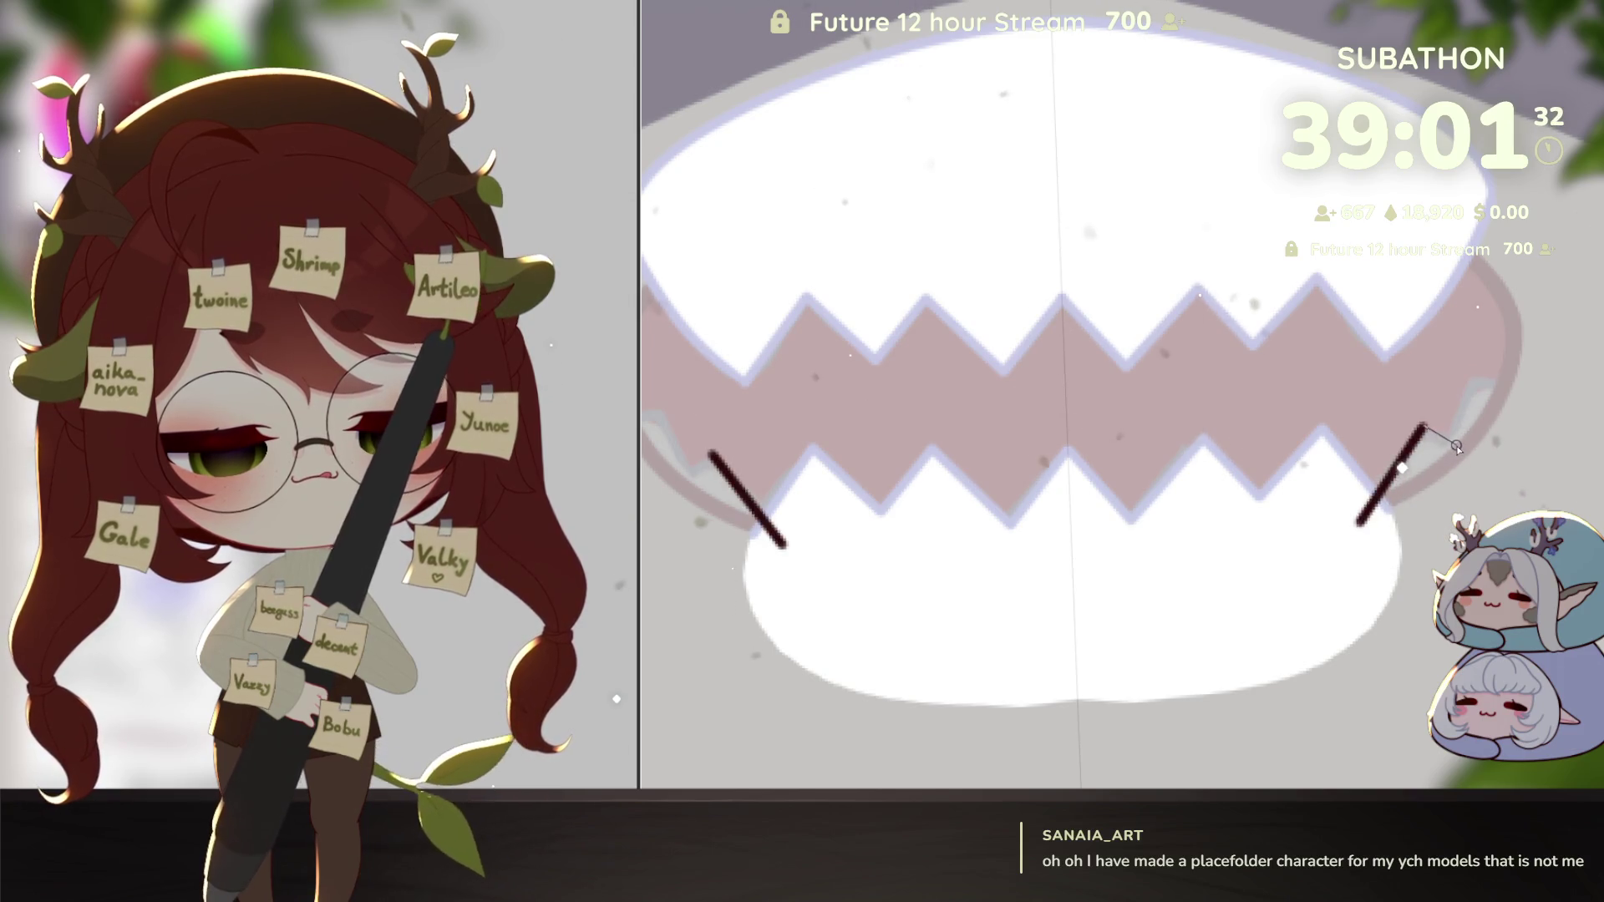
{"action": "left_click", "coordinate": [1458, 443]}
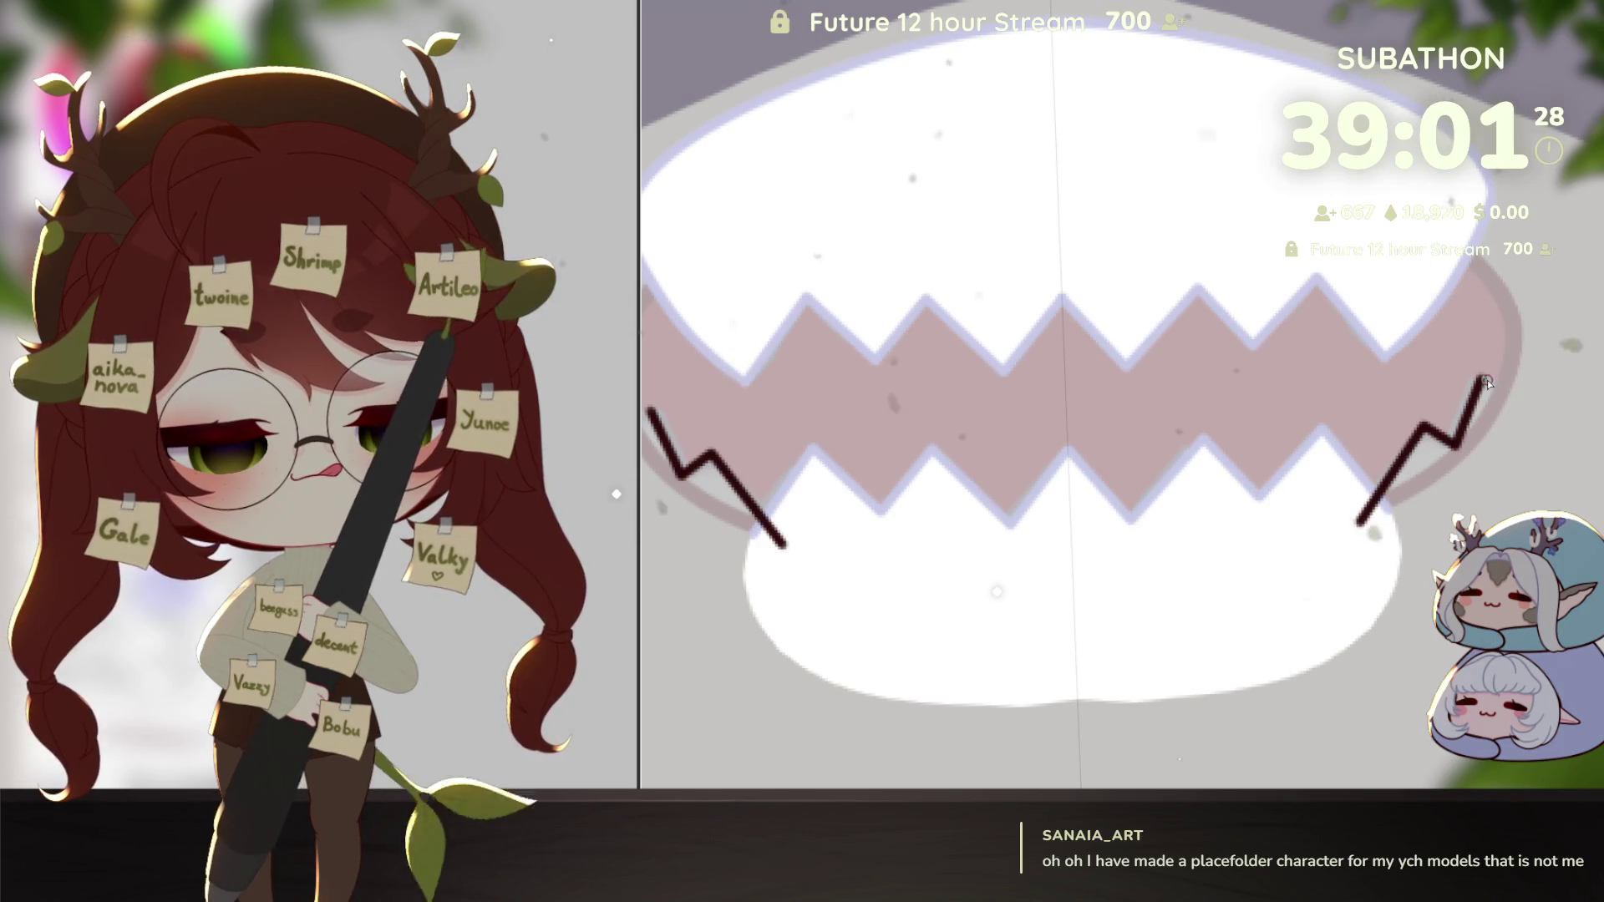
{"action": "left_click", "coordinate": [1564, 411]}
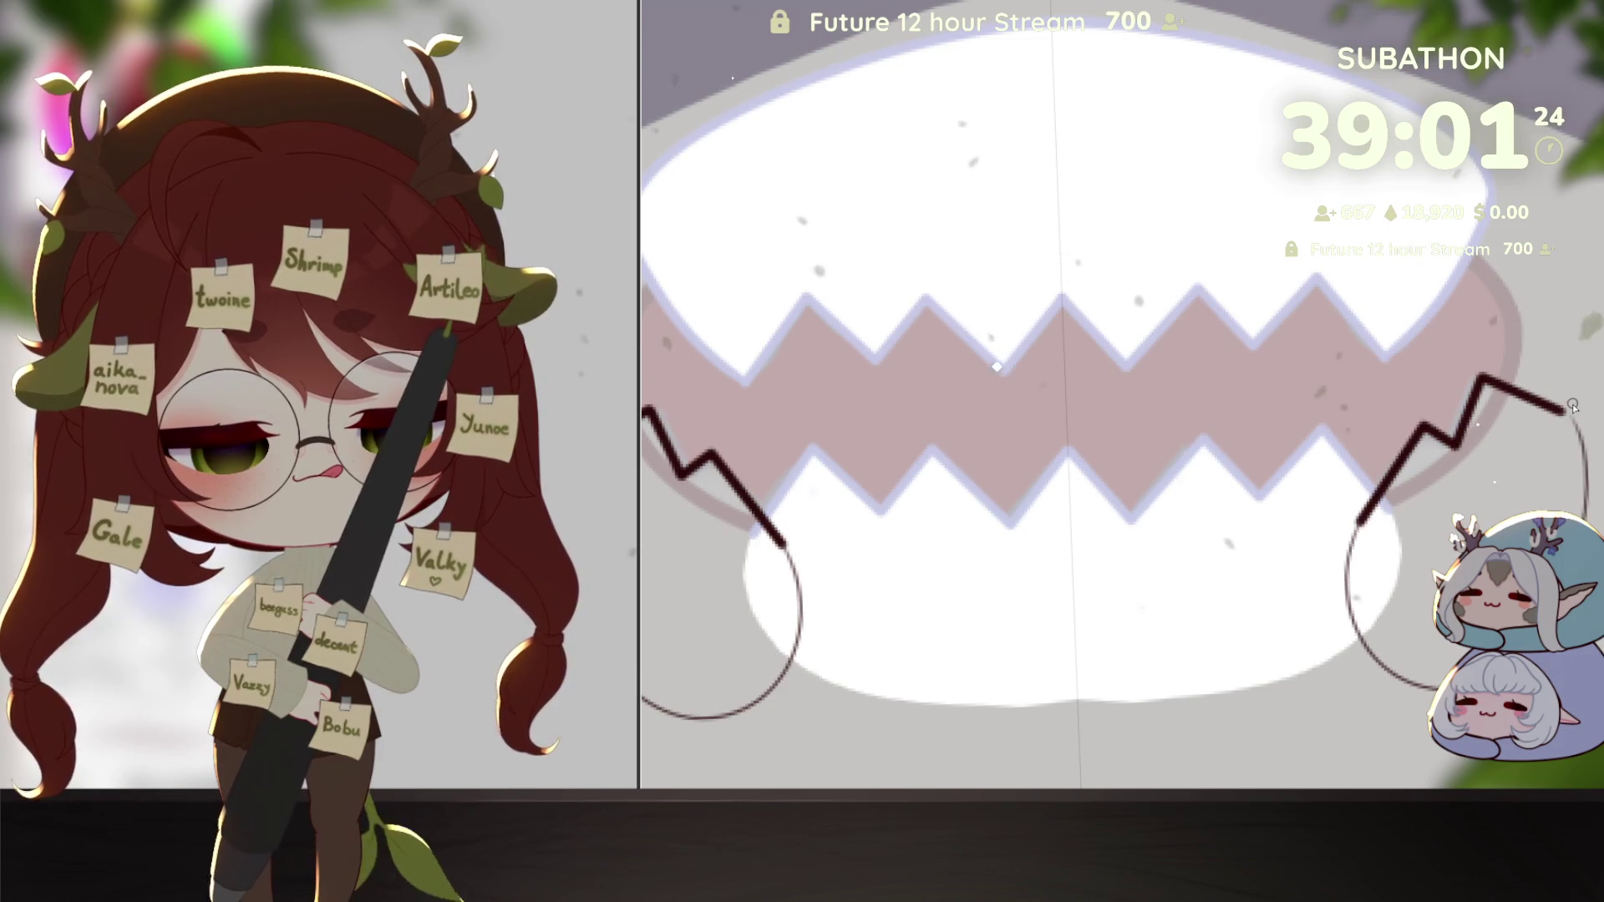
{"action": "left_click", "coordinate": [1349, 553]}
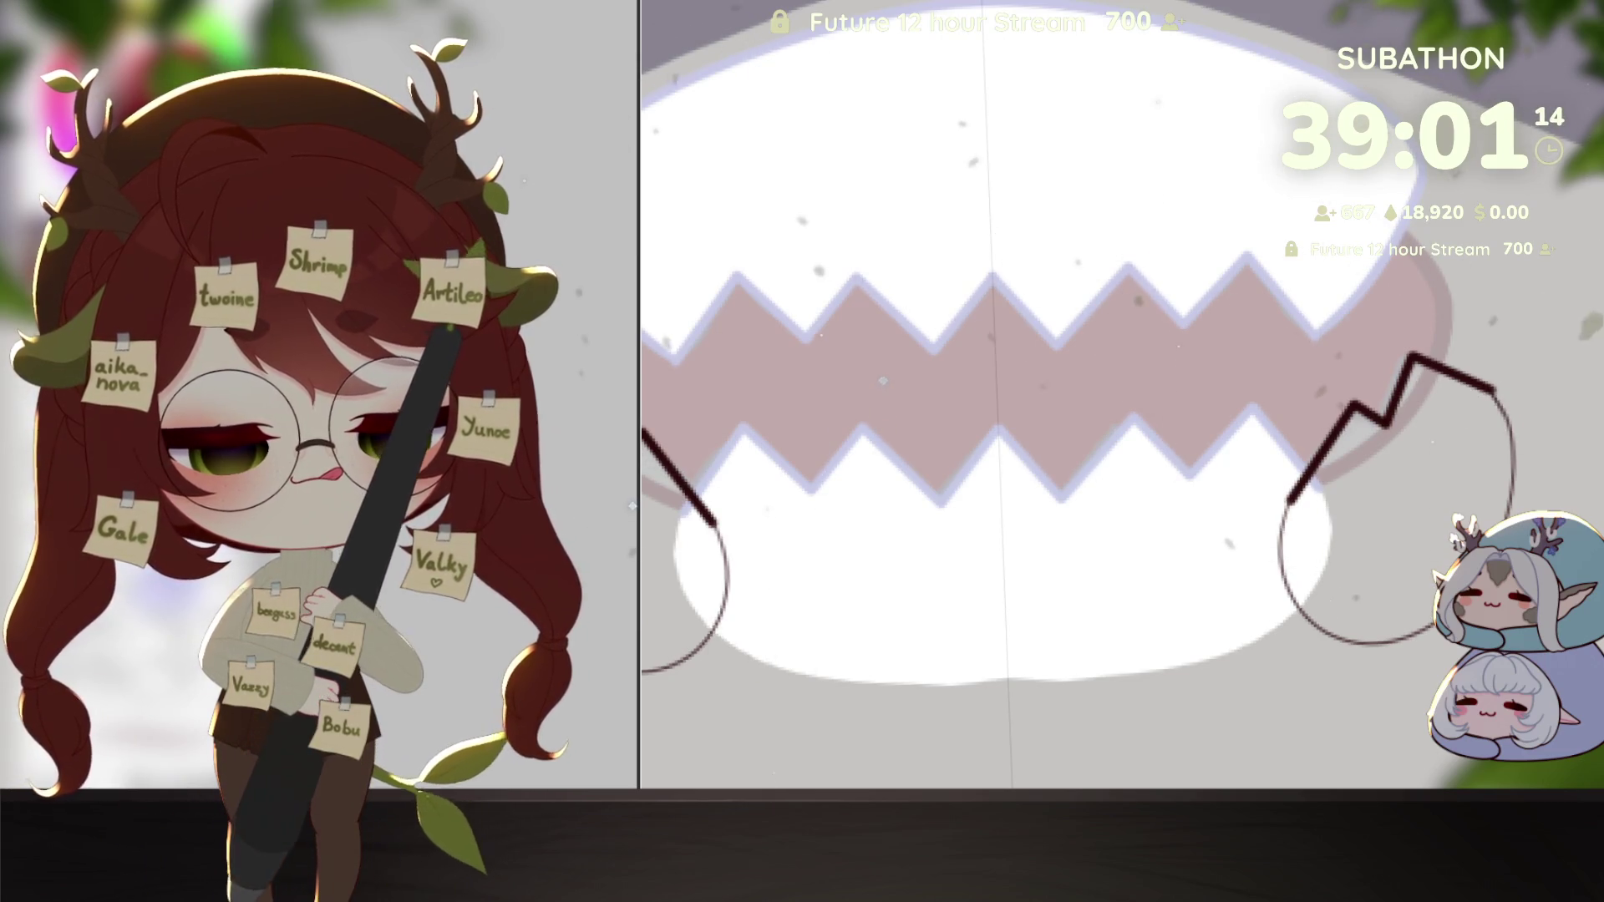
Step: Fill both corner lobes white, remove the guide and jagged lines, and make the brush smaller
{"action": "left_click", "coordinate": [1462, 259]}
{"action": "key", "text": "ctrl+z"}
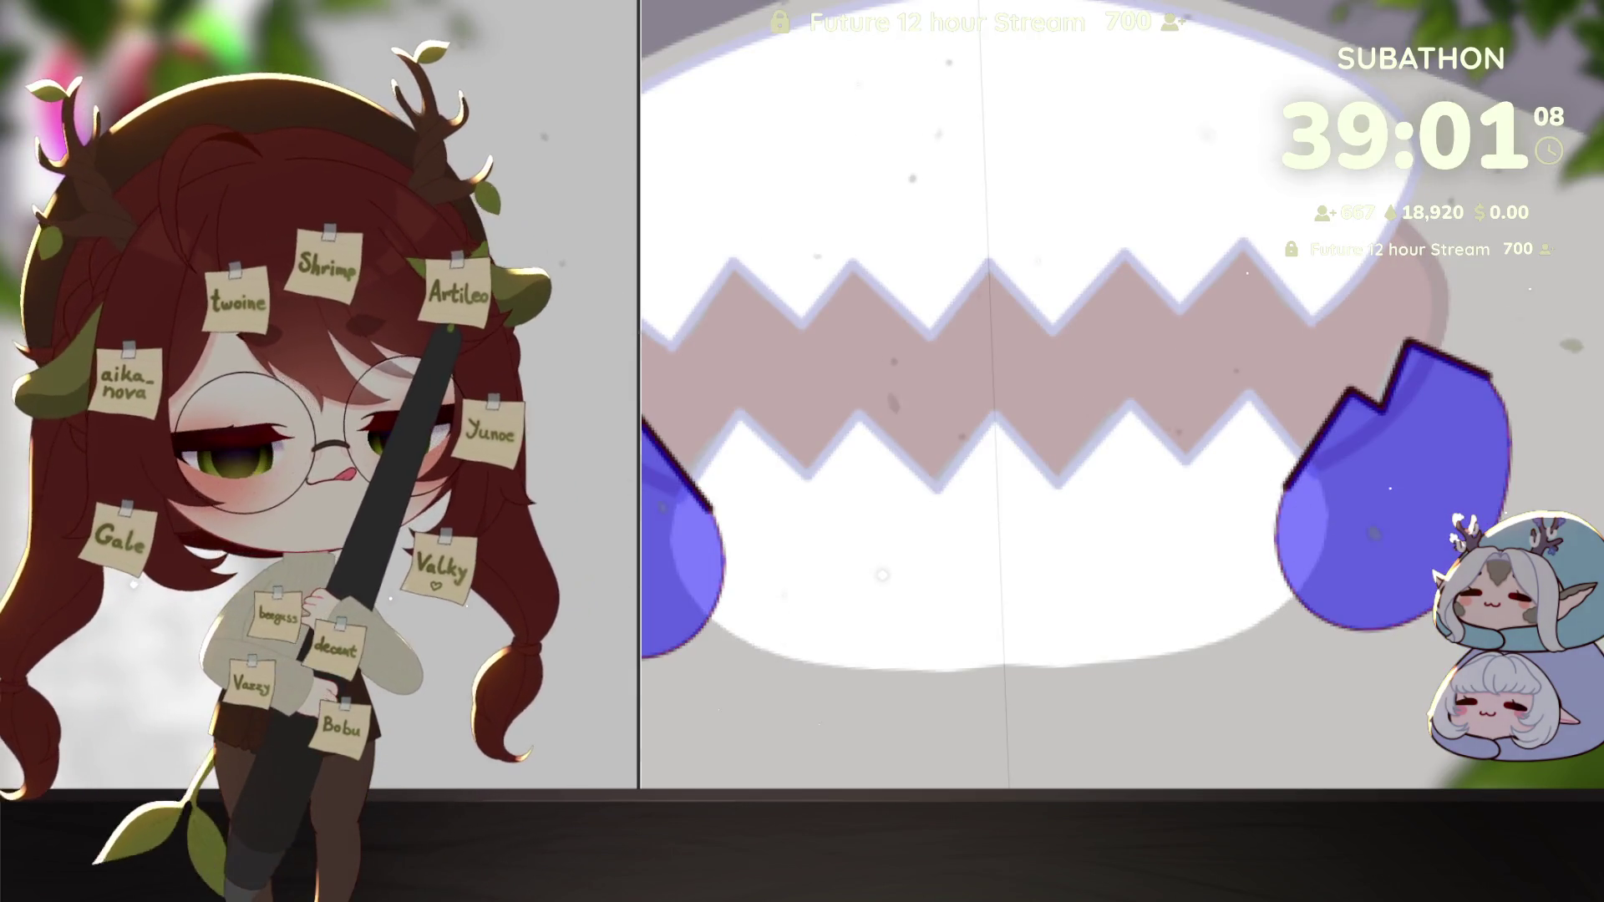
{"action": "key", "text": "ctrl+z"}
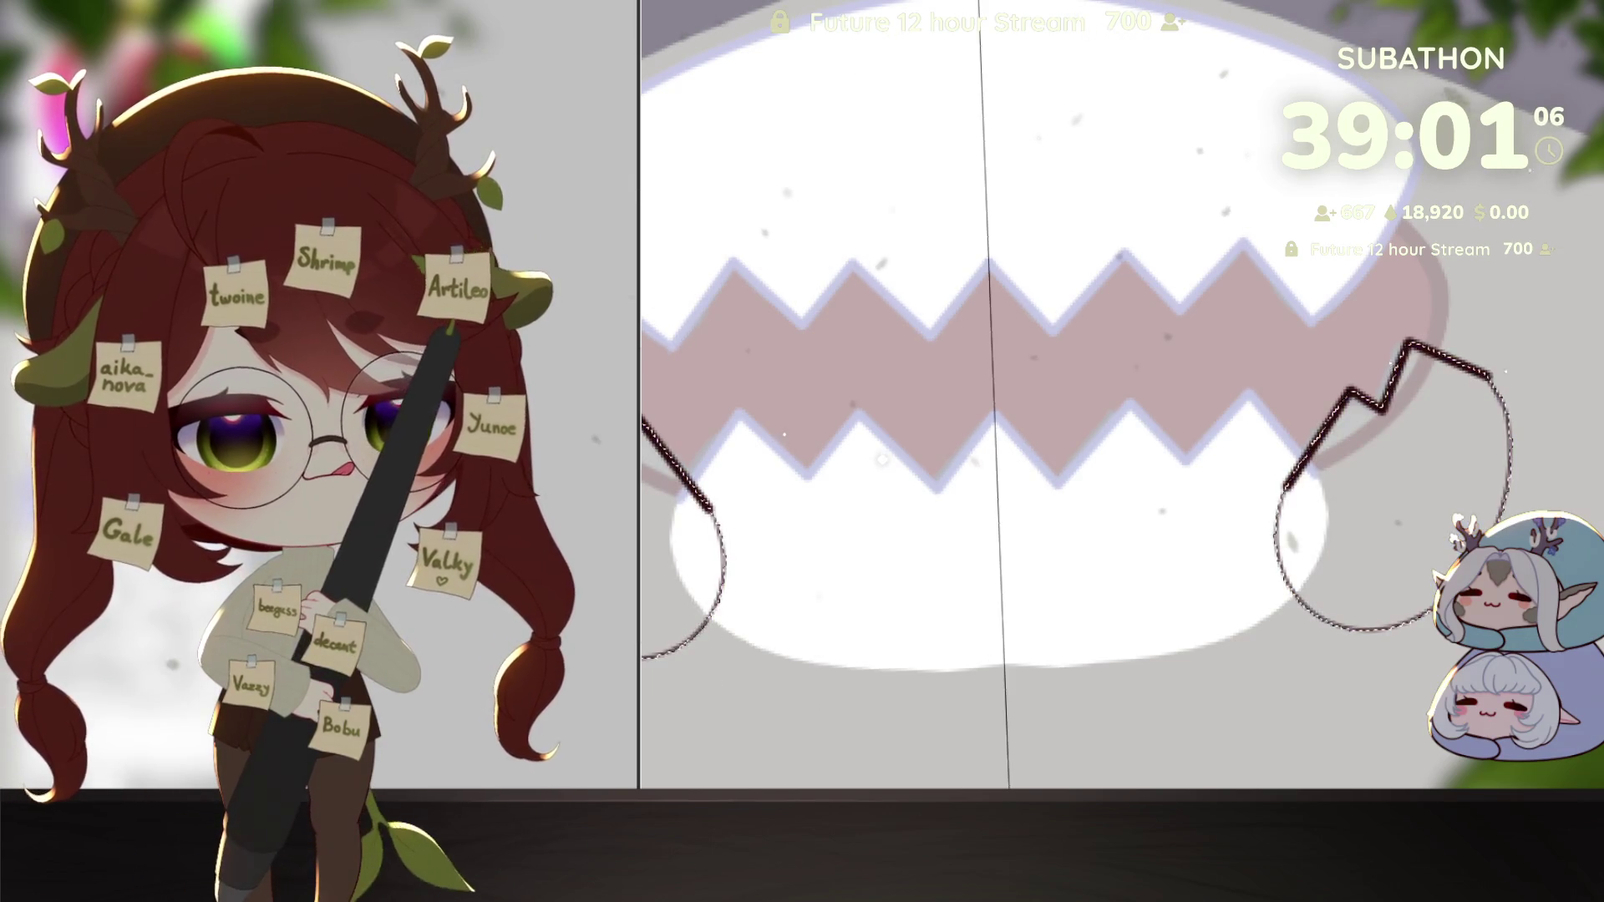
{"action": "key", "text": "ctrl+z"}
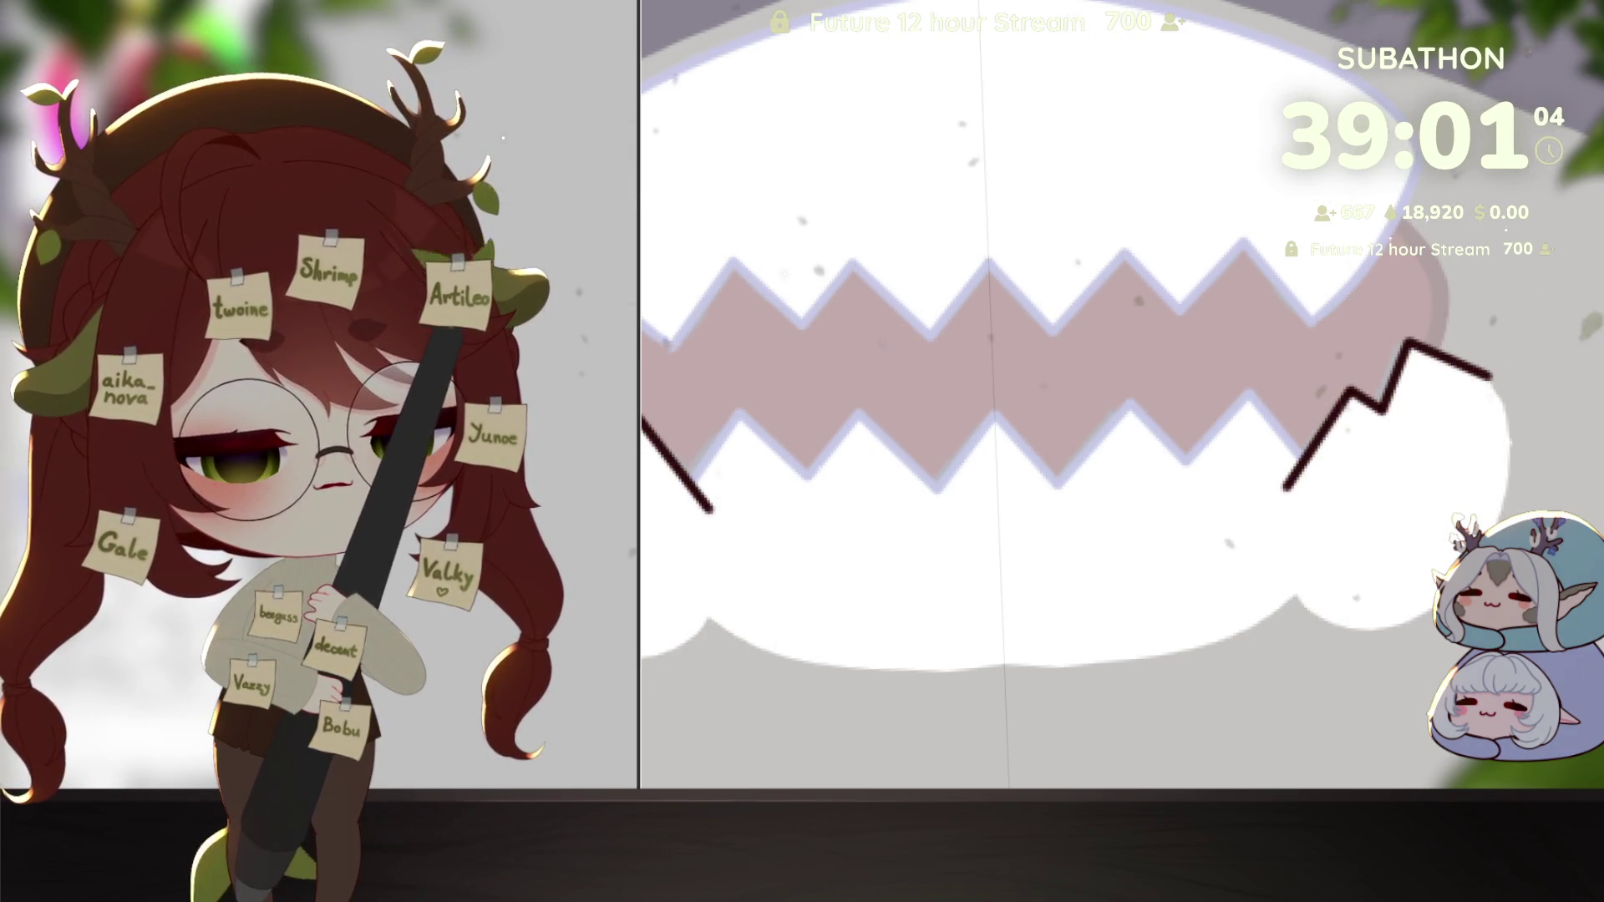
{"action": "key", "text": "ctrl+z"}
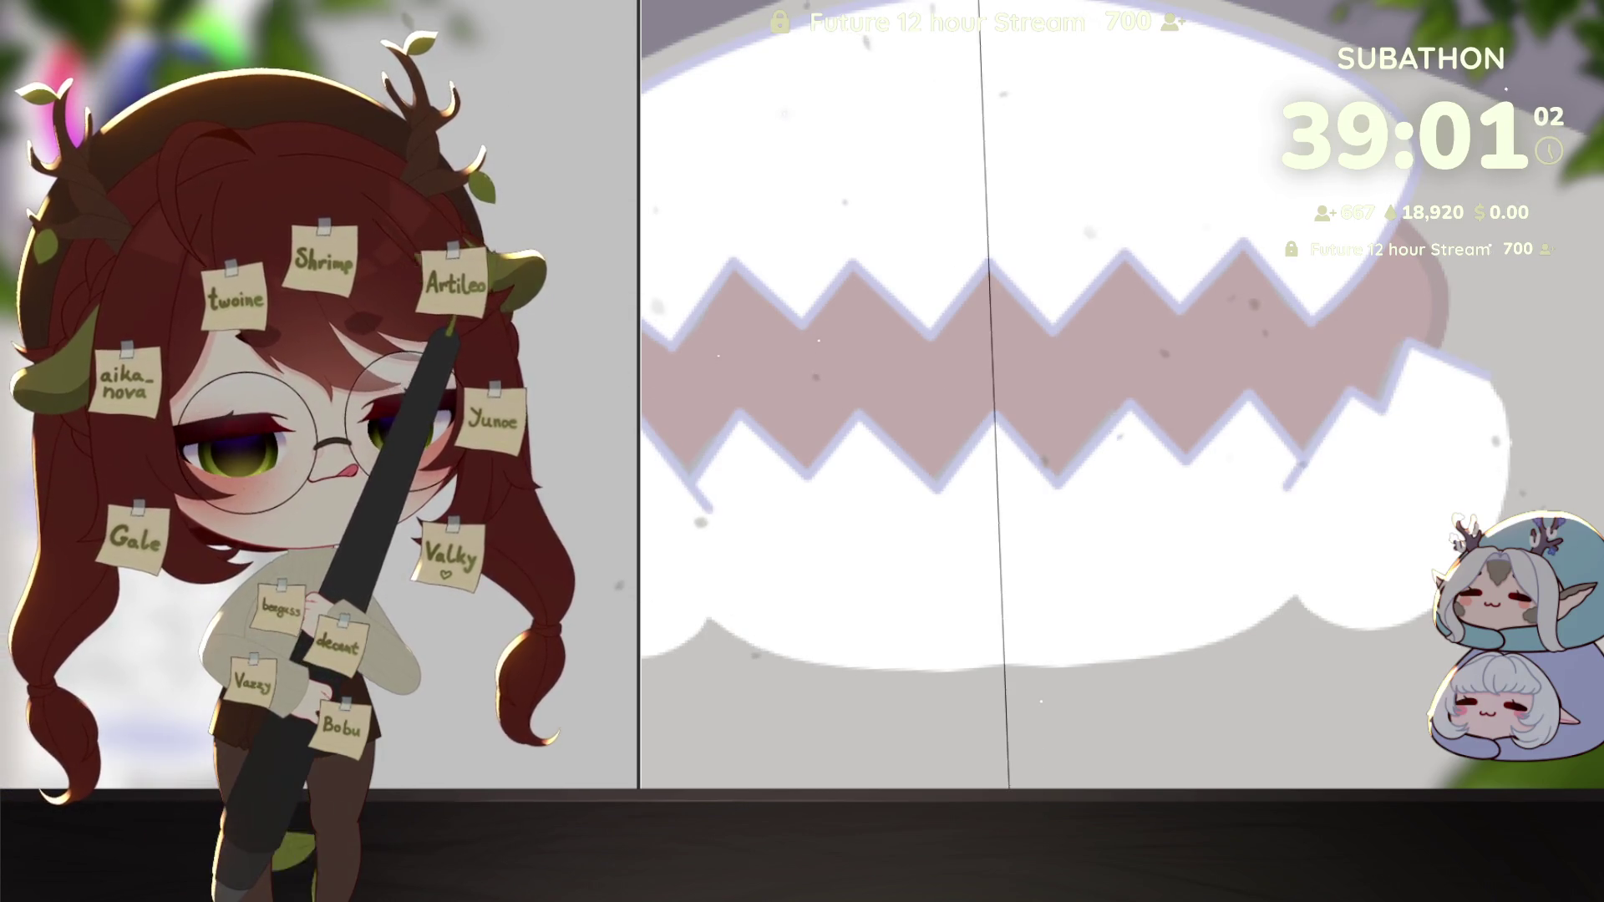
{"action": "scroll", "coordinate": [1119, 392], "scroll_direction": "down", "scroll_amount": 3}
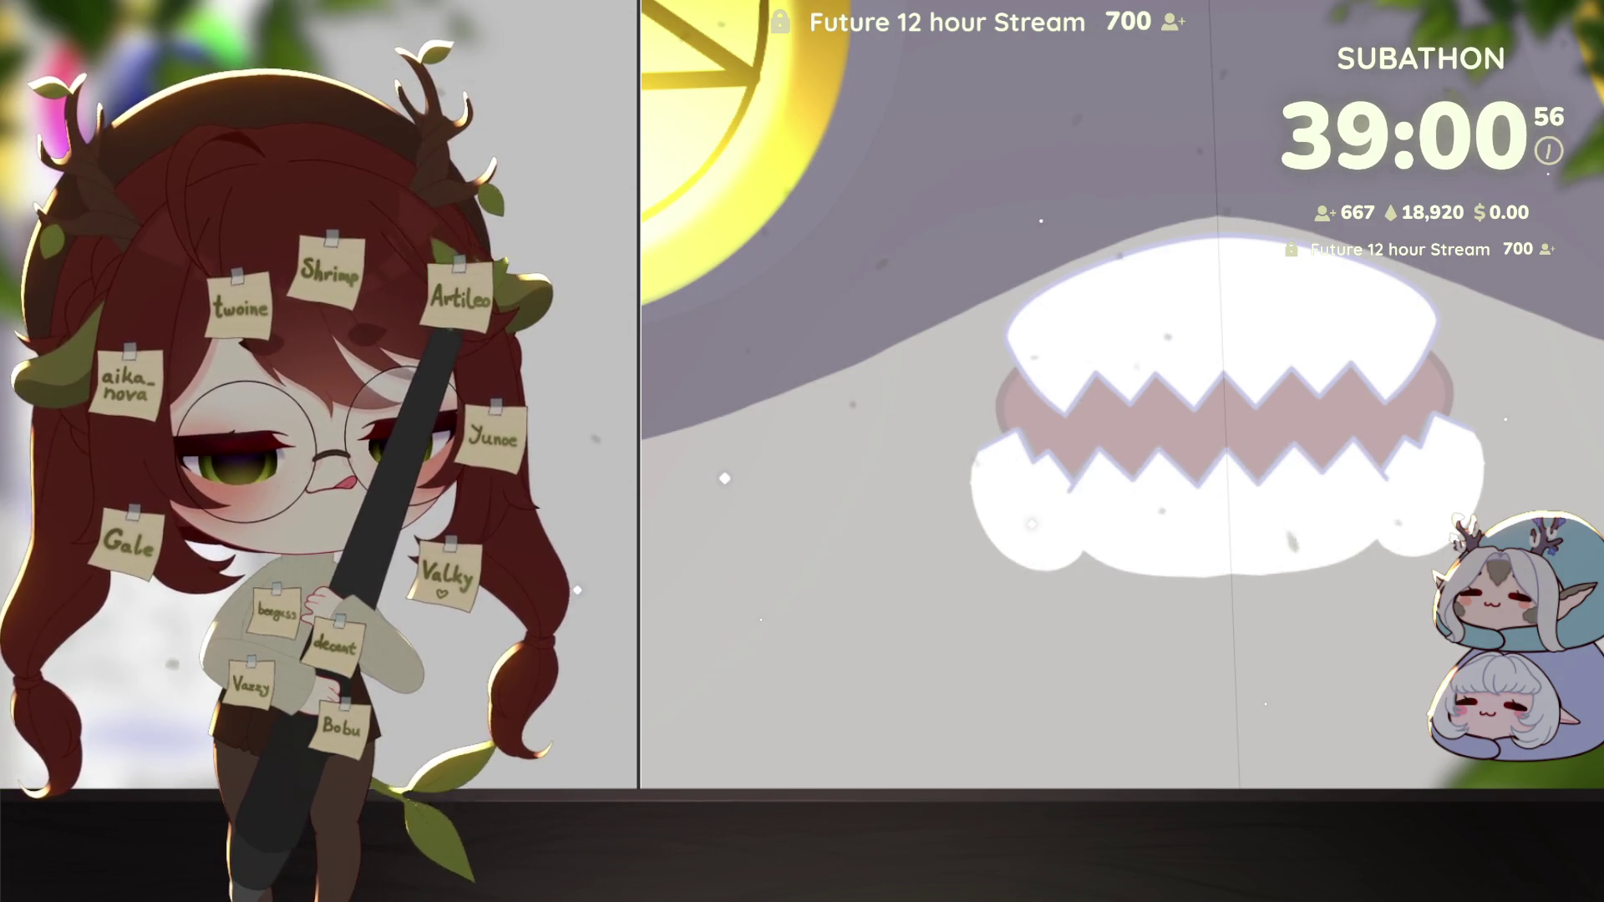
{"action": "scroll", "coordinate": [1359, 475], "scroll_direction": "up", "scroll_amount": 4}
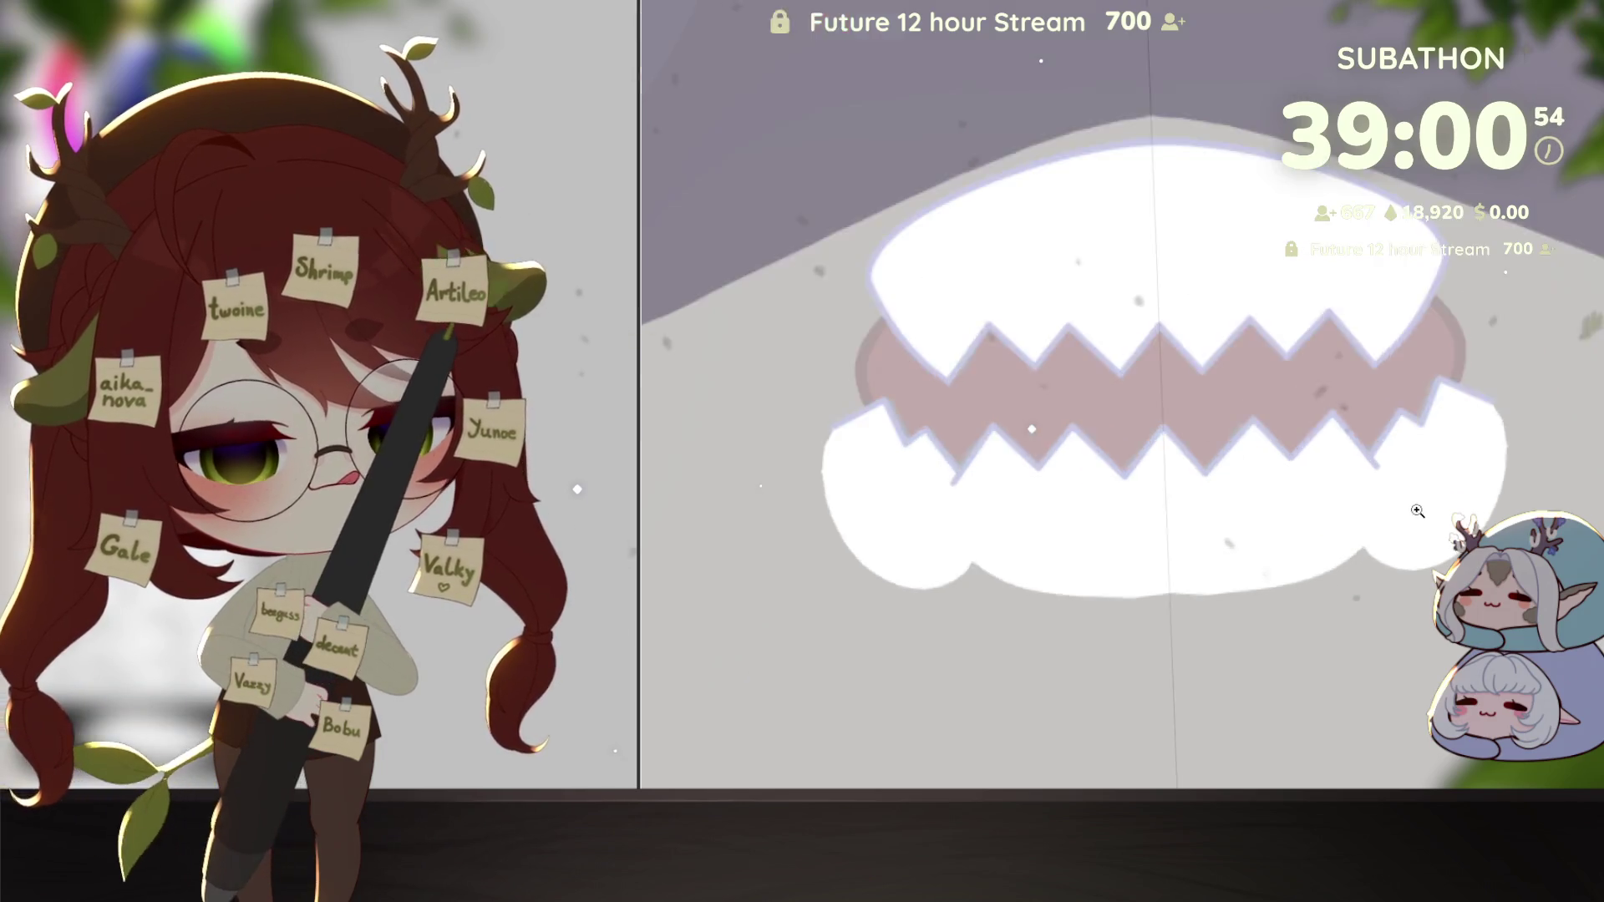
{"action": "key", "text": "bracketleft"}
{"action": "key", "text": "bracketleft"}
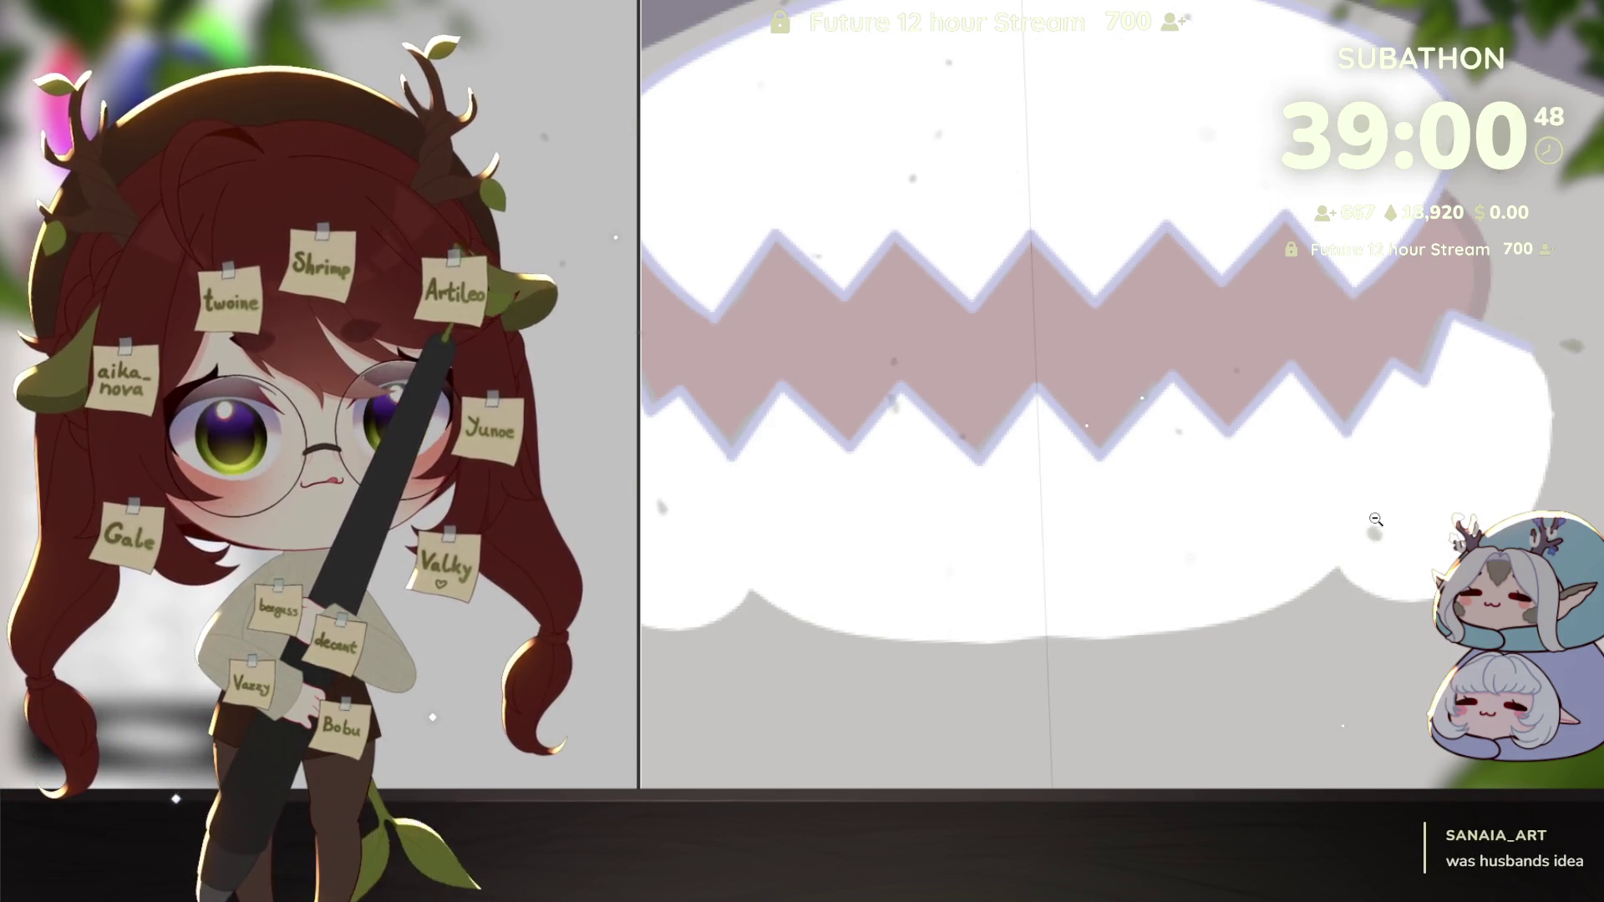
{"action": "scroll", "coordinate": [1352, 461], "scroll_direction": "down", "scroll_amount": 6}
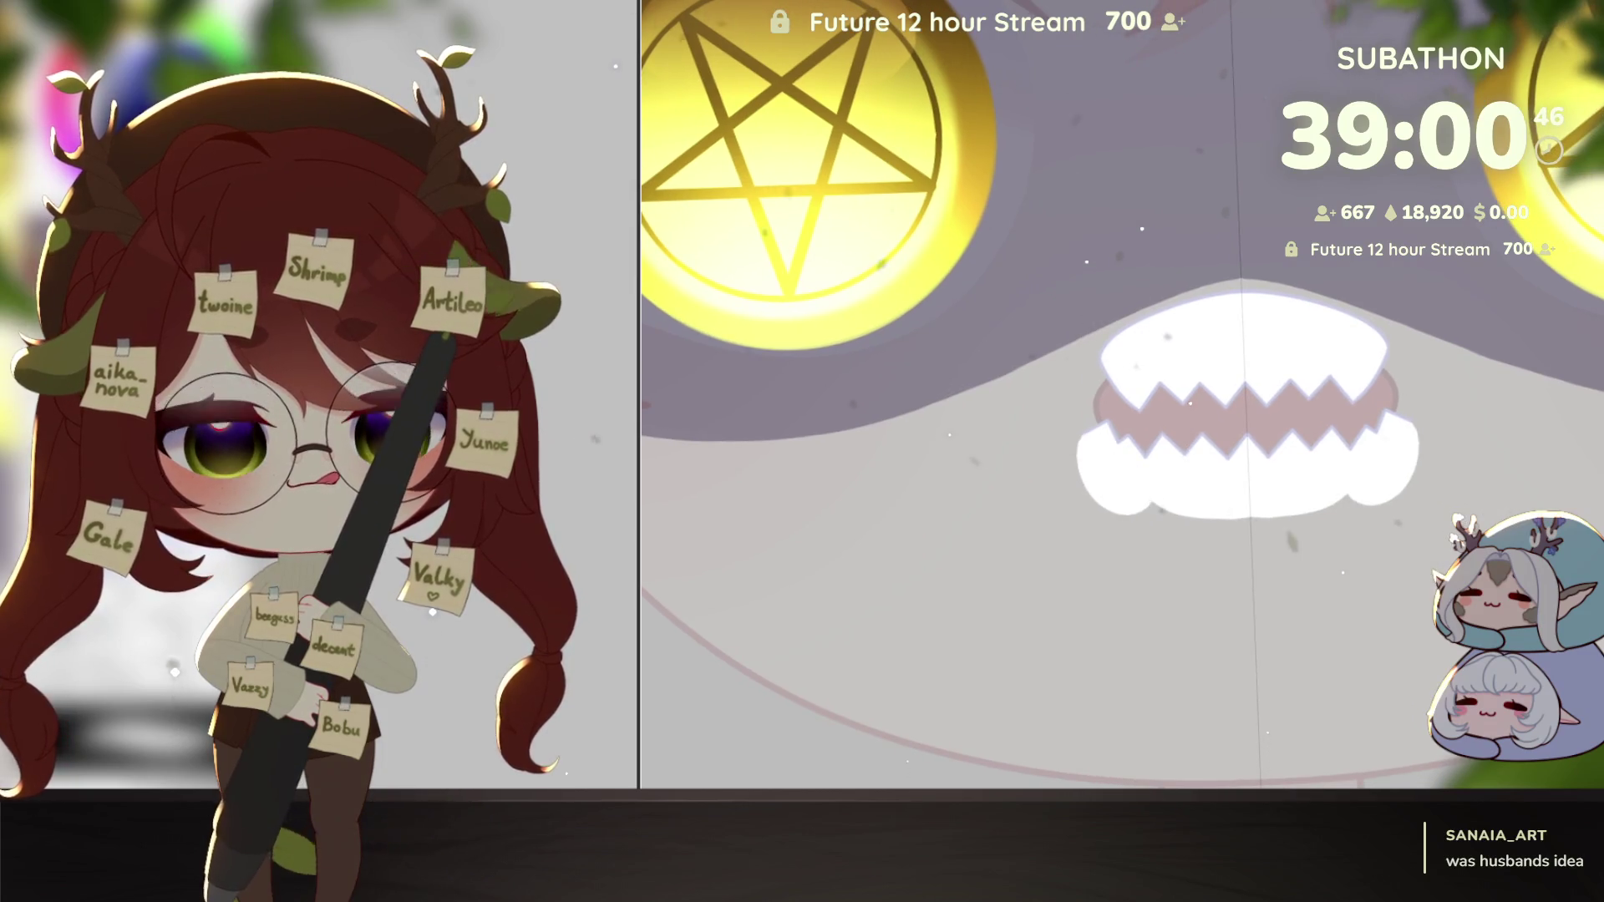
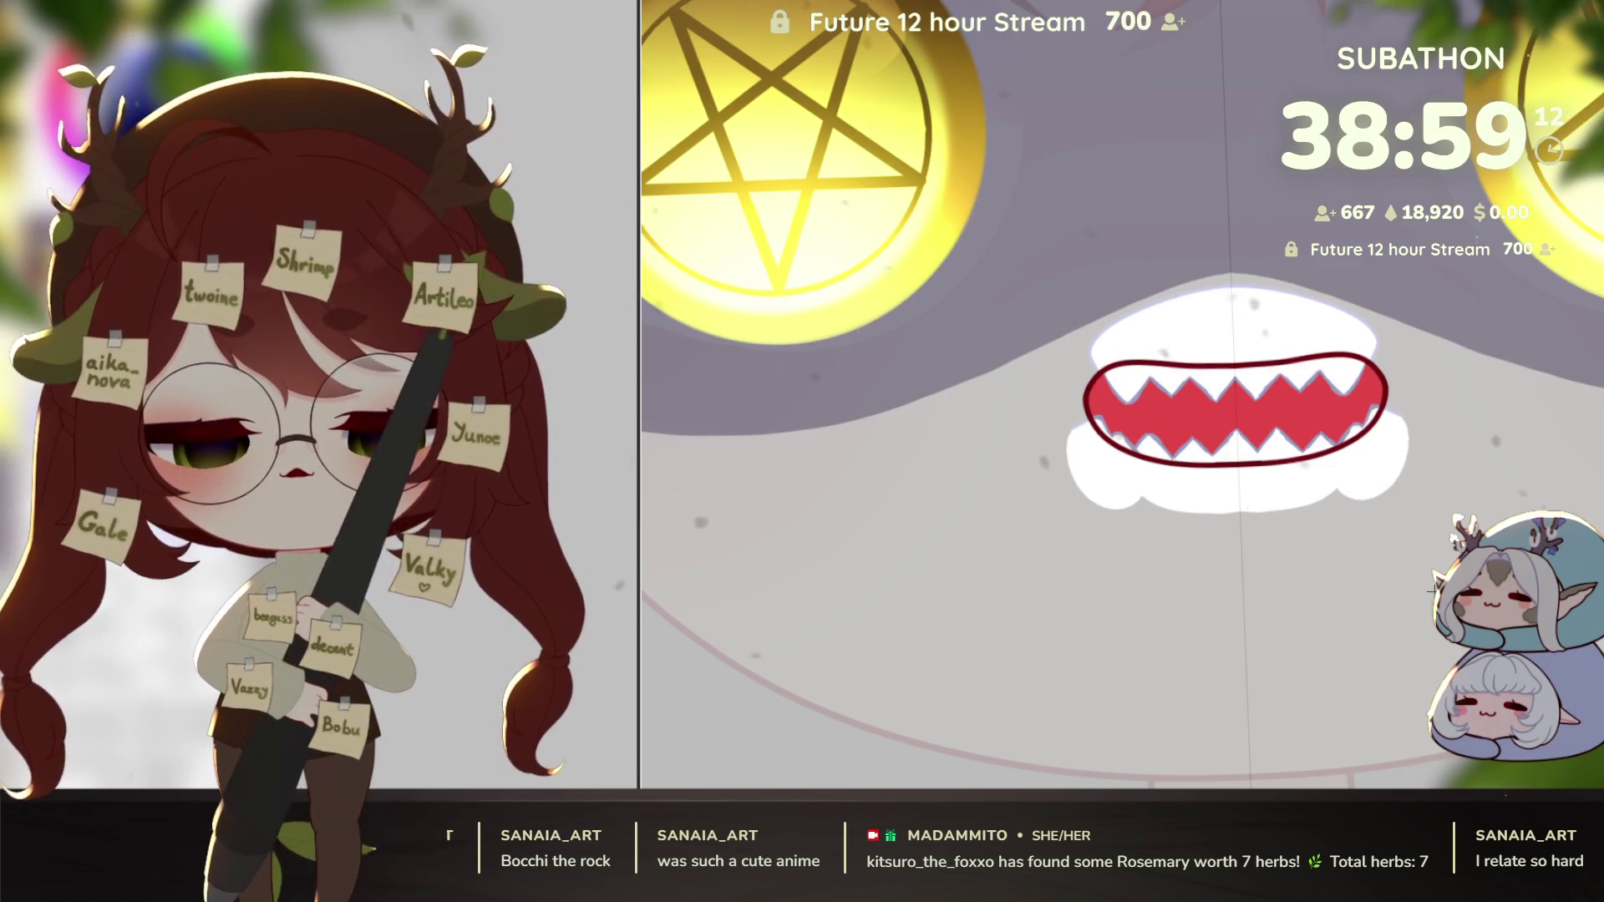
Step: Zoom in on the toothy mouth and bring the white lip shapes back into view
{"action": "left_click", "coordinate": [1406, 630], "text": "alt"}
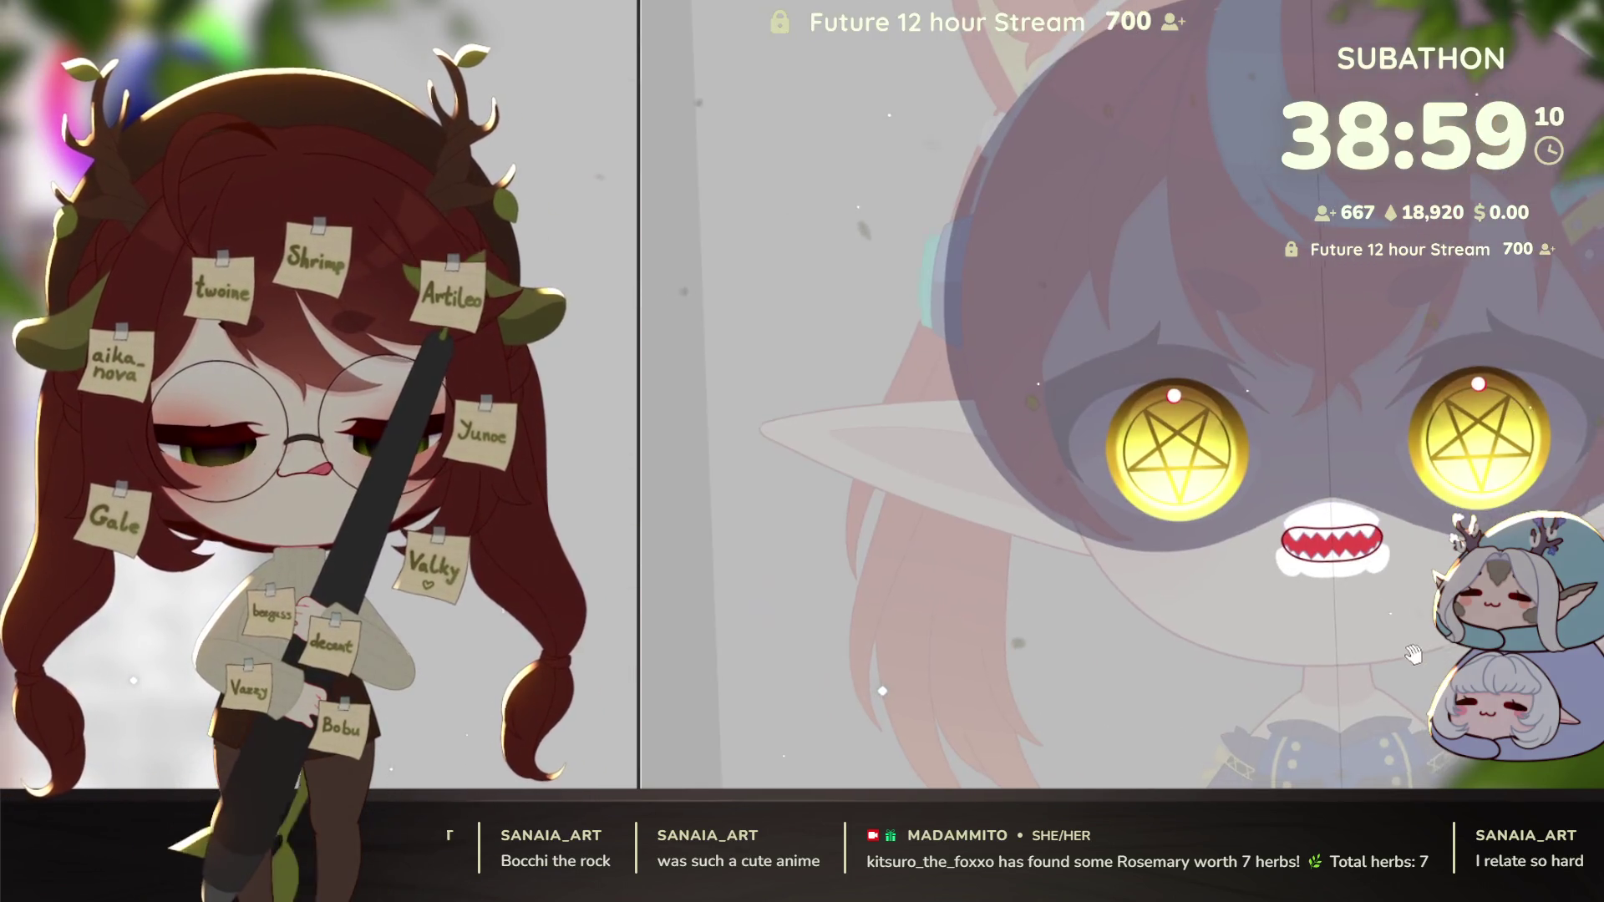
{"action": "left_click", "coordinate": [1405, 630]}
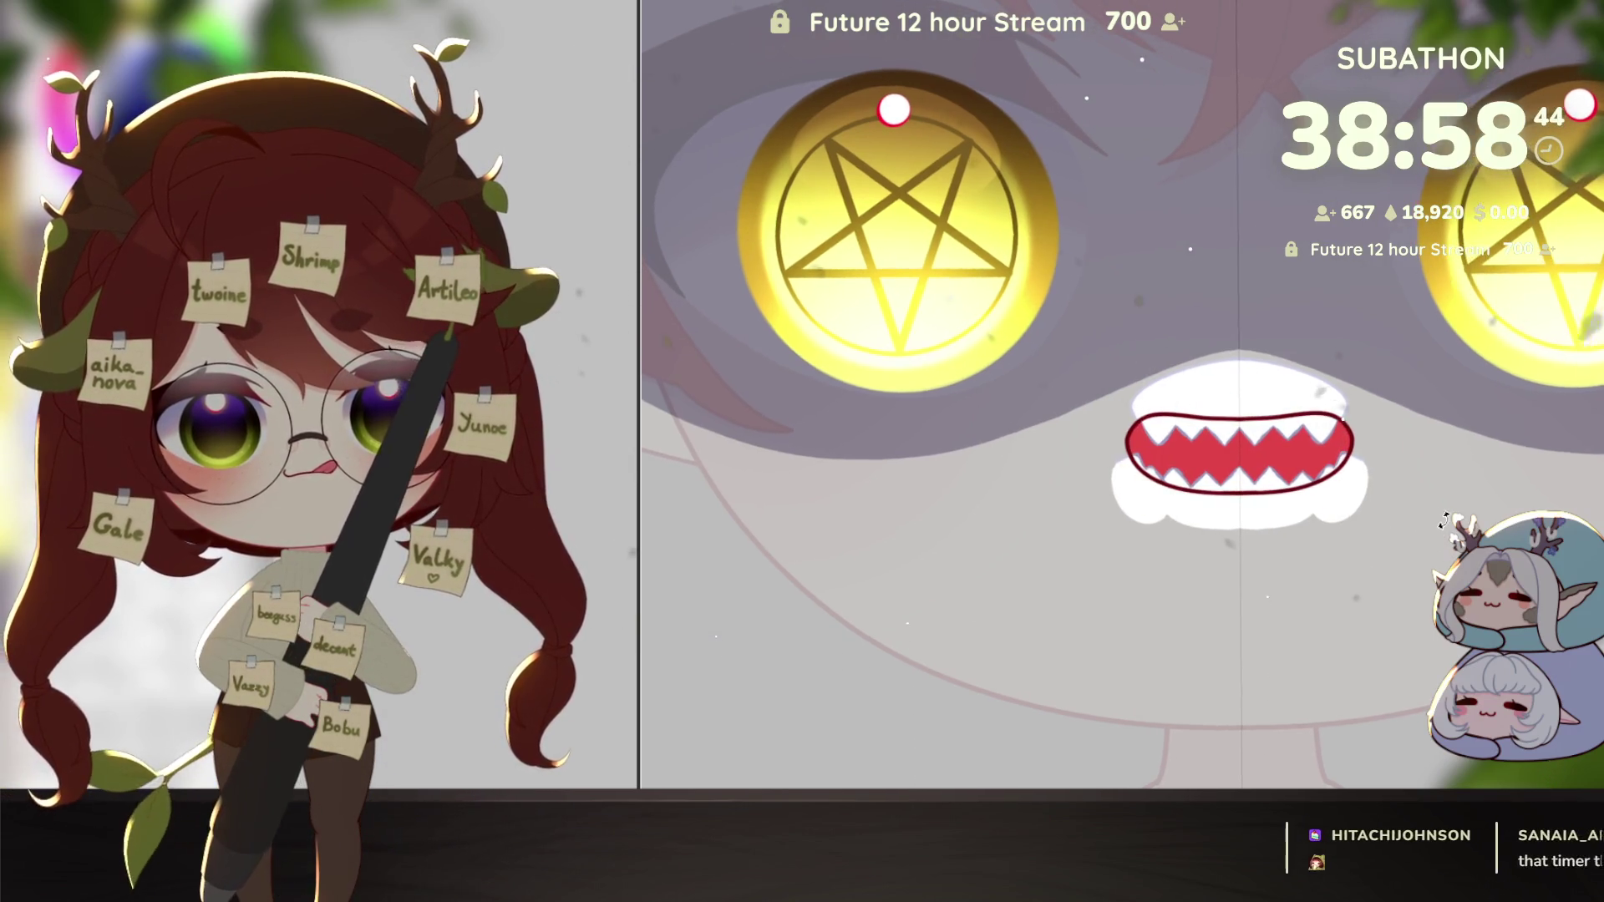
{"action": "left_click_drag", "start_coordinate": [1450, 518], "coordinate": [1349, 633]}
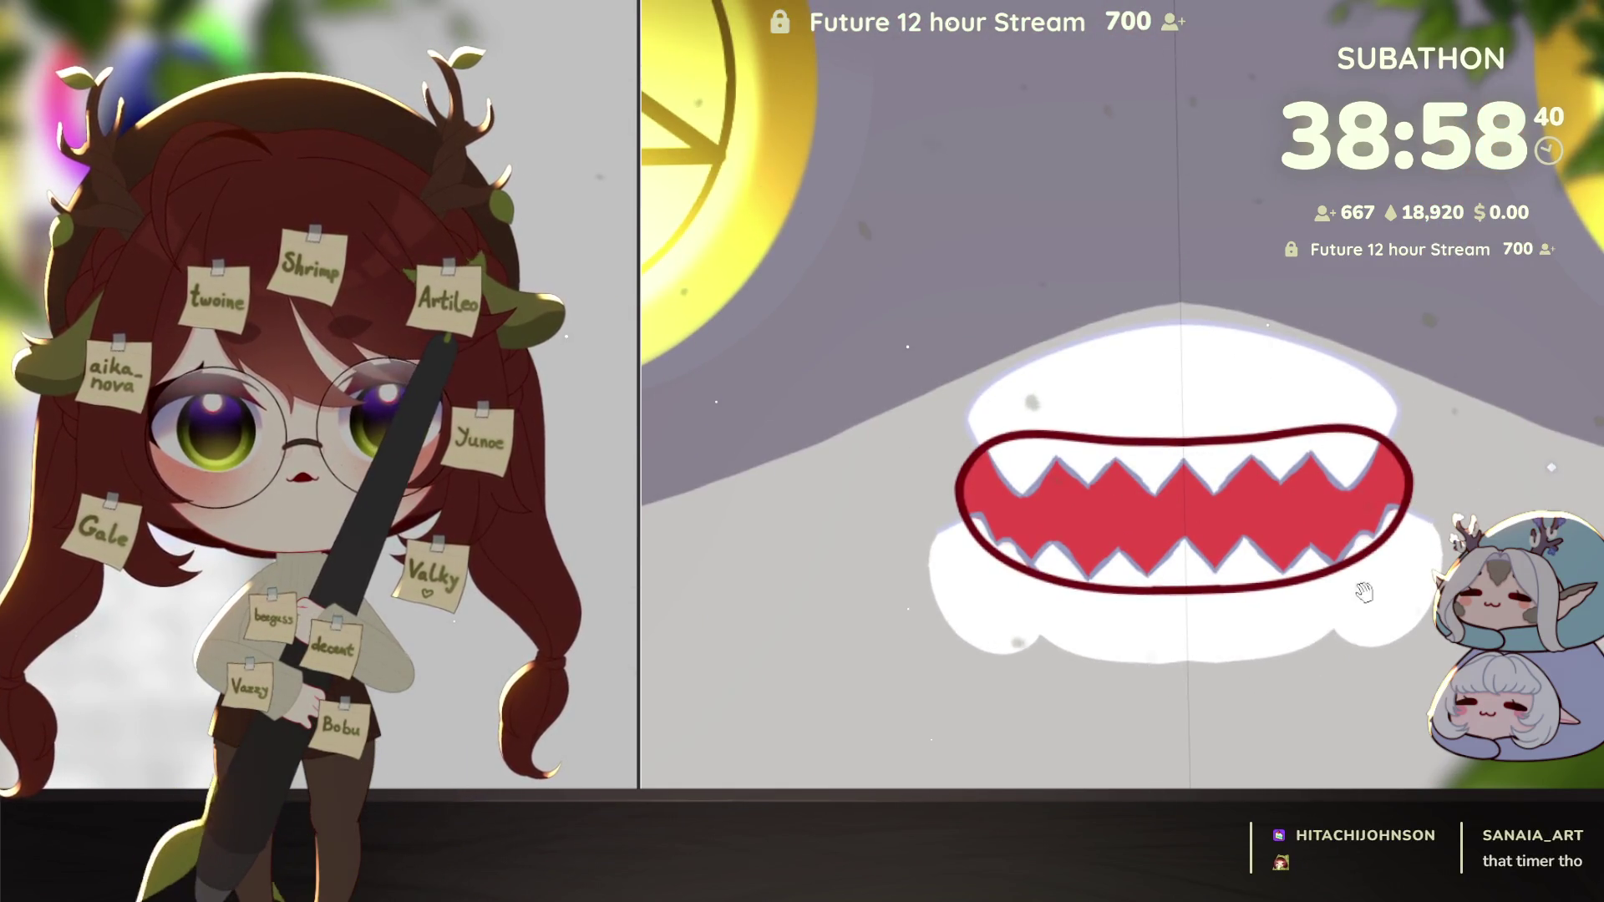
{"action": "scroll", "coordinate": [1365, 585], "scroll_direction": "down", "scroll_amount": 1}
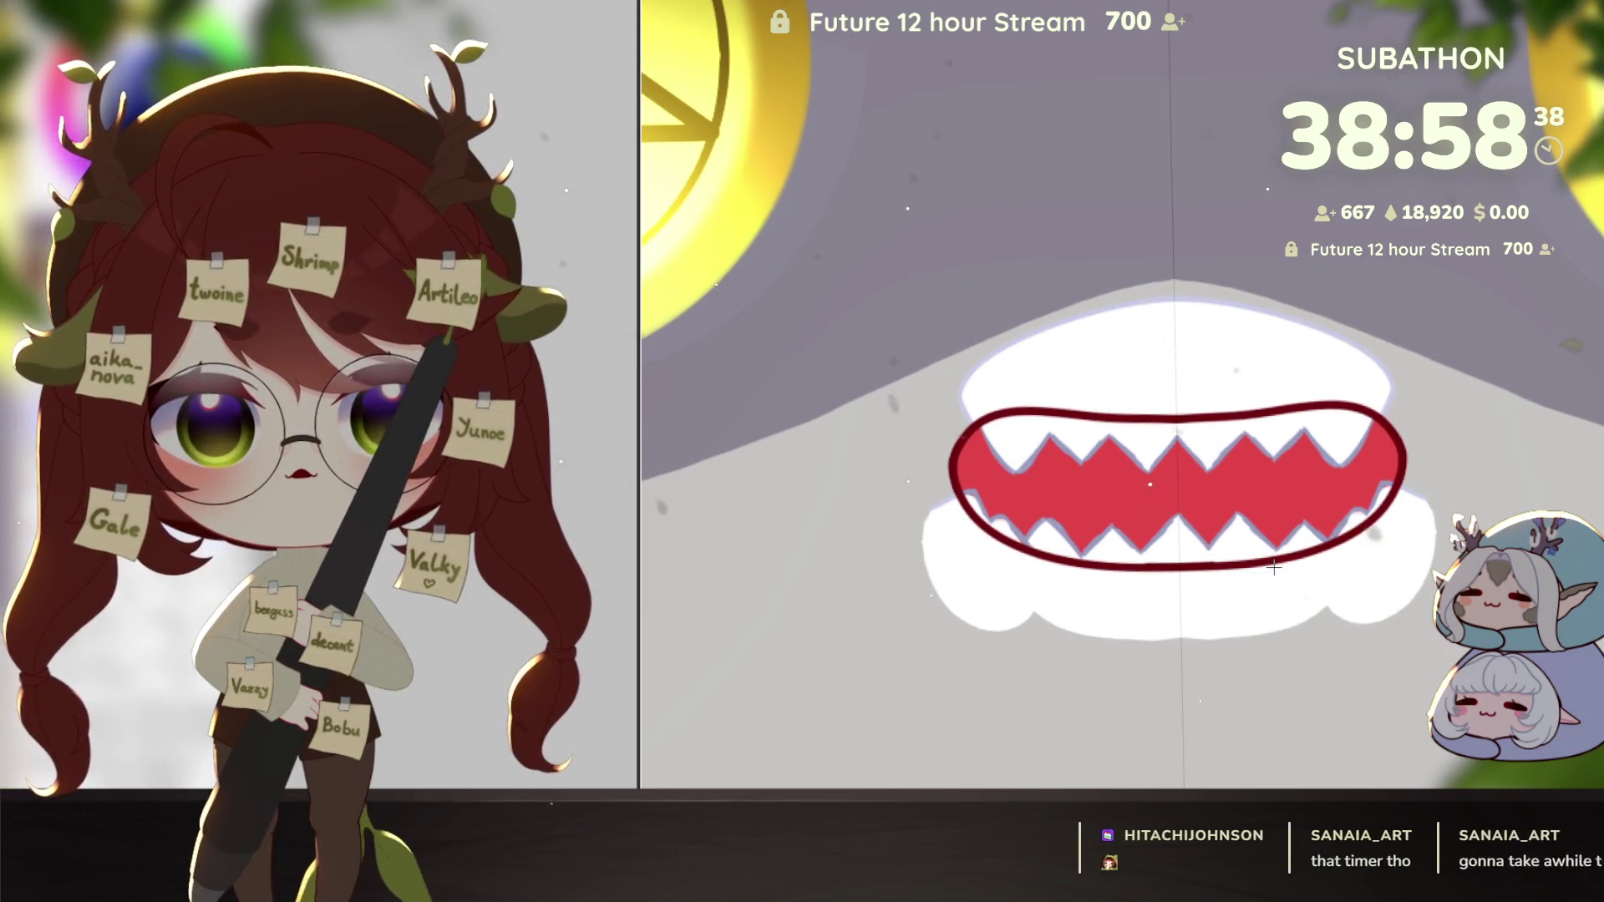
{"action": "scroll", "coordinate": [1291, 609], "scroll_direction": "down", "scroll_amount": 1}
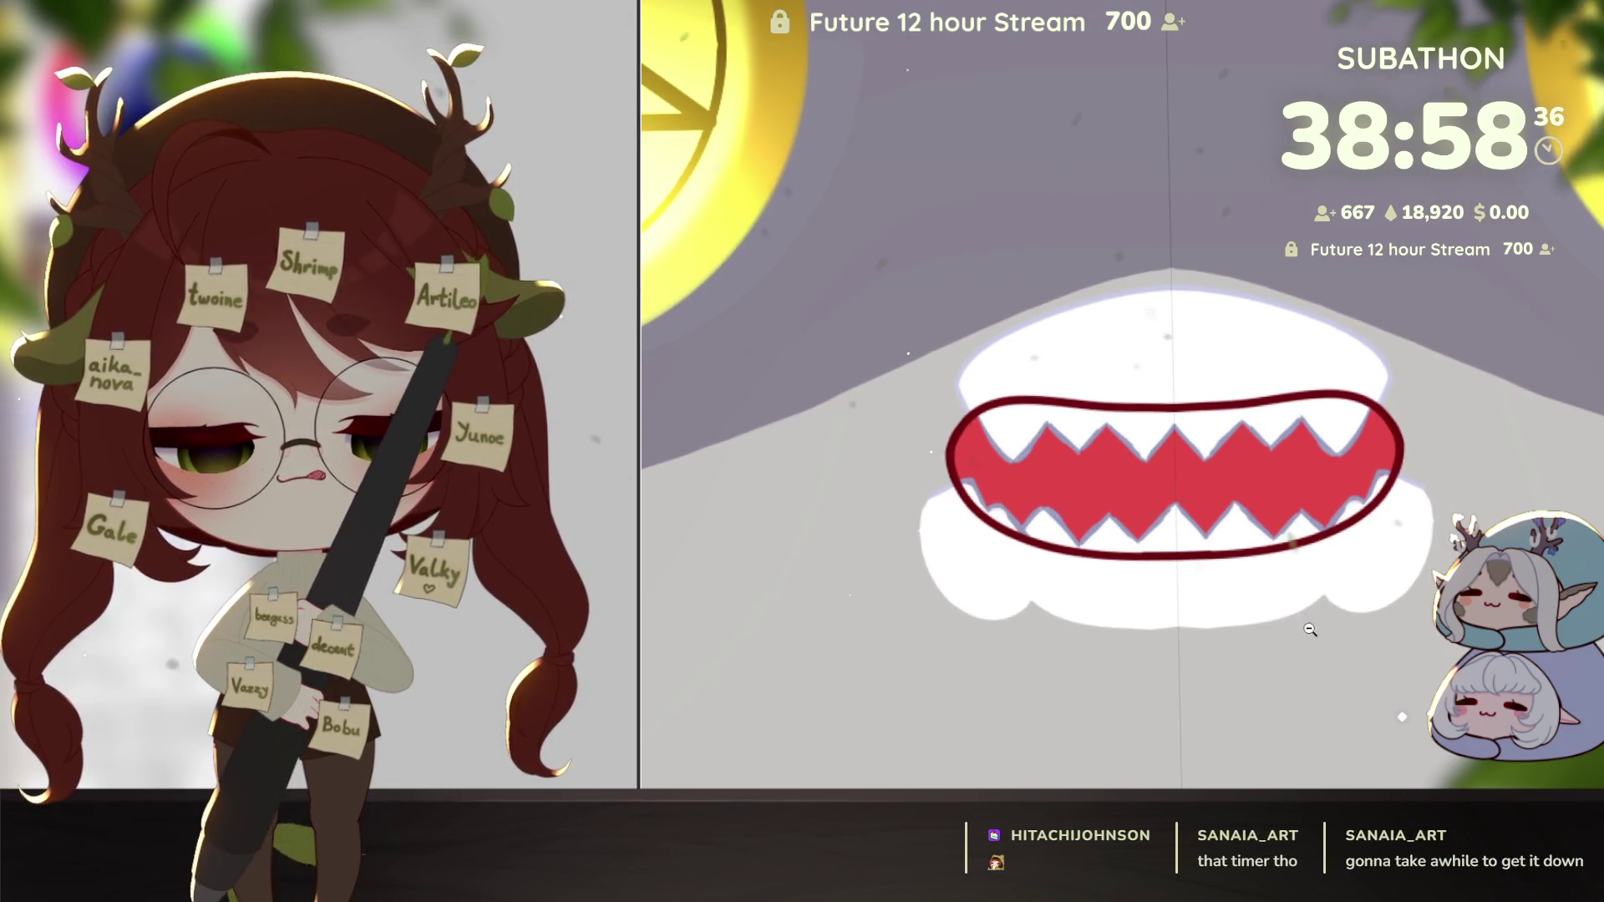
{"action": "scroll", "coordinate": [1310, 630], "scroll_direction": "down", "scroll_amount": 3}
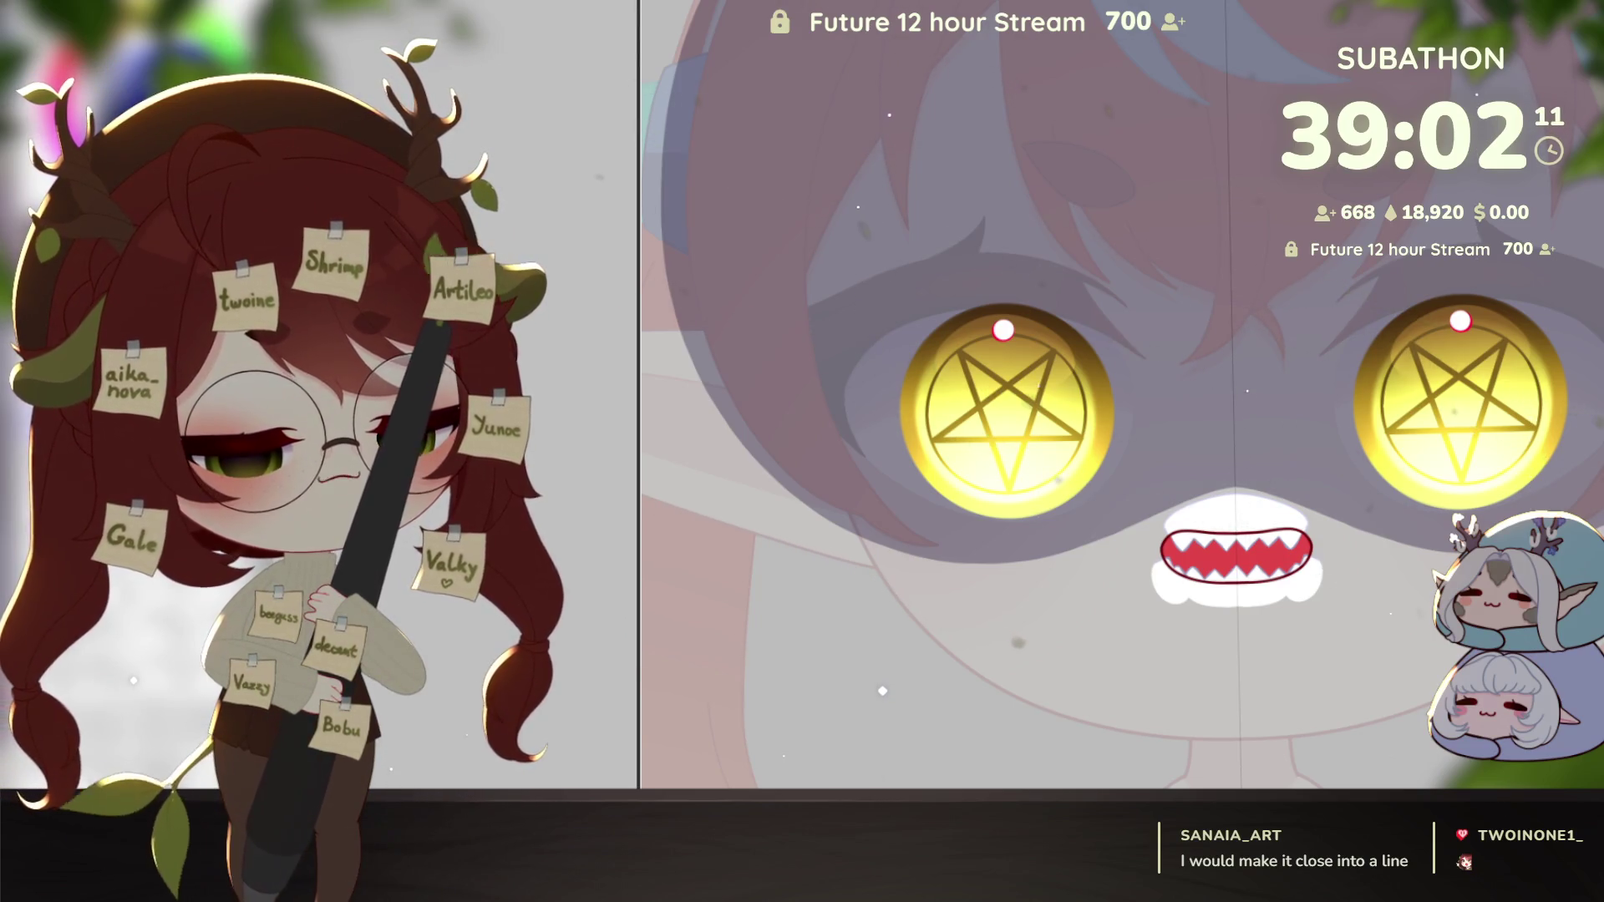
{"action": "key", "text": "ctrl+t"}
{"action": "scroll", "coordinate": [1217, 394], "scroll_direction": "up", "scroll_amount": 3}
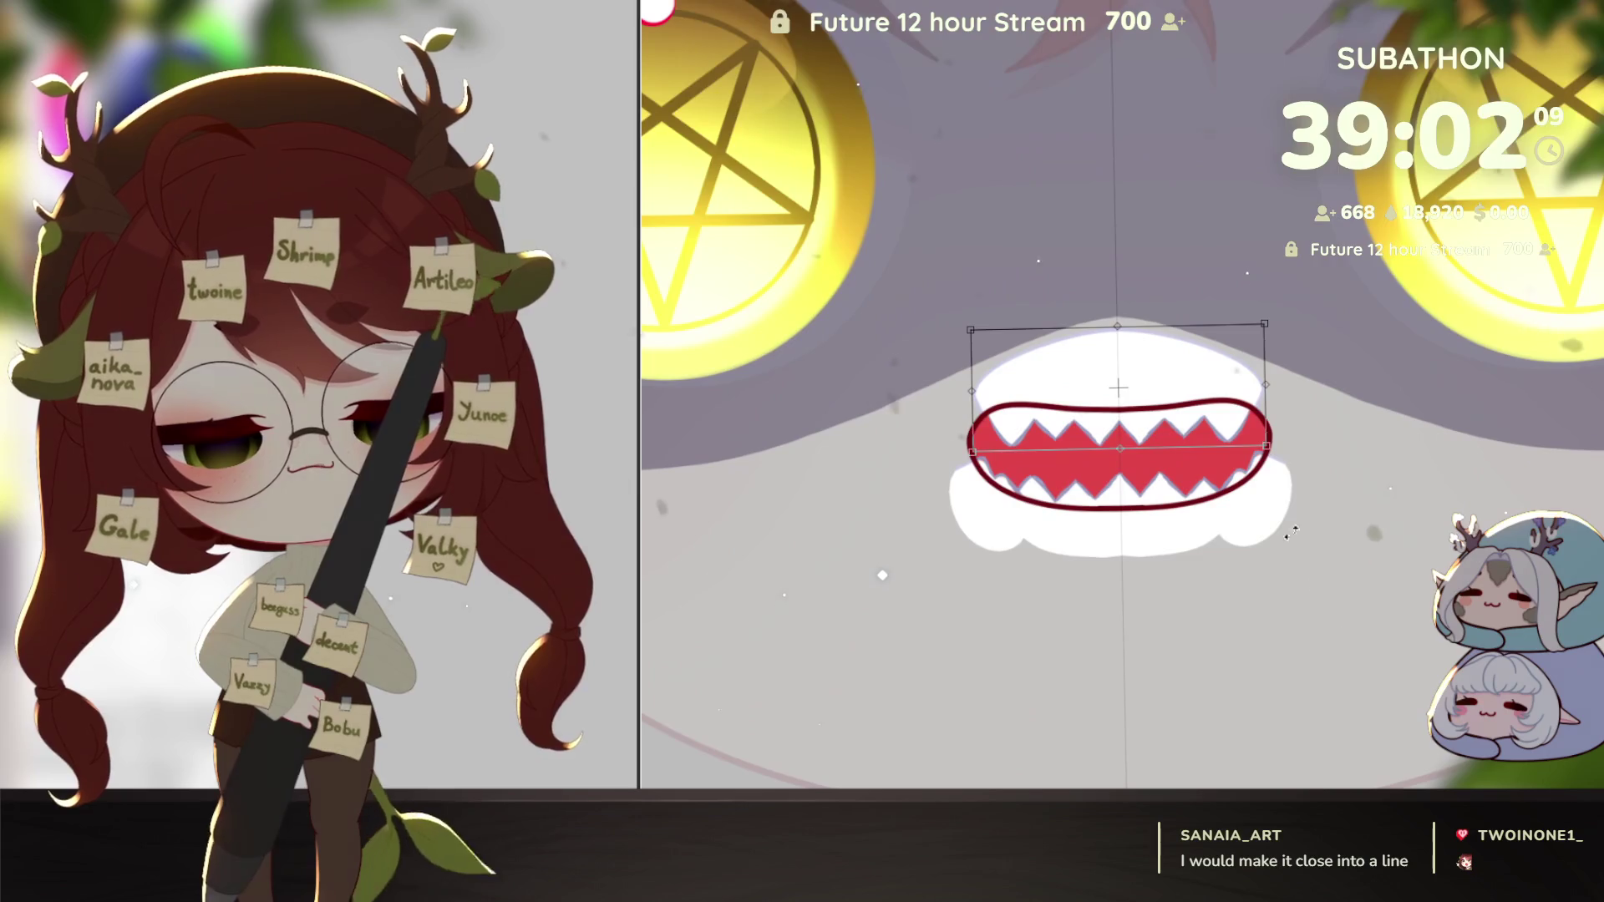
{"action": "key", "text": "Return"}
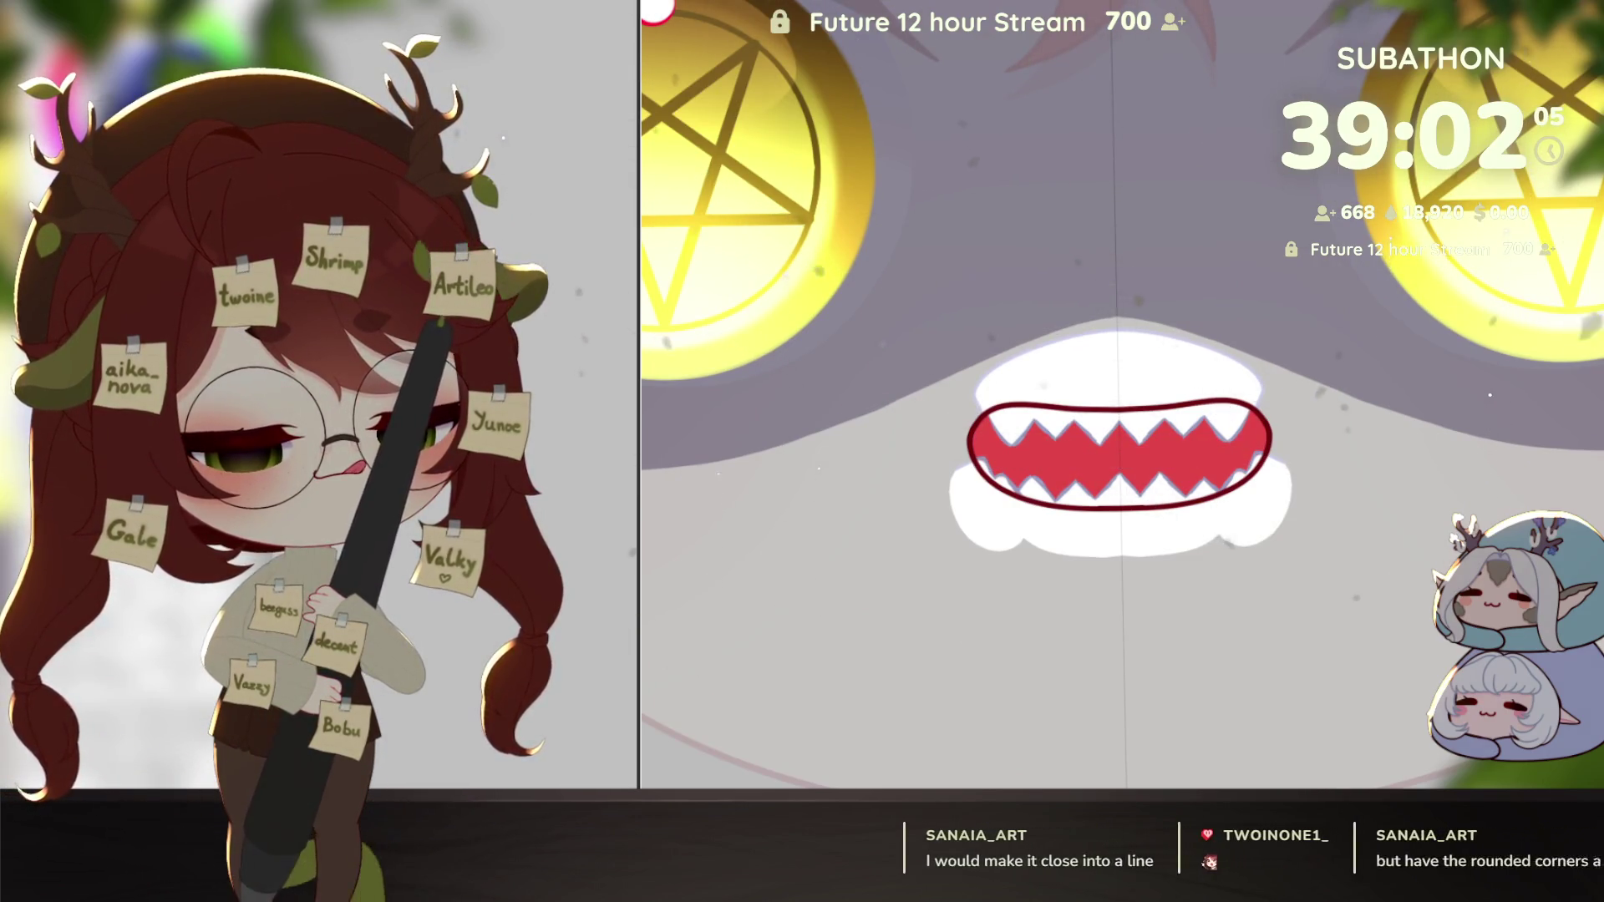
{"action": "key", "text": "ctrl+z"}
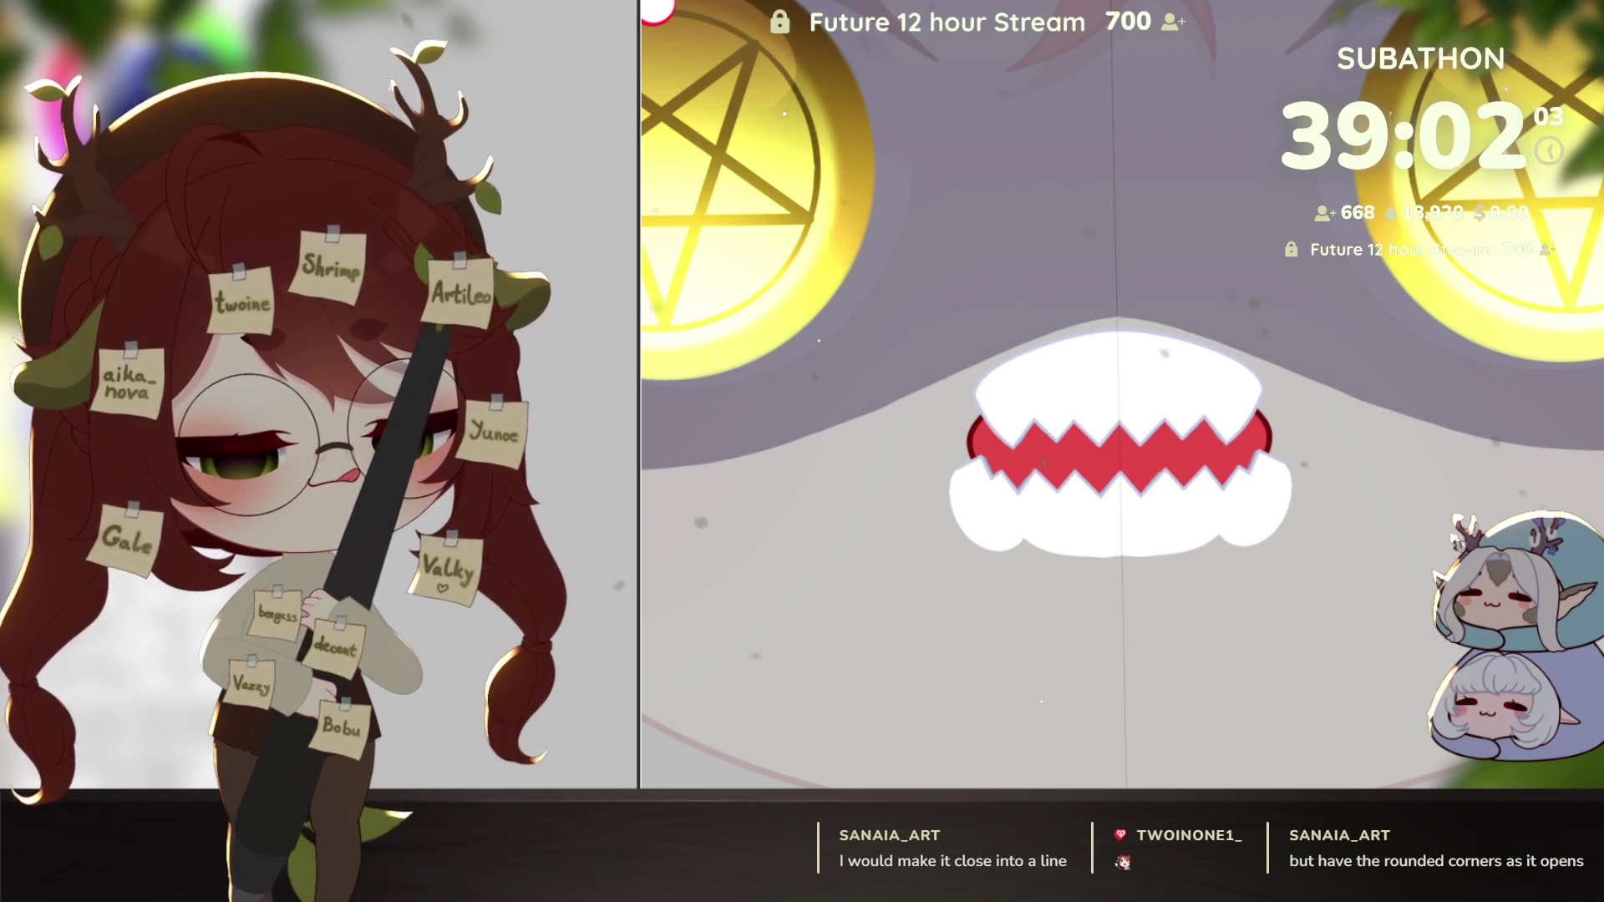
Step: Nudge the upper white lip down over the teeth
{"action": "key", "text": "ctrl+t"}
{"action": "key", "text": "Down"}
{"action": "key", "text": "Down"}
{"action": "key", "text": "Down"}
{"action": "key", "text": "Down"}
{"action": "key", "text": "Down"}
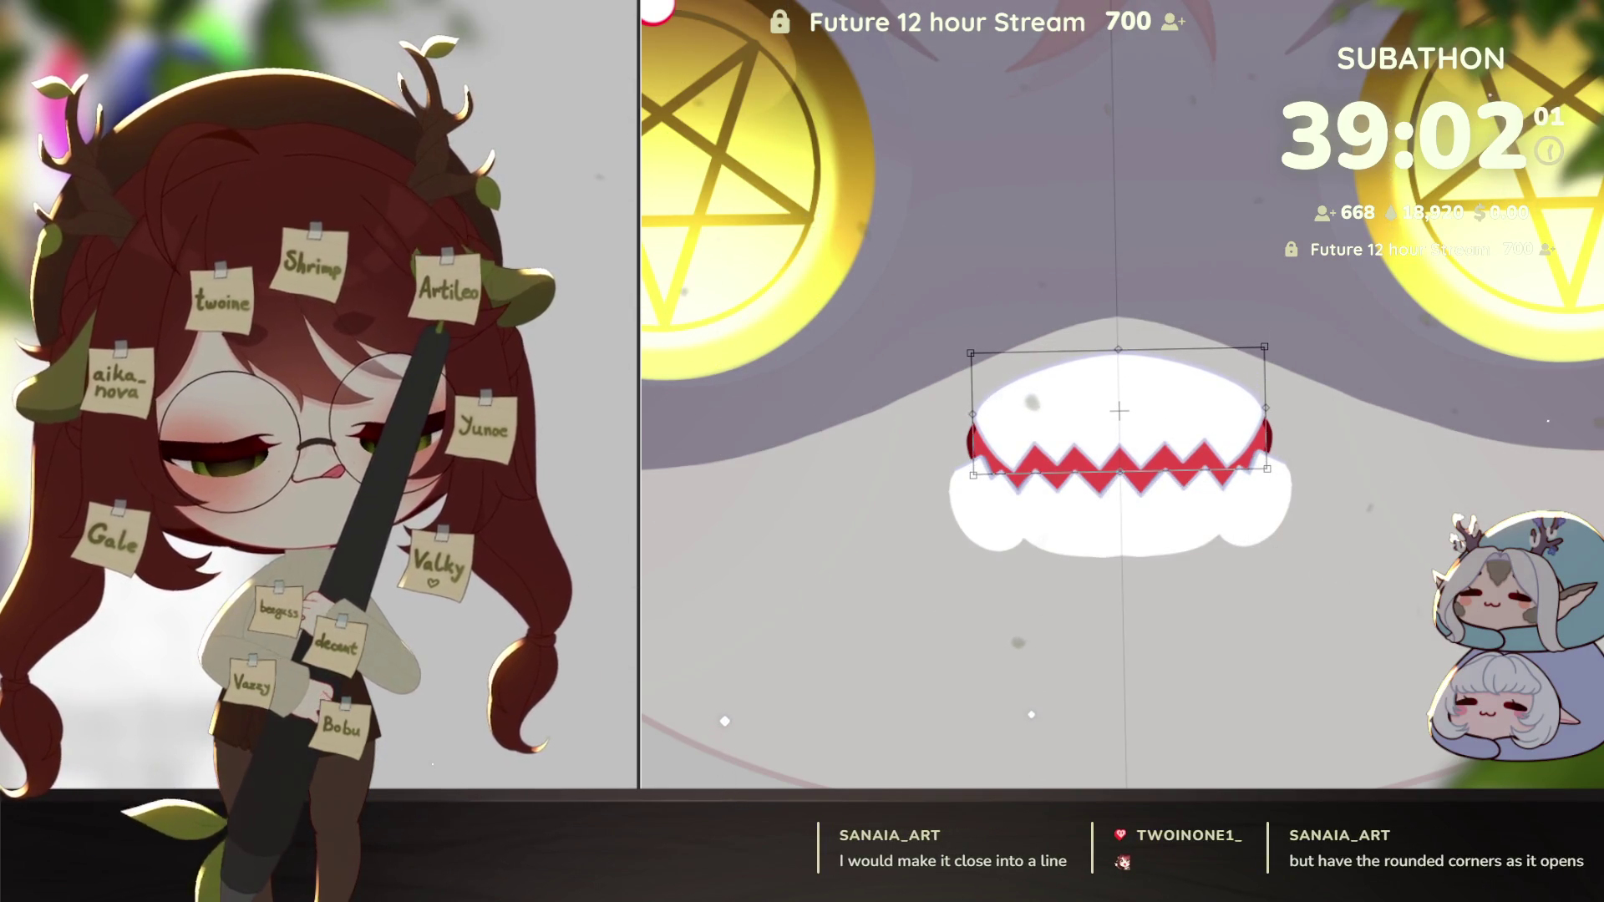
{"action": "key", "text": "Return"}
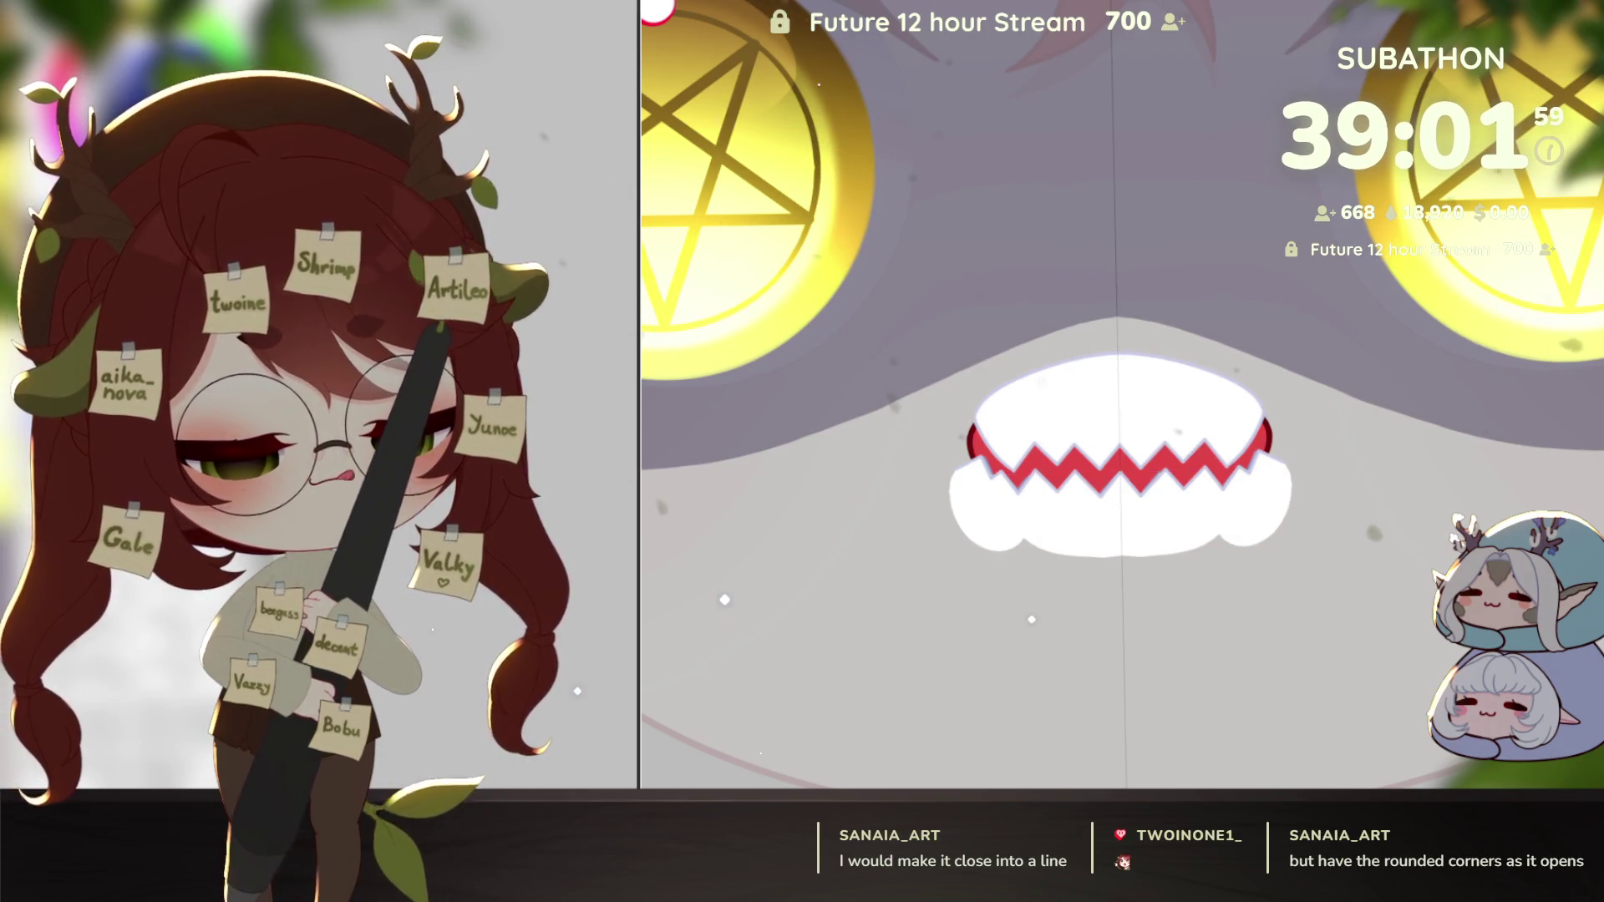
Step: Raise the zigzag teeth slightly so the grin looks nearly closed
{"action": "key", "text": "ctrl+t"}
{"action": "left_click_drag", "start_coordinate": [1252, 512], "coordinate": [1253, 487]}
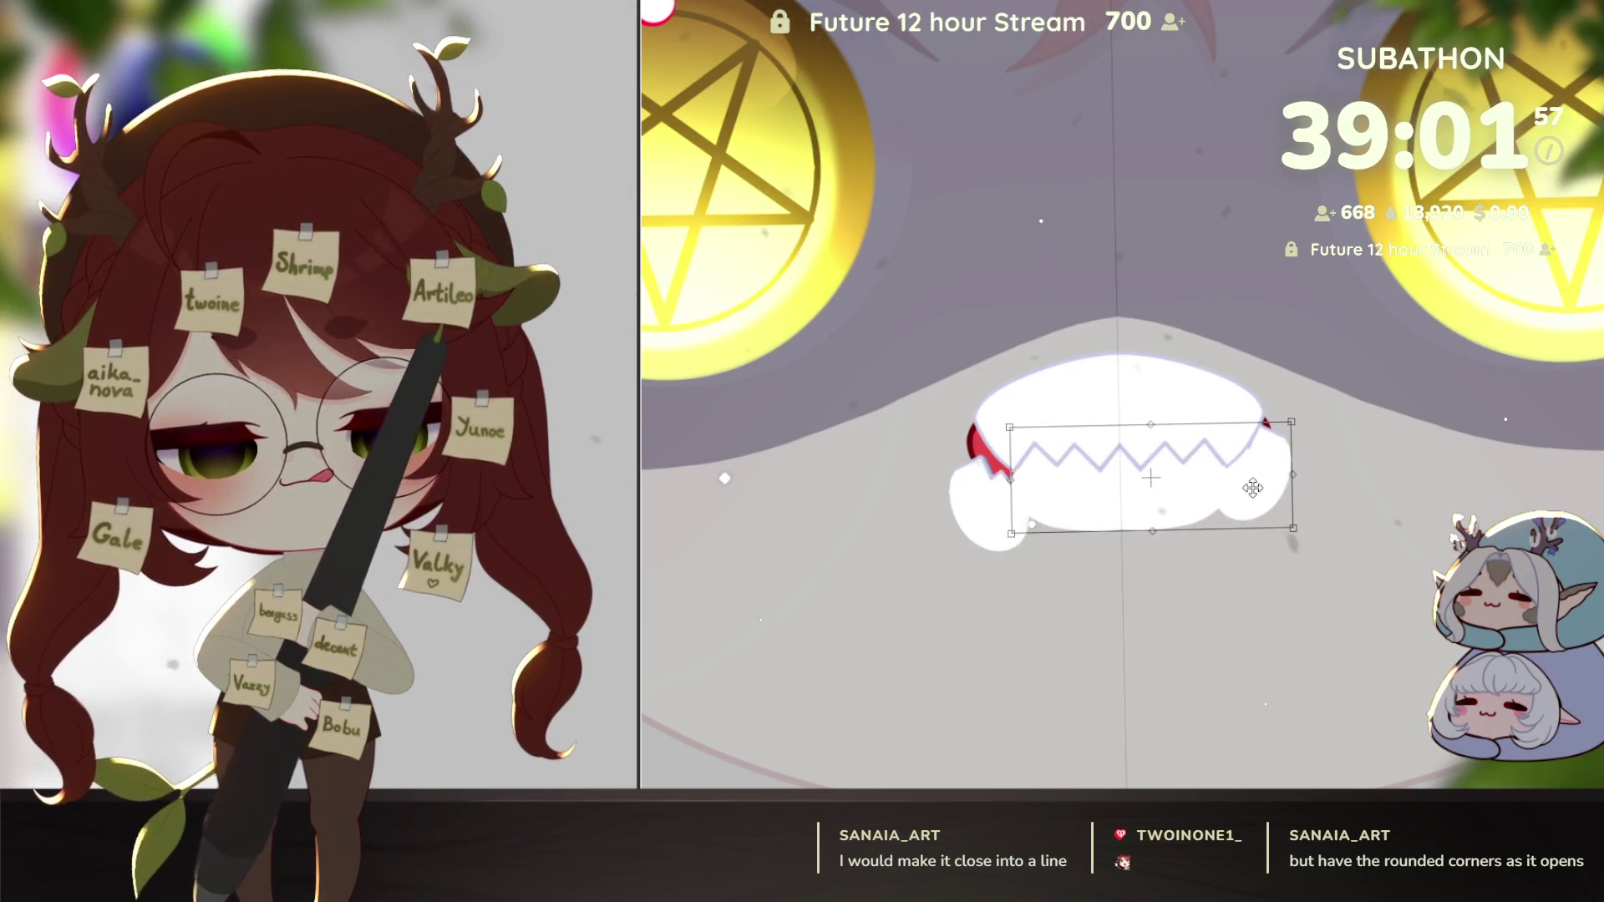
{"action": "key", "text": "Return"}
{"action": "scroll", "coordinate": [1291, 436], "scroll_direction": "down", "scroll_amount": 5}
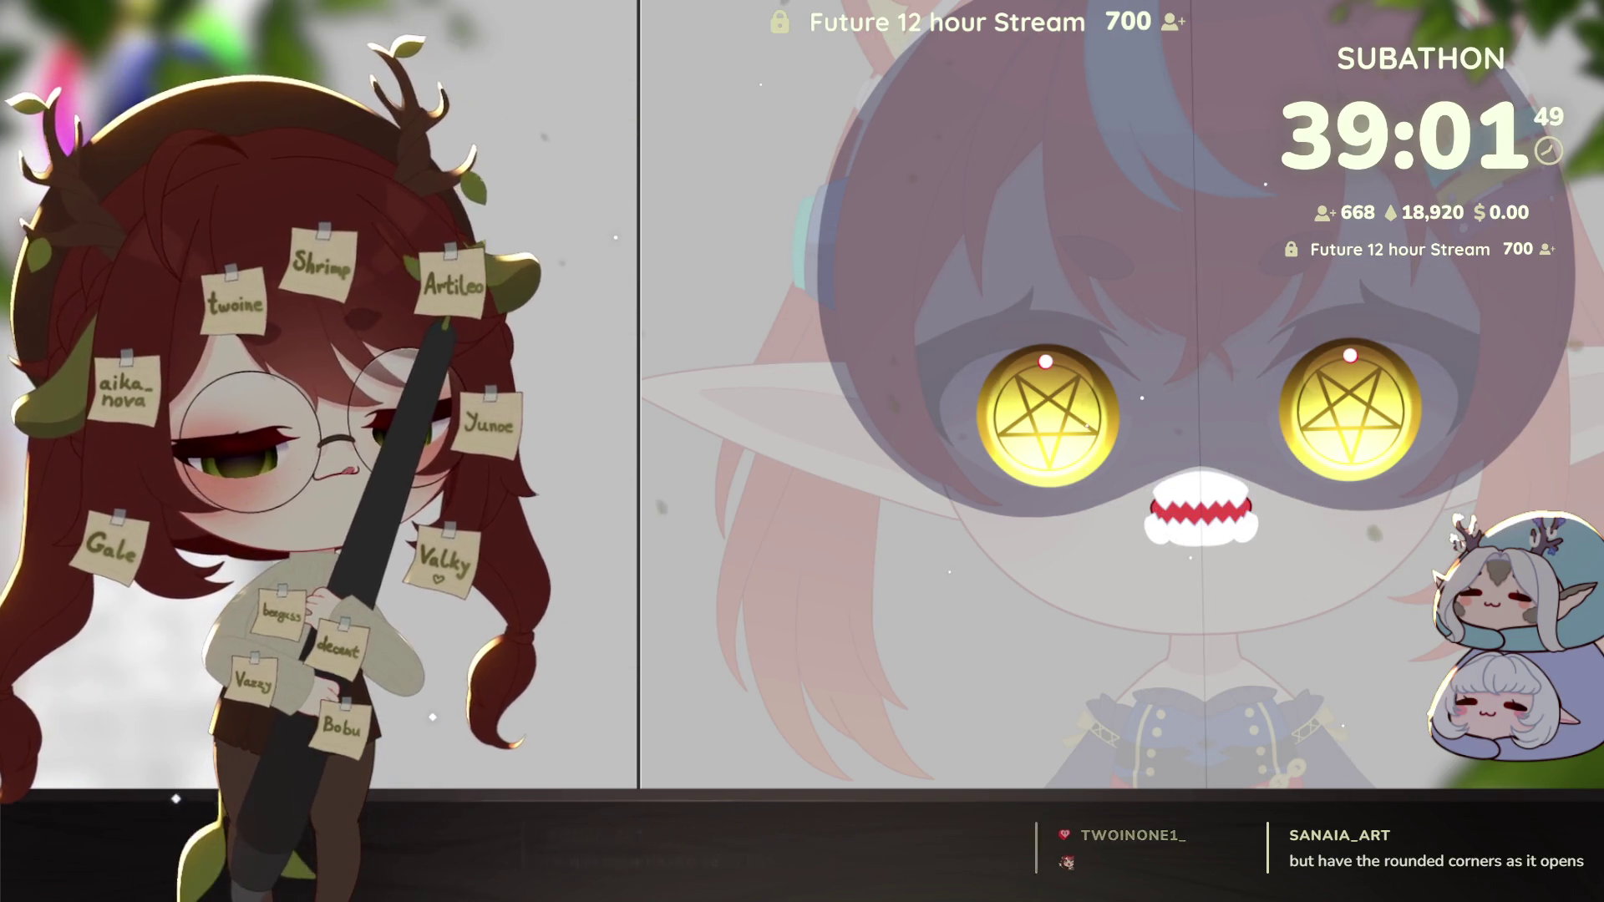
Step: Undo the lowered lip and raised teeth, then pan the close-up over the mouth
{"action": "key", "text": "ctrl+z"}
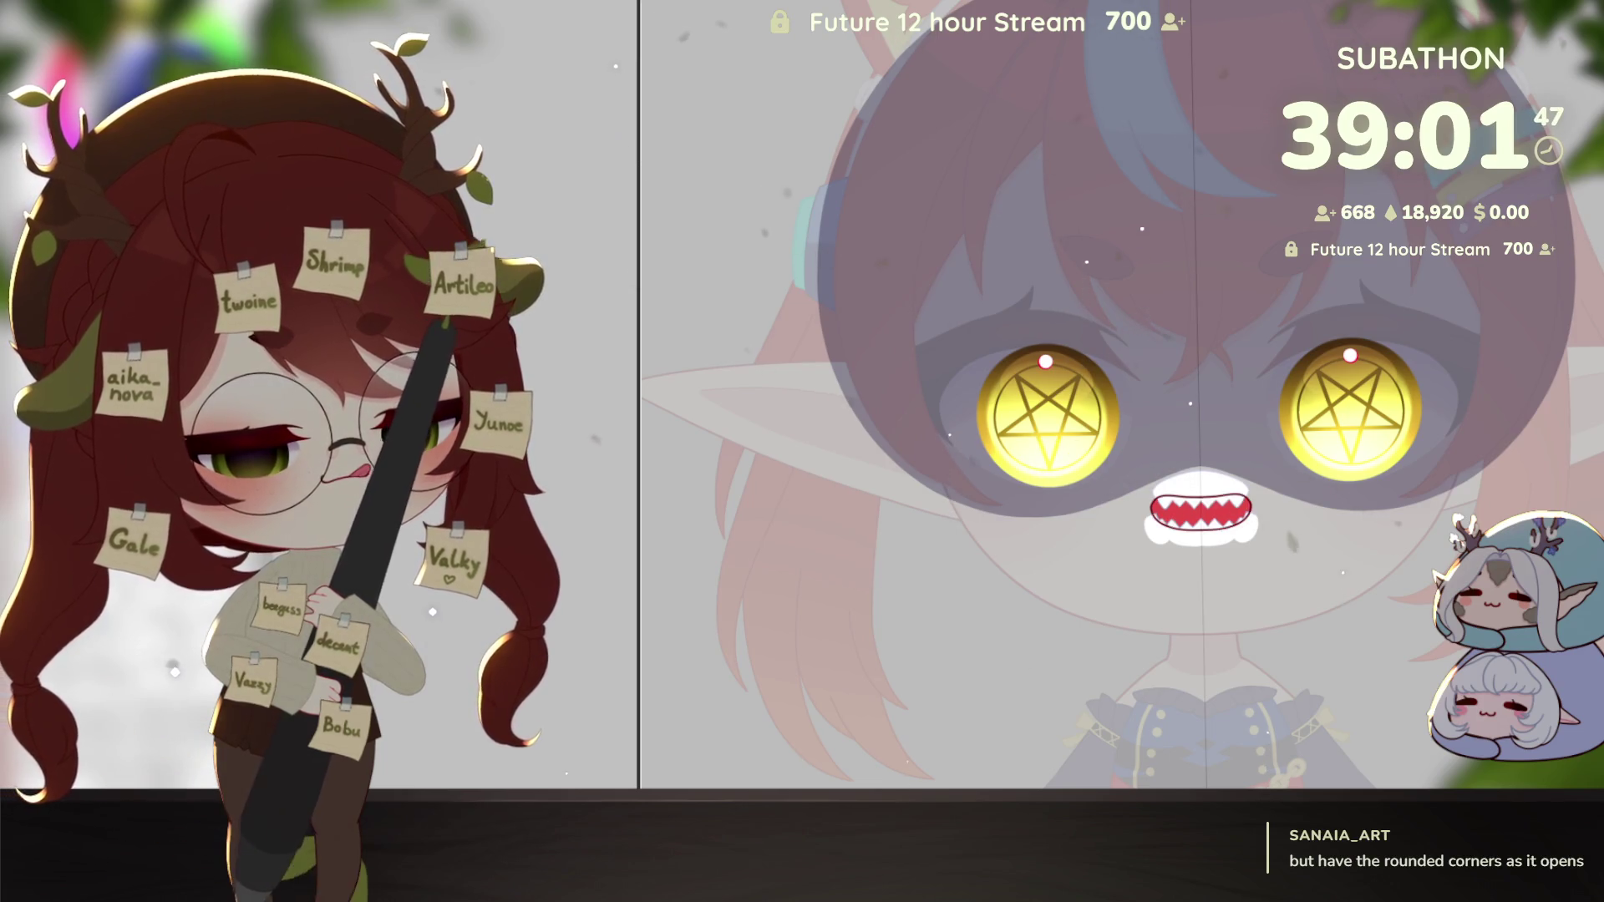
{"action": "key", "text": "ctrl+z"}
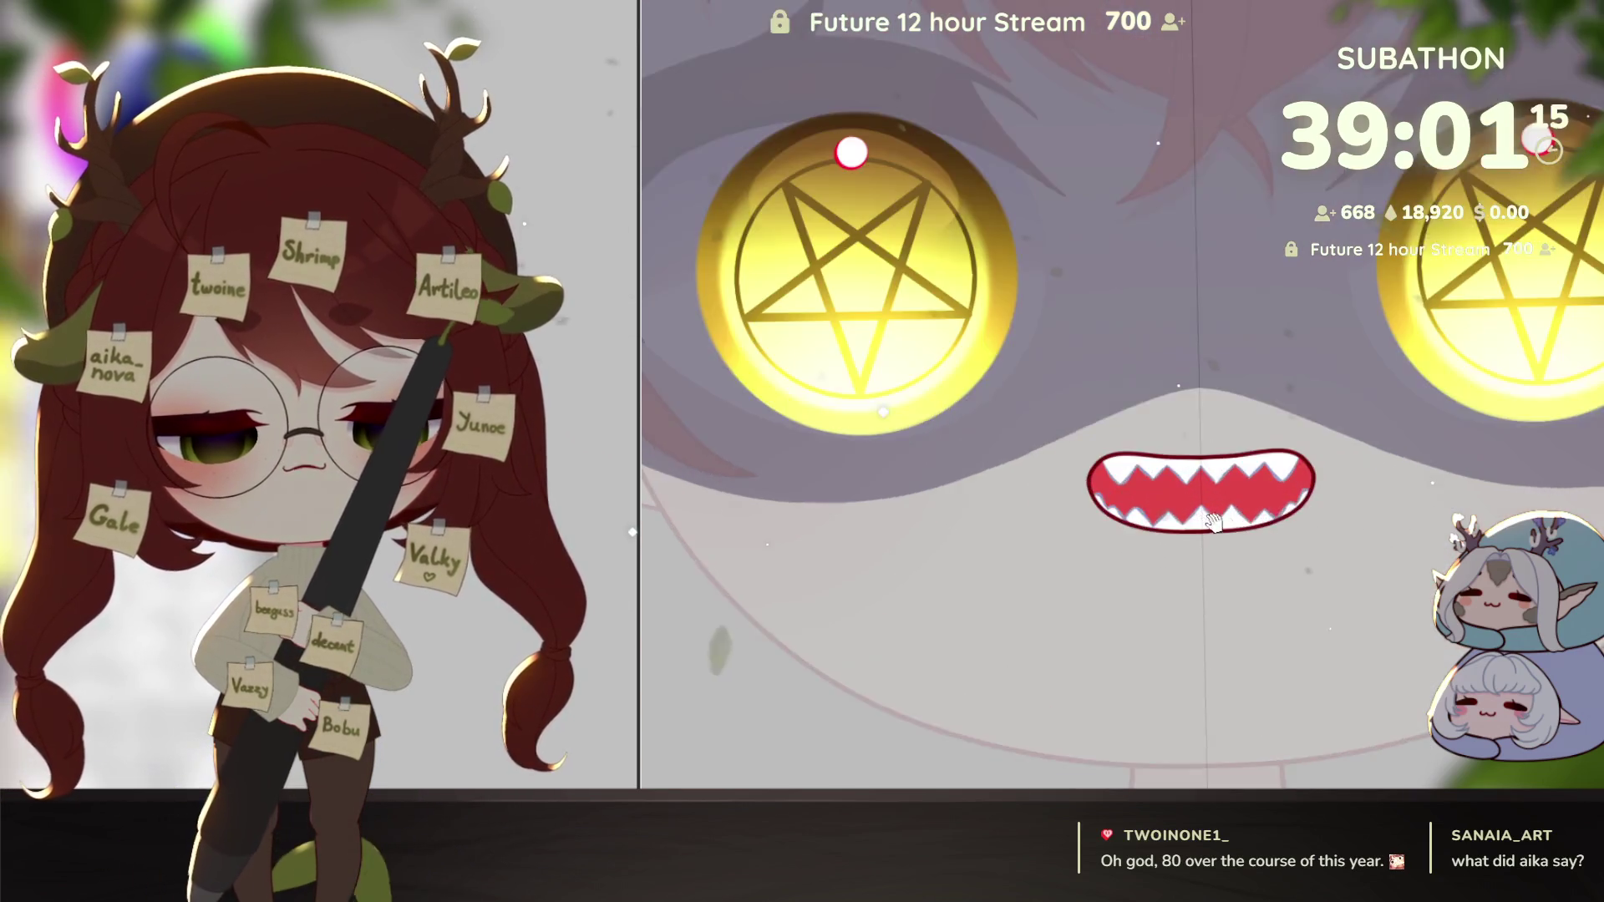
{"action": "scroll", "coordinate": [1209, 540], "scroll_direction": "up", "scroll_amount": 3}
{"action": "left_click_drag", "start_coordinate": [1209, 540], "coordinate": [1209, 584]}
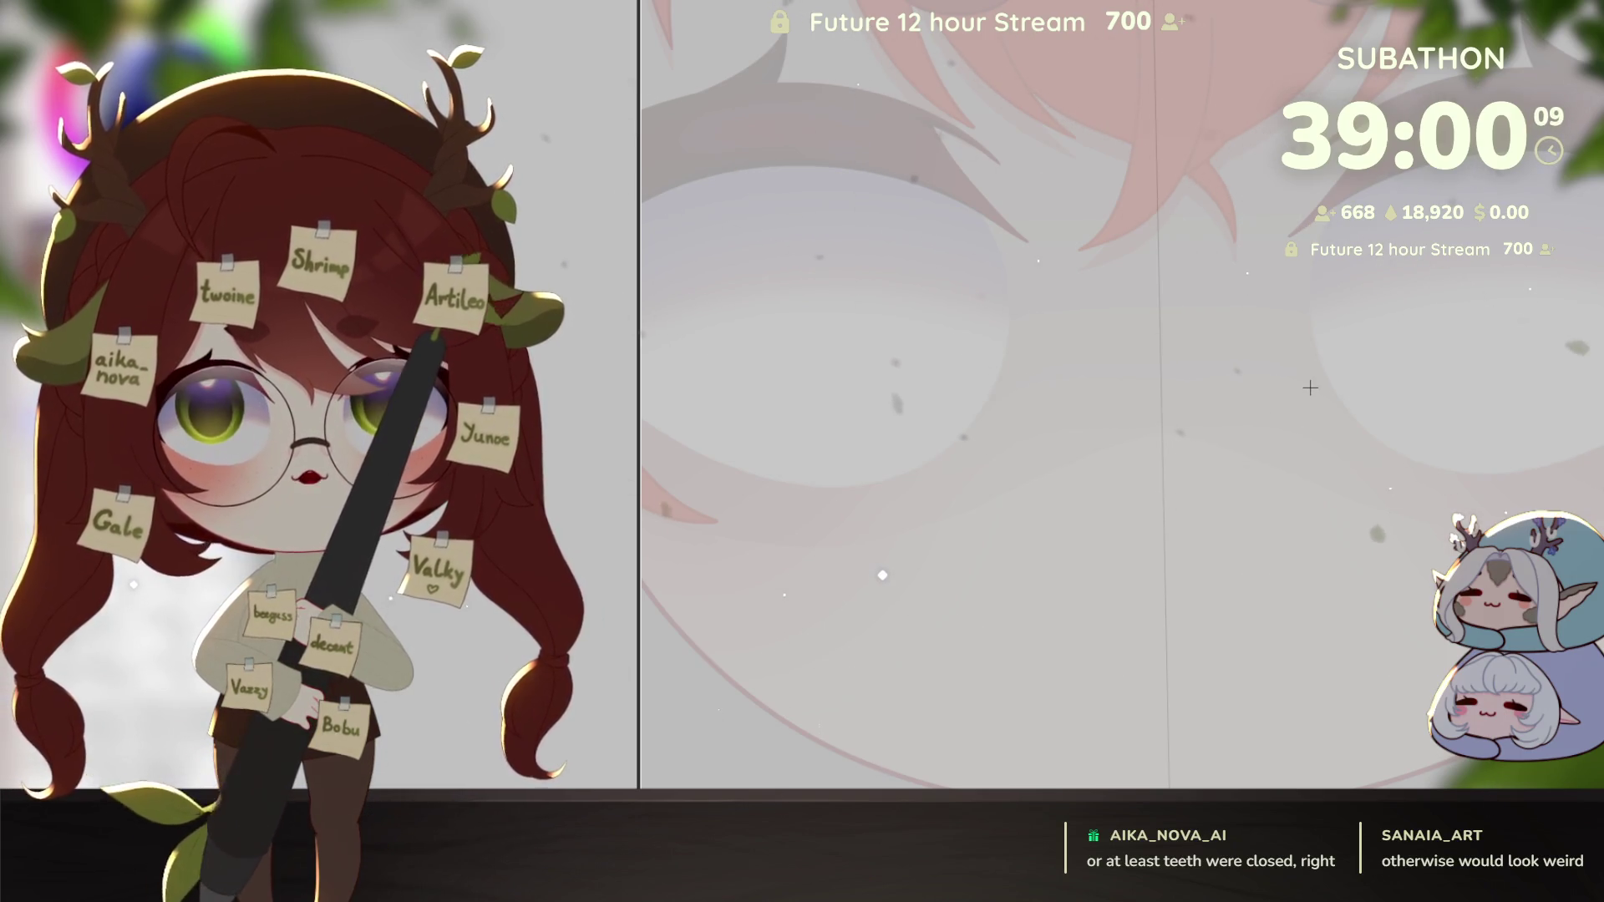
{"action": "scroll", "coordinate": [1320, 381], "scroll_direction": "down", "scroll_amount": 1}
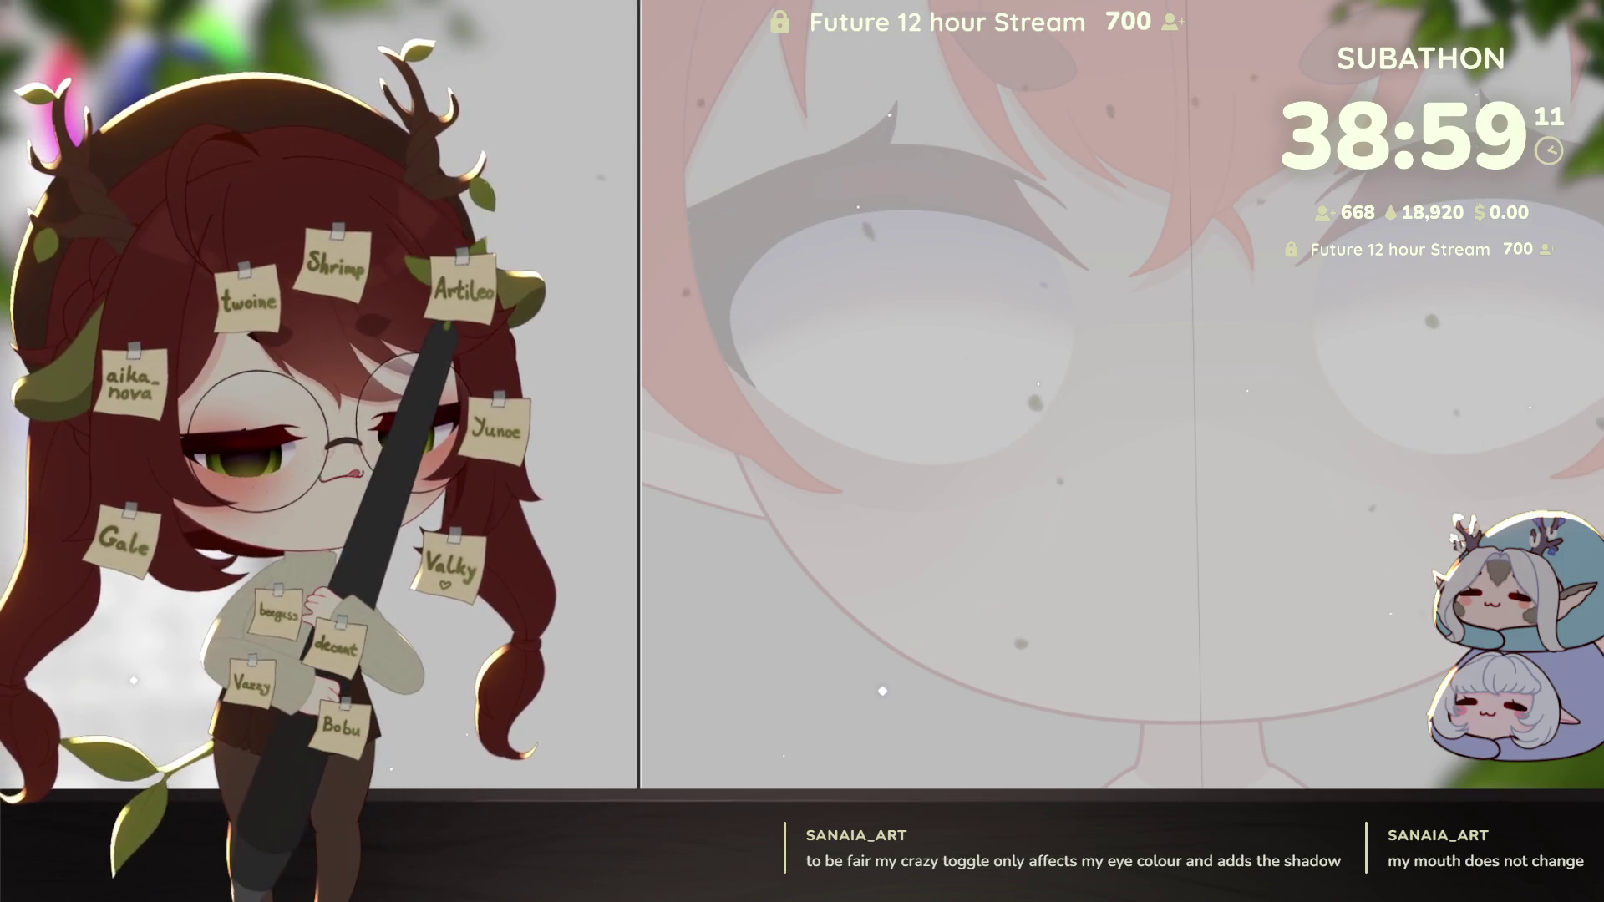
Step: Zoom in on the closed-grin mouth sketch, then zoom back out
{"action": "left_click_drag", "start_coordinate": [1233, 519], "coordinate": [1249, 520]}
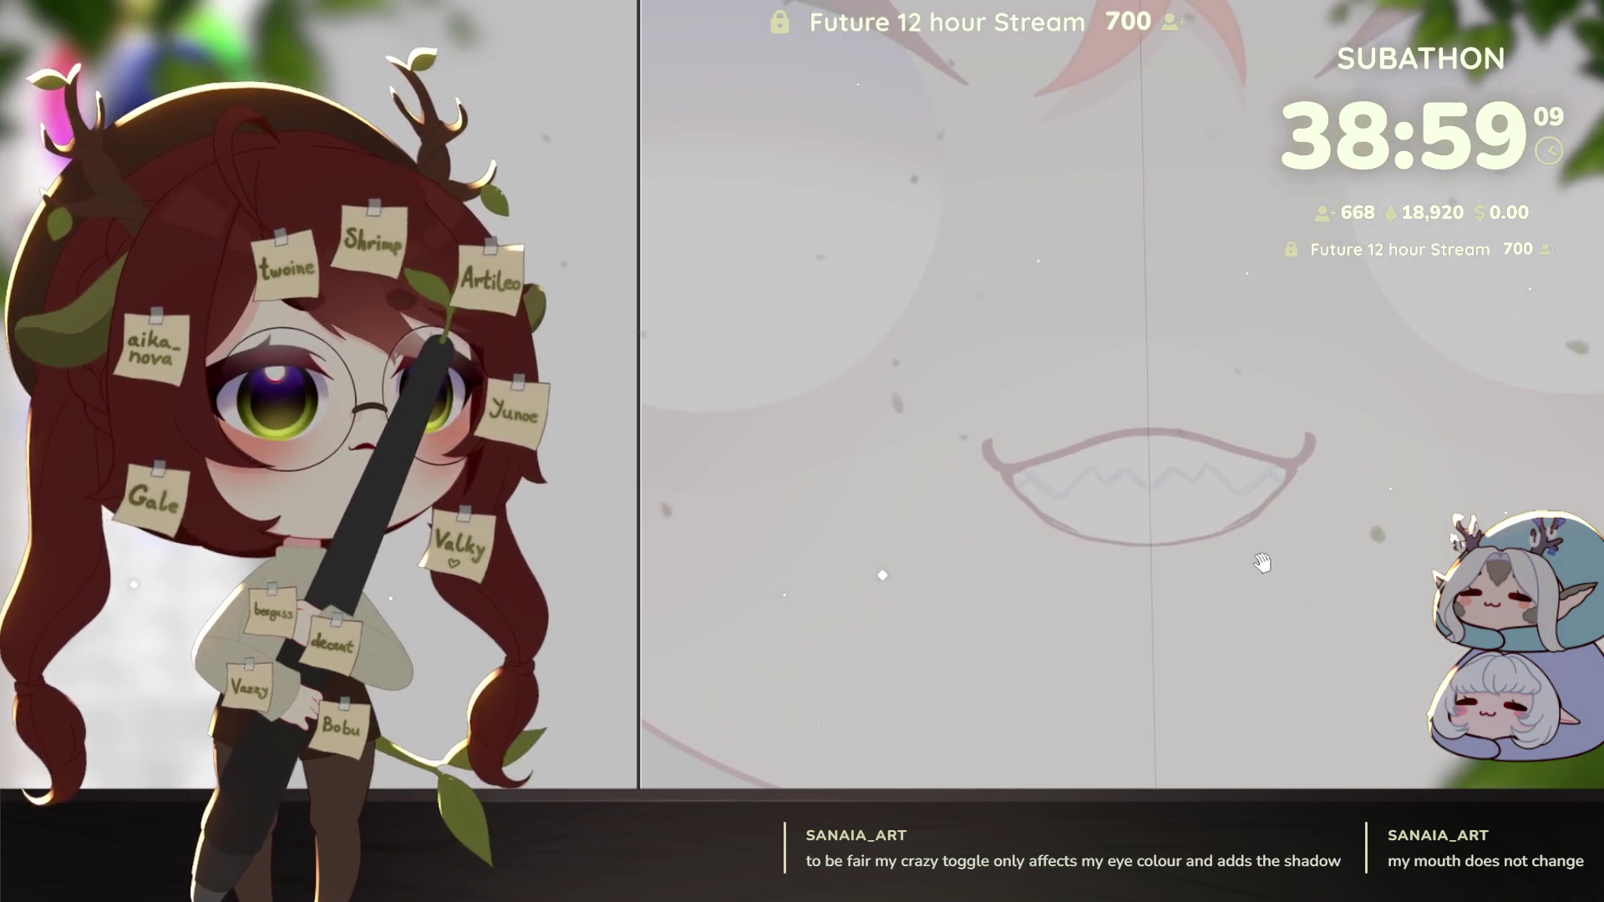
{"action": "scroll", "coordinate": [1248, 519], "scroll_direction": "down", "scroll_amount": 4}
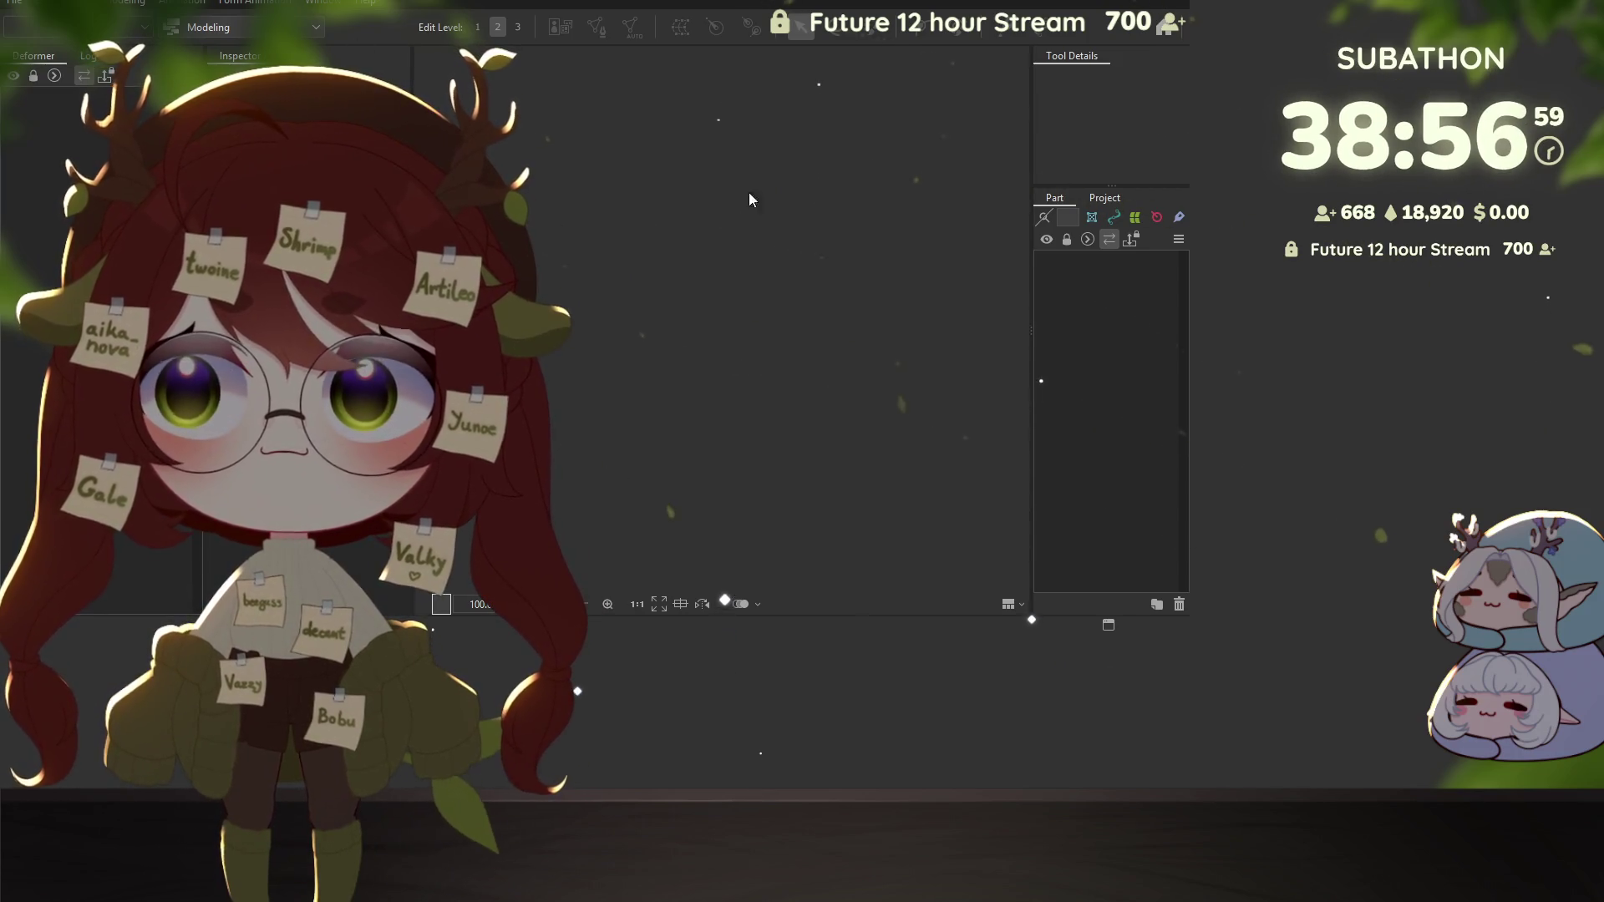
Step: Maximize the editor window to fill the screen
{"action": "key", "text": "super+Up"}
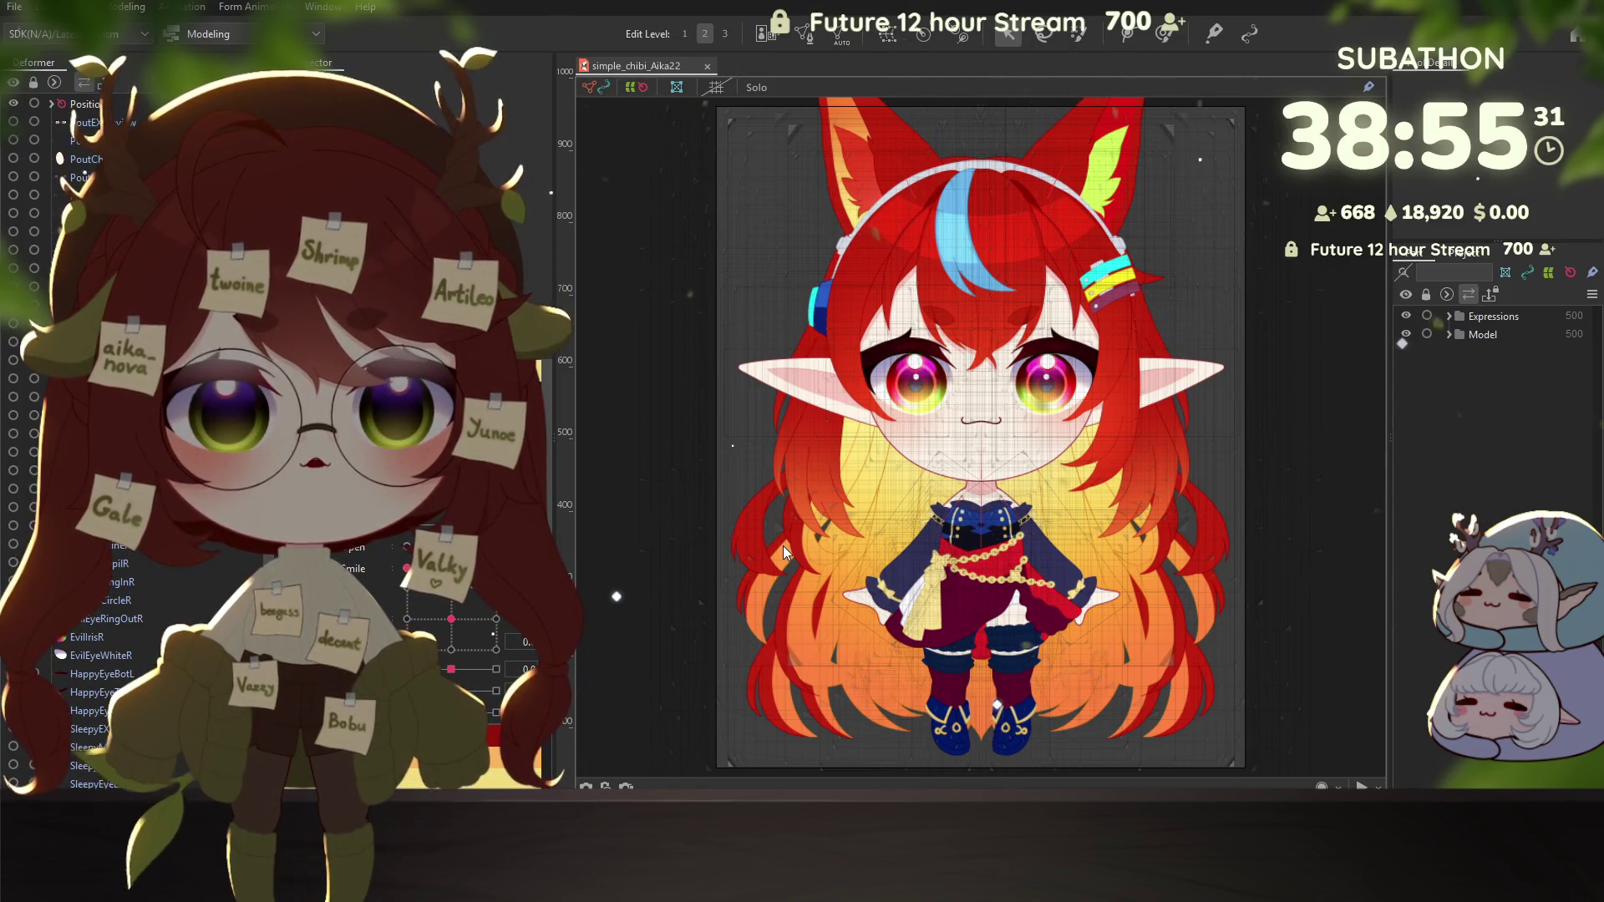
Step: Paste the pentagram eye parts, undo the paste, and select the leg warp deformer
{"action": "key", "text": "ctrl+v"}
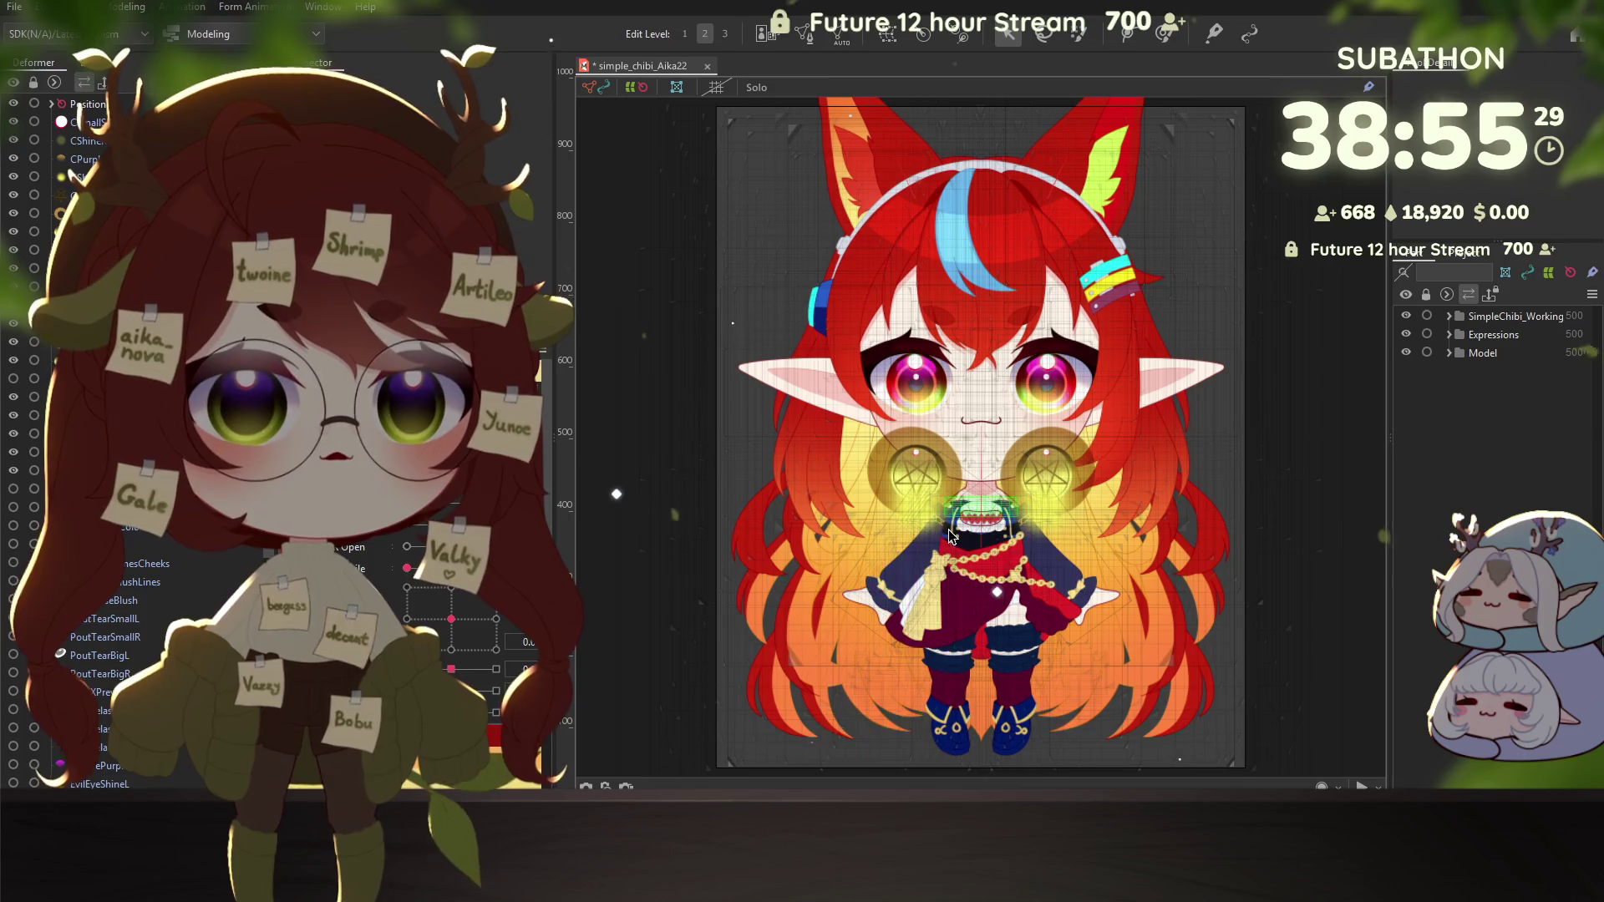
{"action": "key", "text": "ctrl+z"}
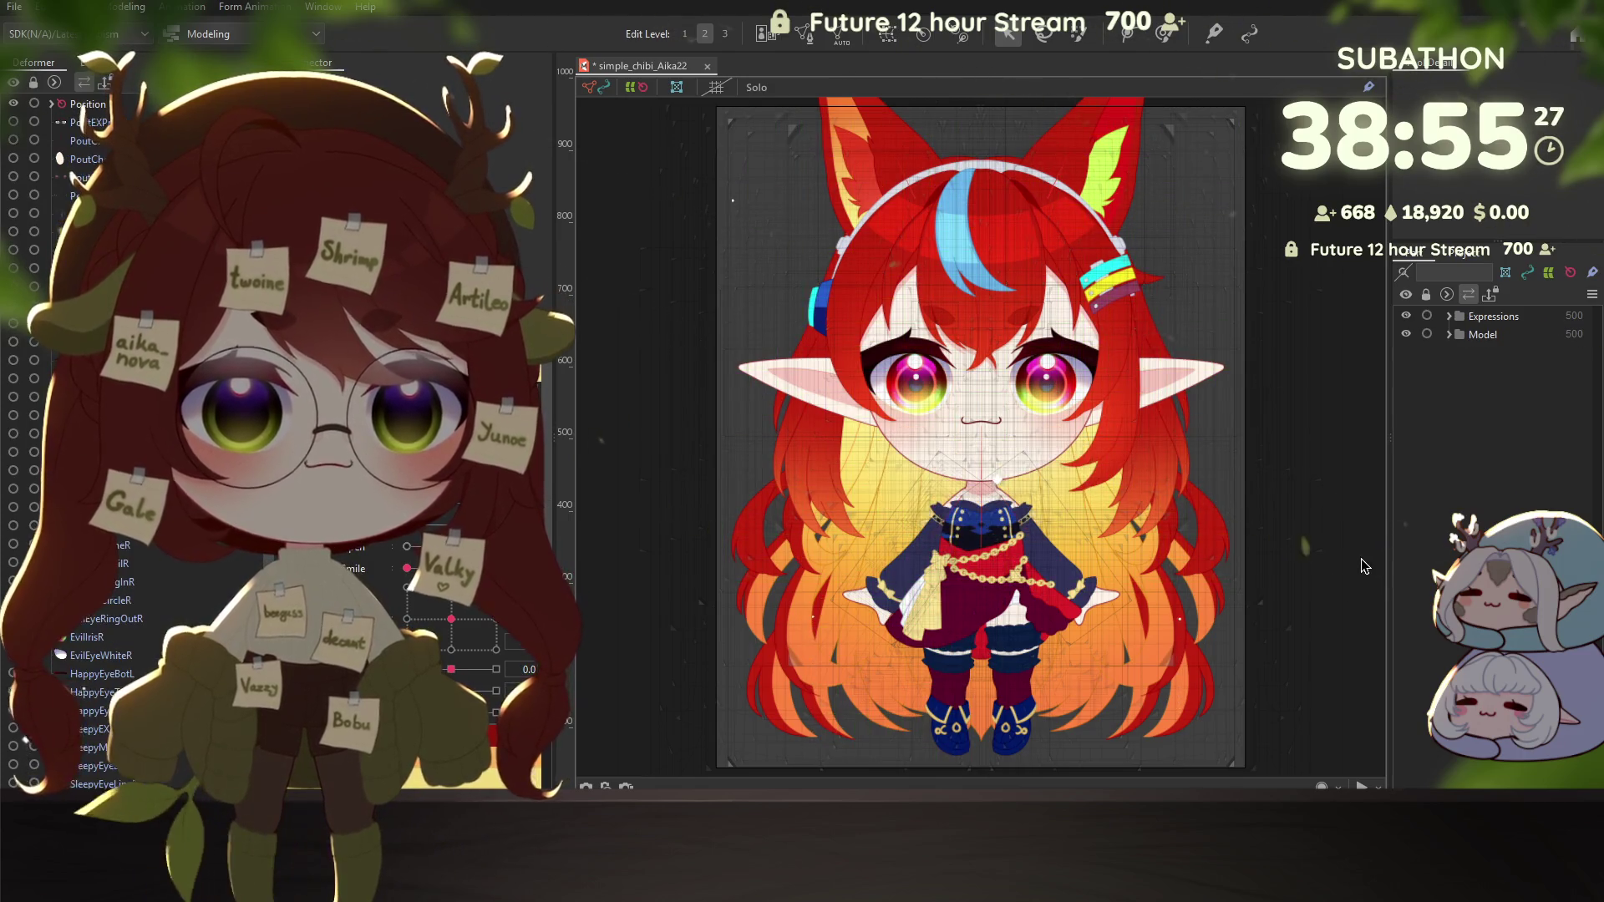
{"action": "left_click", "coordinate": [1065, 643]}
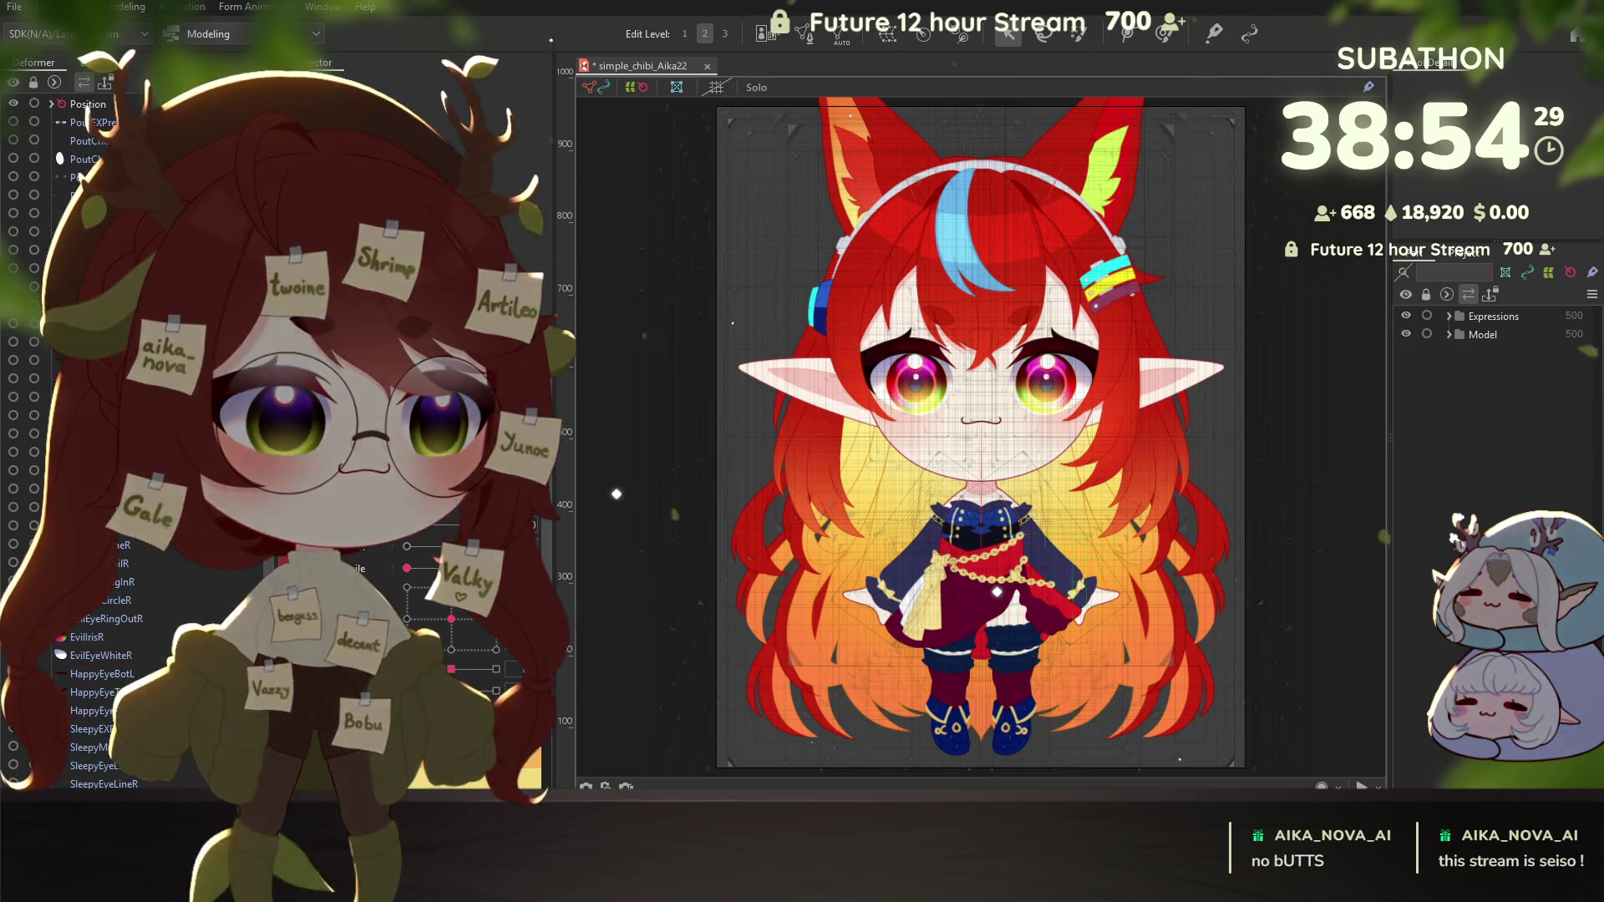
Step: Select the warp deformer spanning the character's head
{"action": "left_click", "coordinate": [100, 655]}
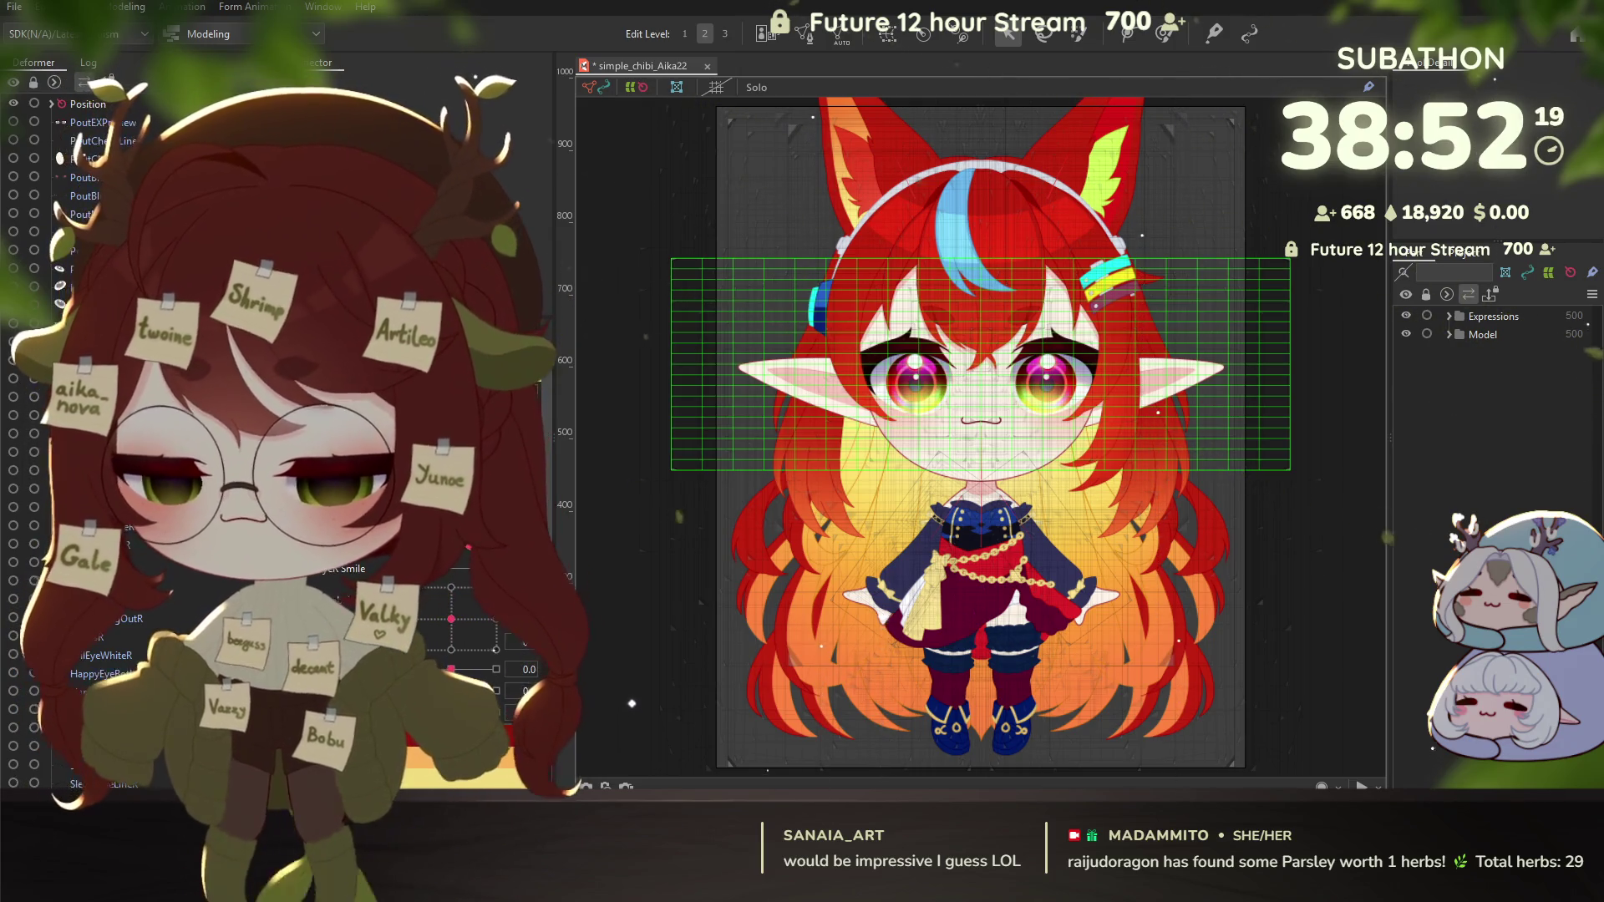
{"action": "key", "text": "Escape"}
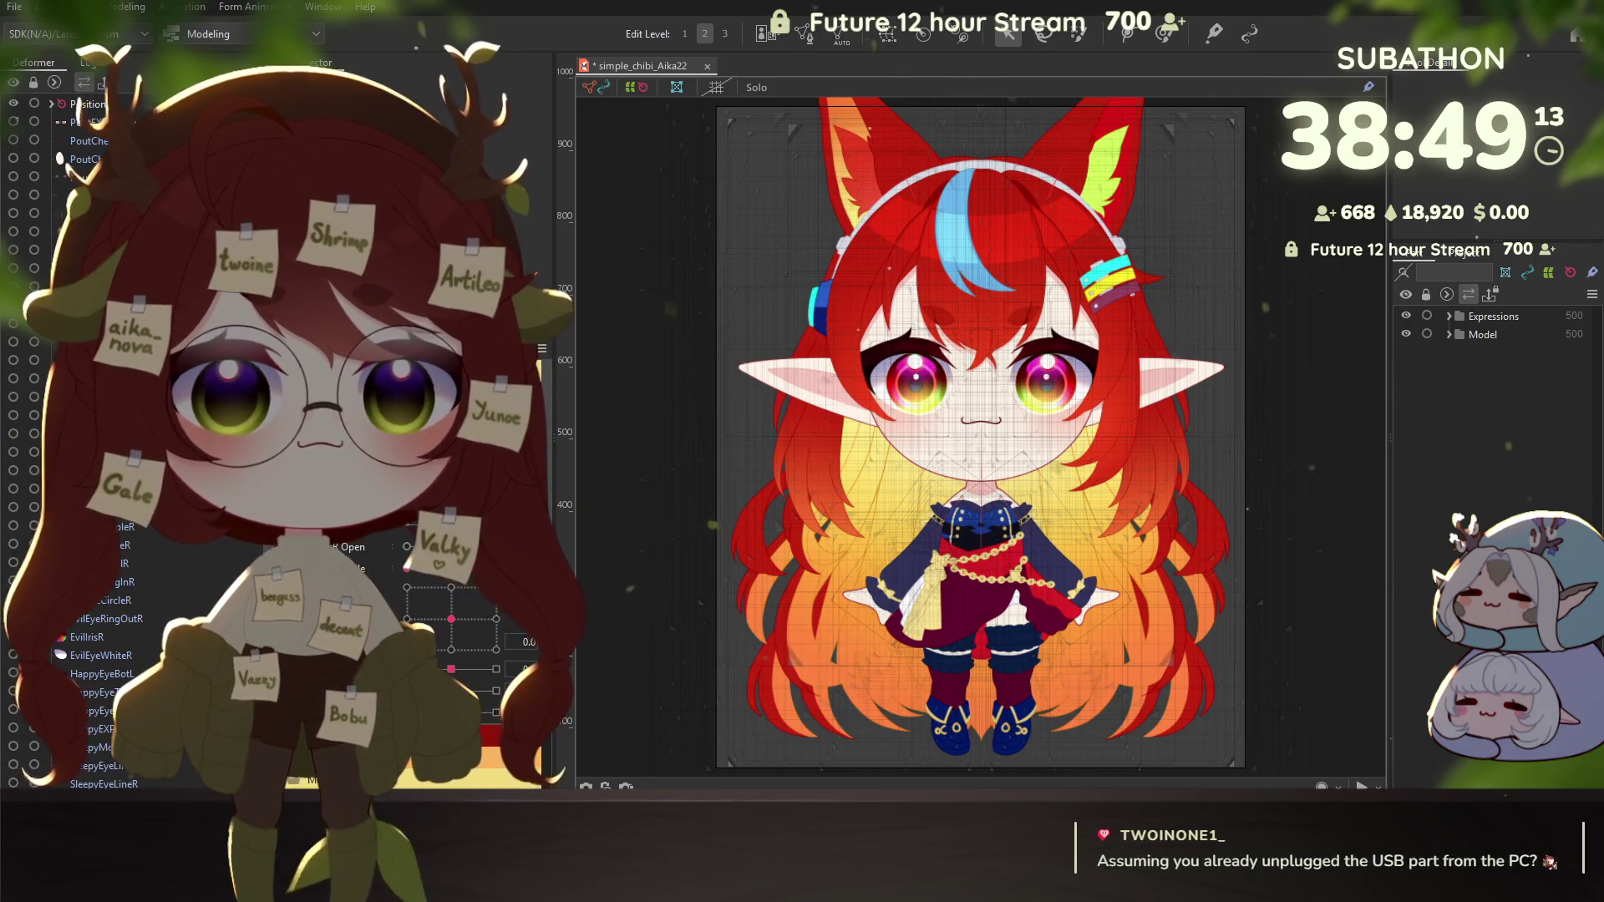
Step: Select the right-half deformer, then the smaller warp deformer around the right eye and ear
{"action": "left_click", "coordinate": [1120, 501]}
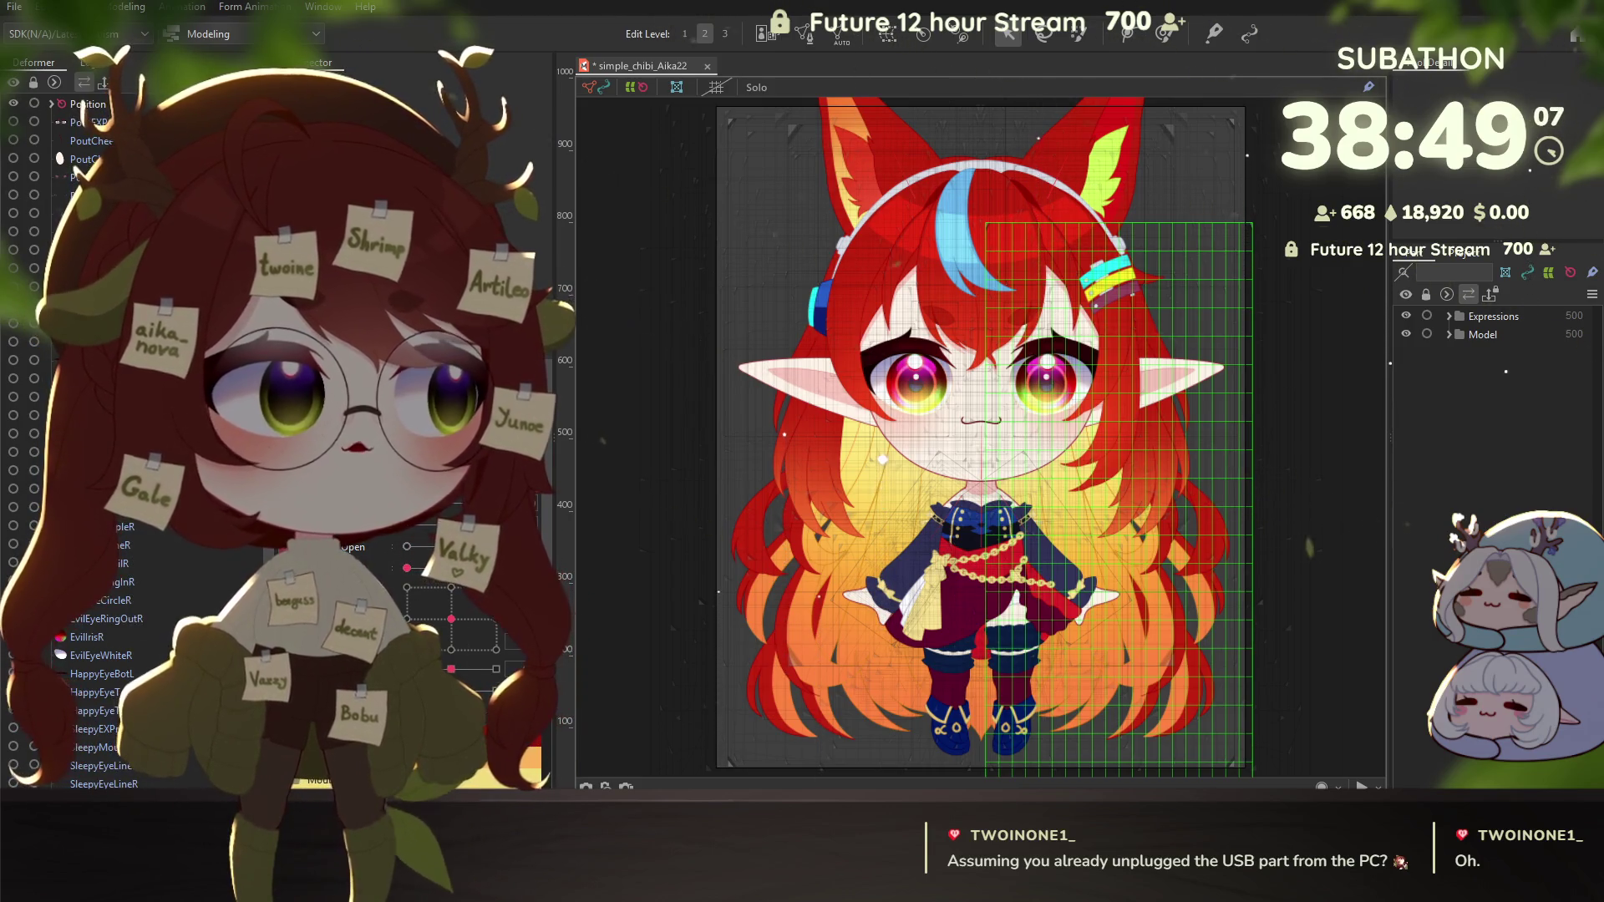
{"action": "left_click", "coordinate": [1086, 392]}
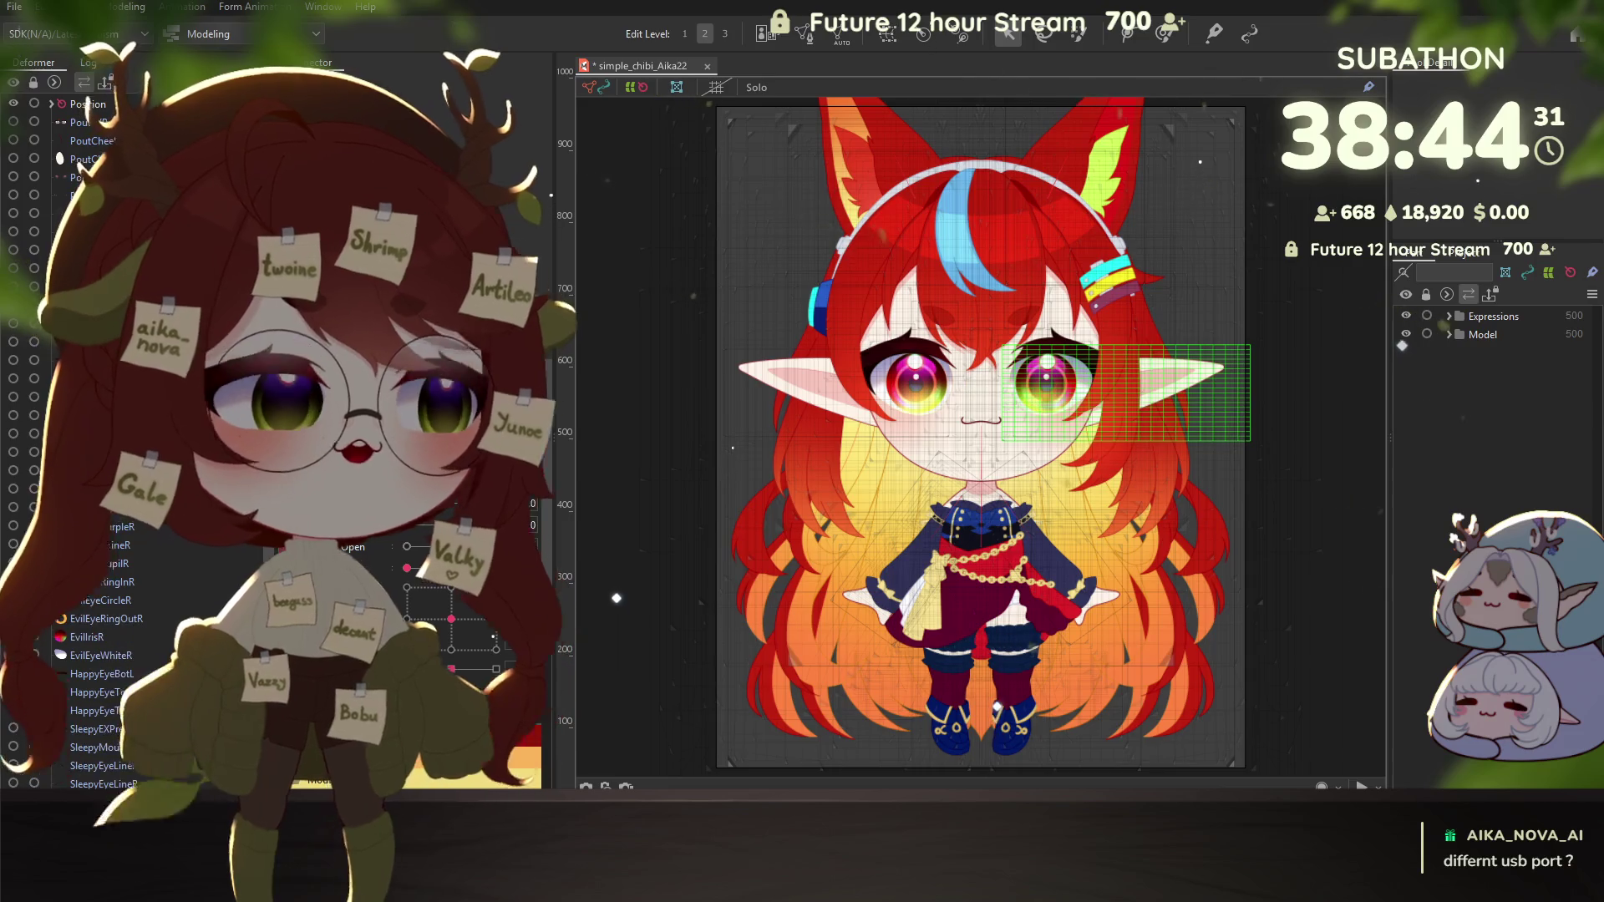
Step: Select the large right-hair deformer, then the right hair strand's deformer, and deselect it
{"action": "left_click", "coordinate": [1128, 467]}
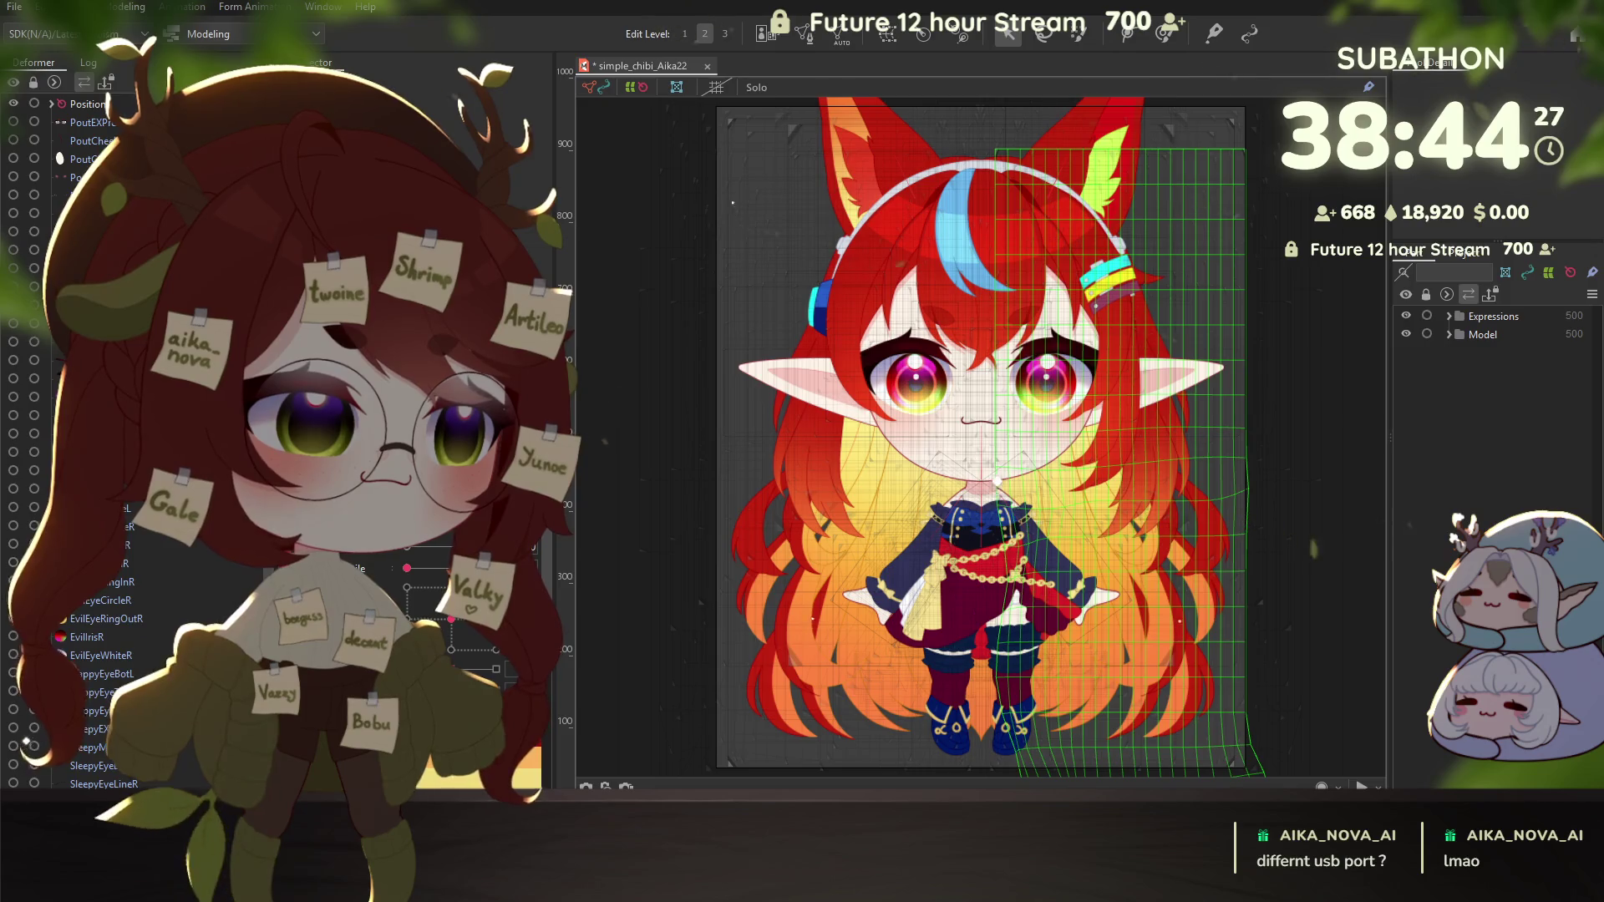
{"action": "left_click", "coordinate": [1162, 439]}
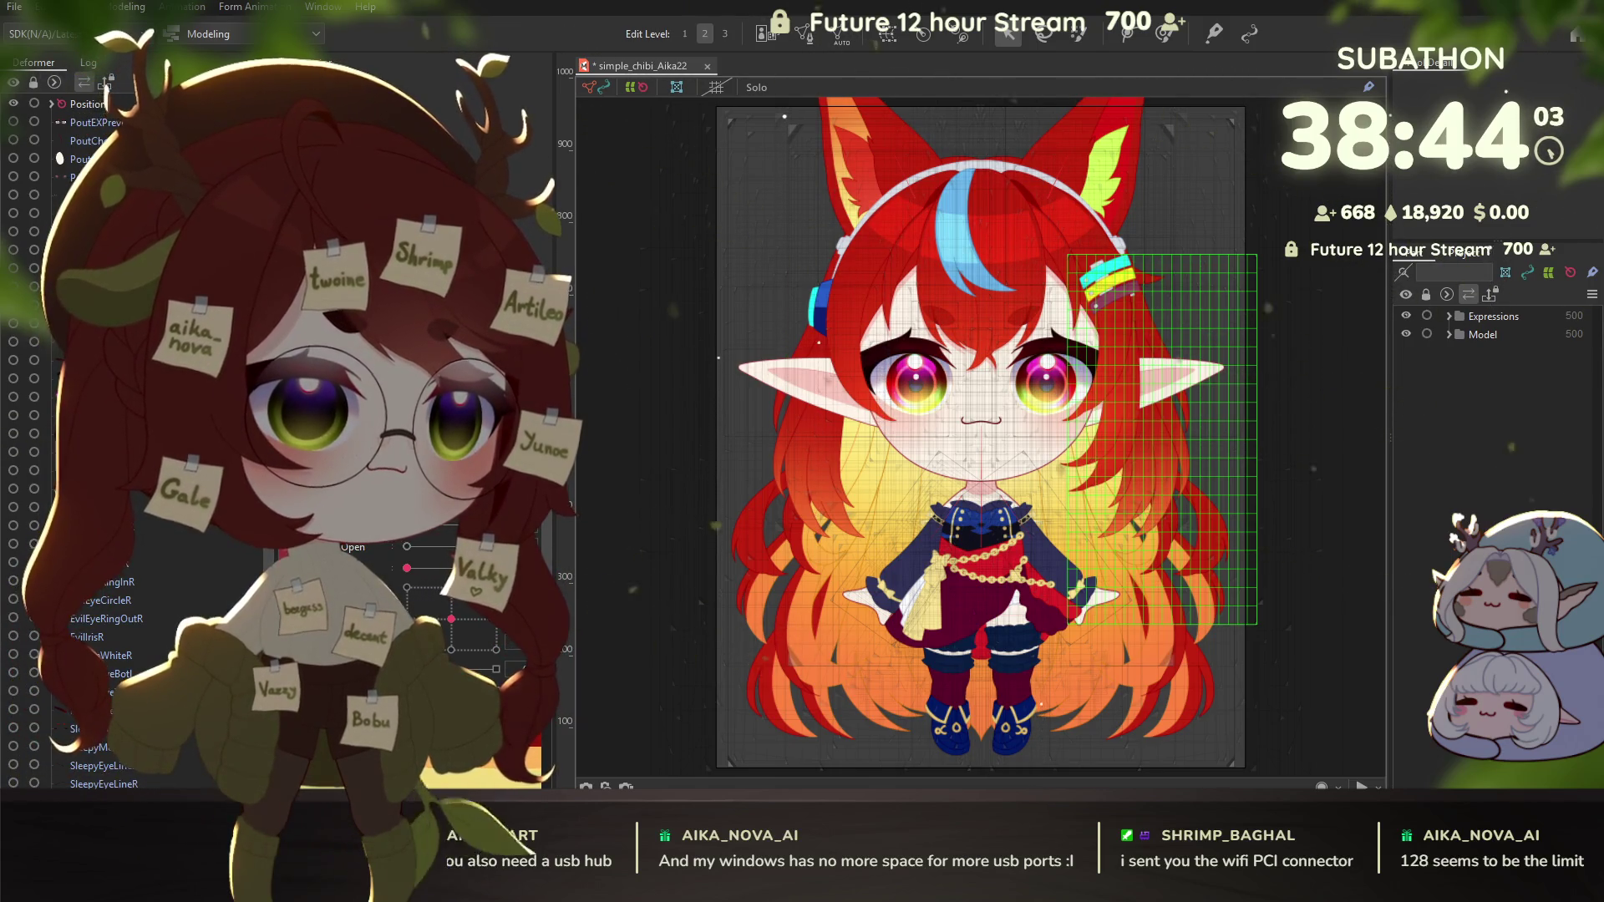
{"action": "key", "text": "Escape"}
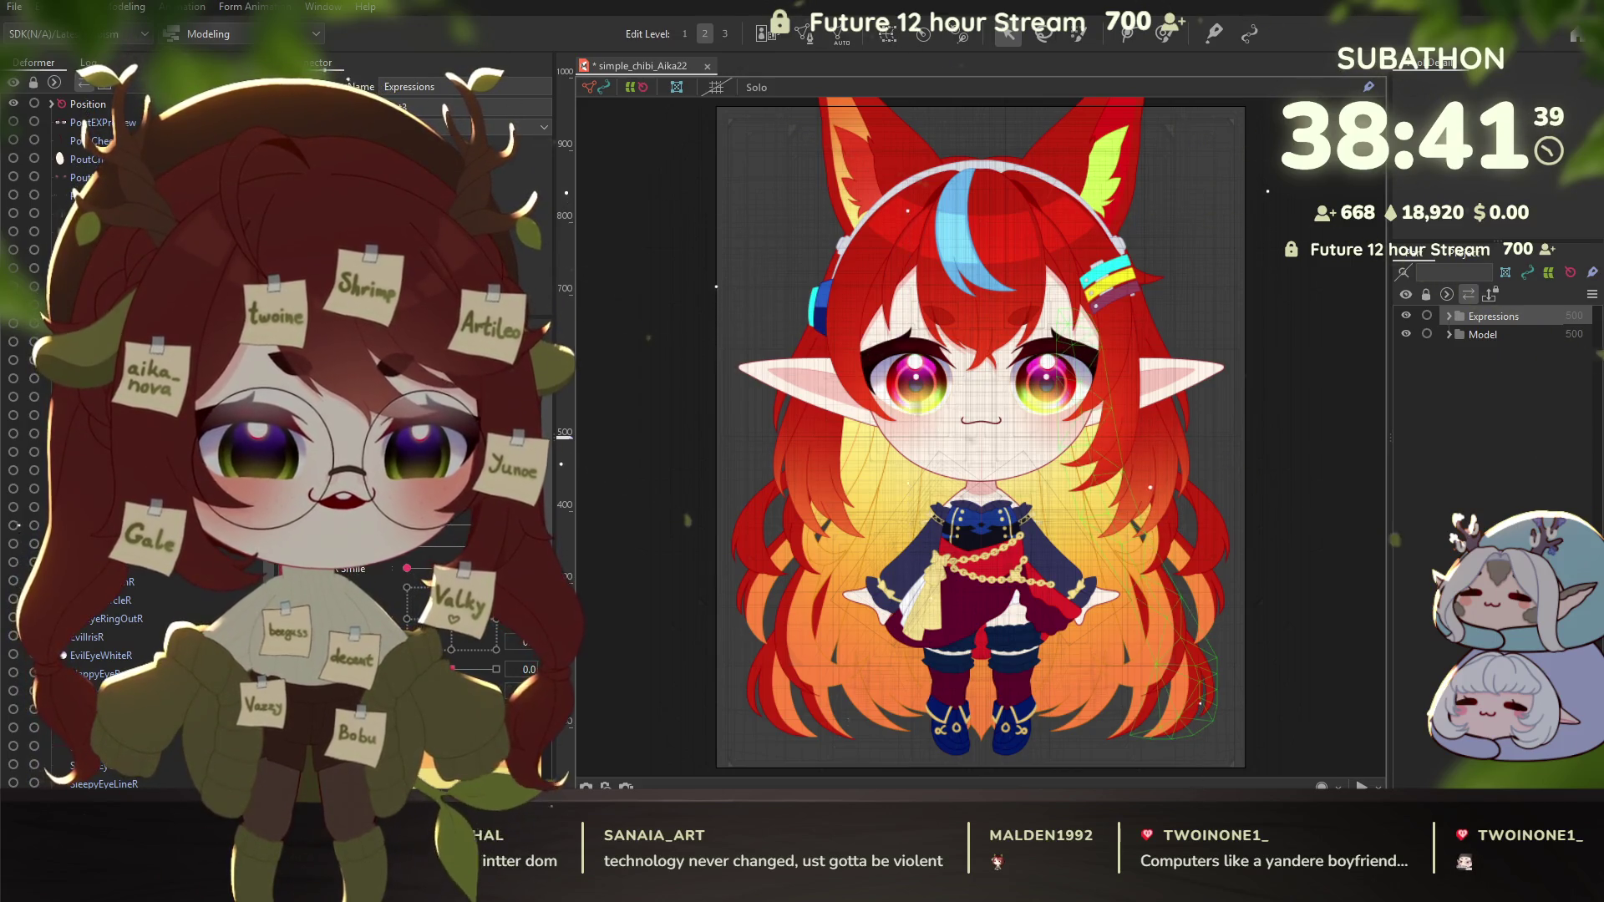
Step: Select the left eye on the model
{"action": "left_click", "coordinate": [888, 222]}
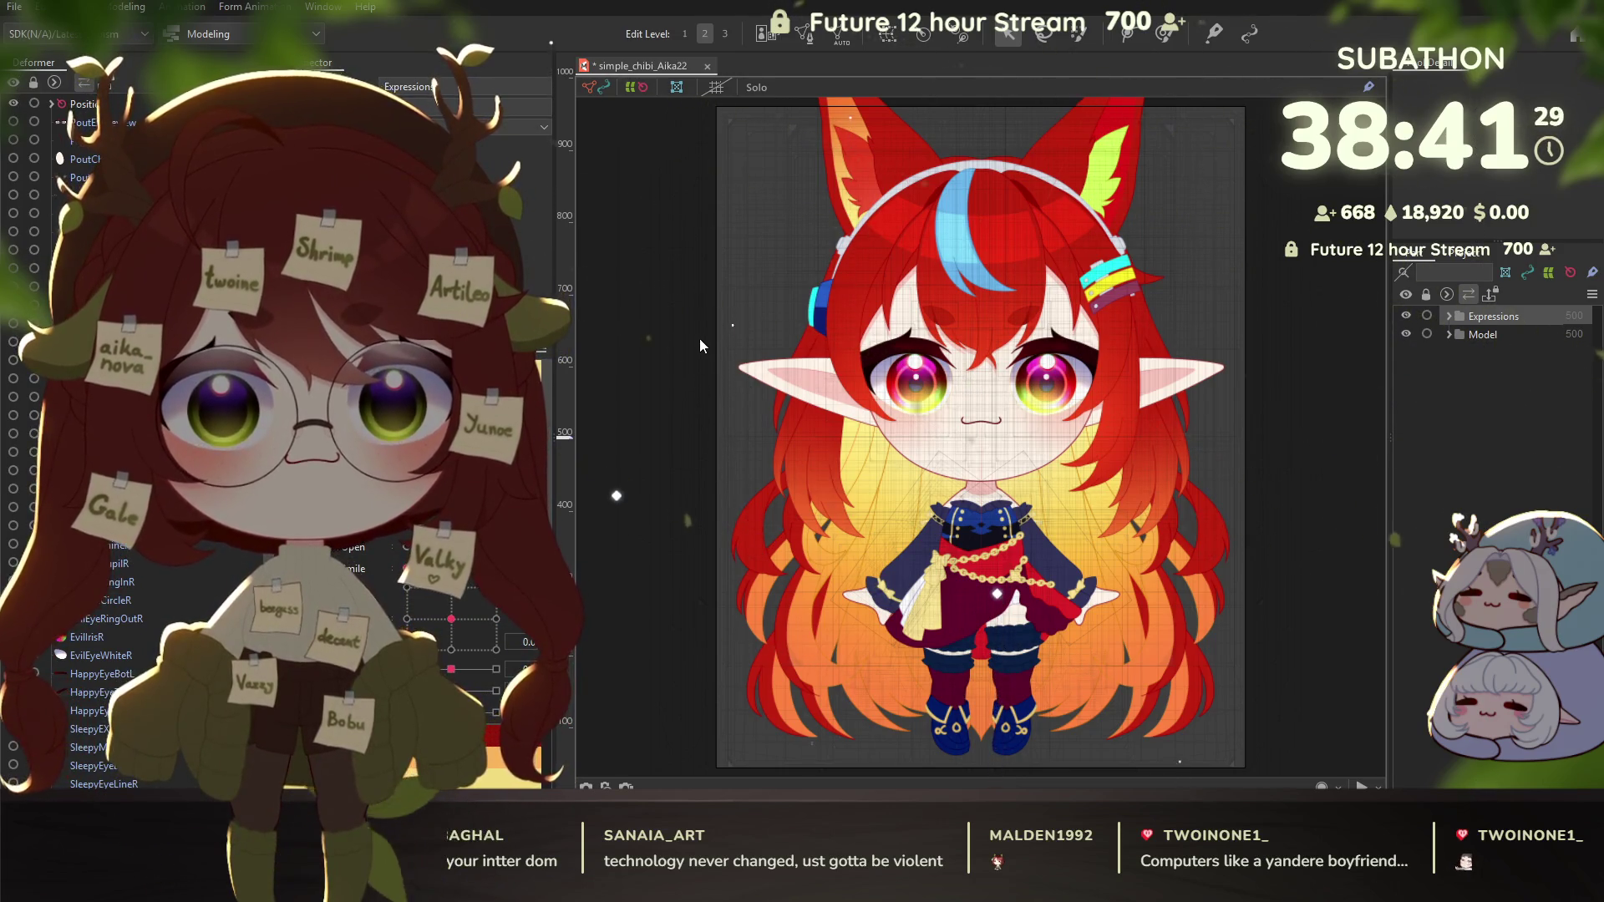
Step: Expand the Expressions group and switch the model to its evil expression
{"action": "left_click", "coordinate": [815, 563]}
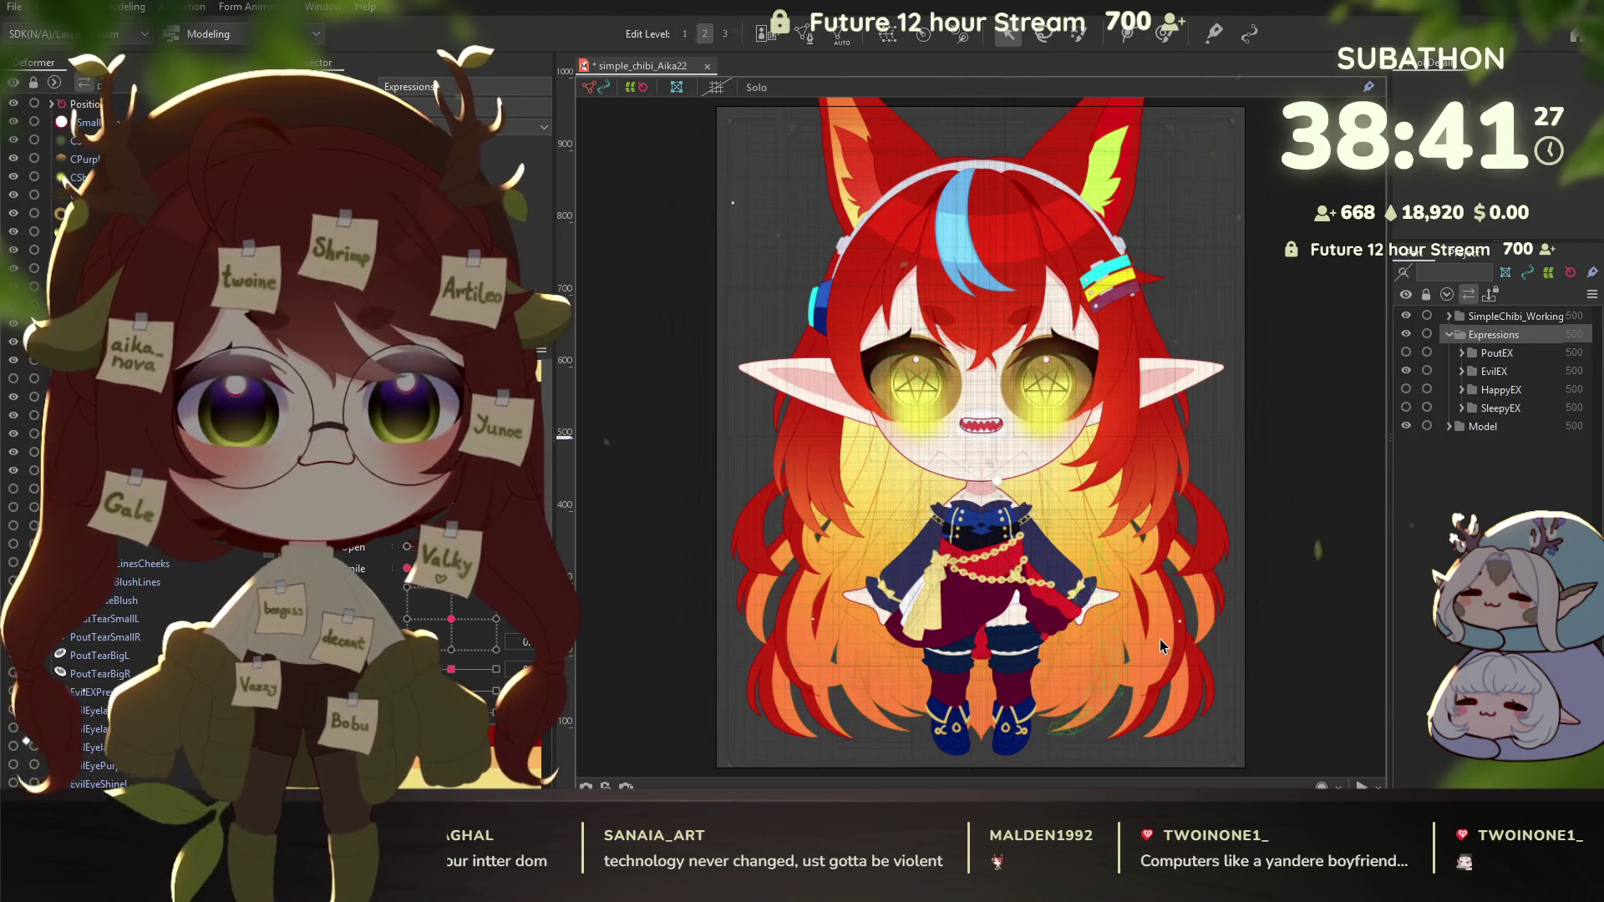
{"action": "left_click", "coordinate": [1193, 643]}
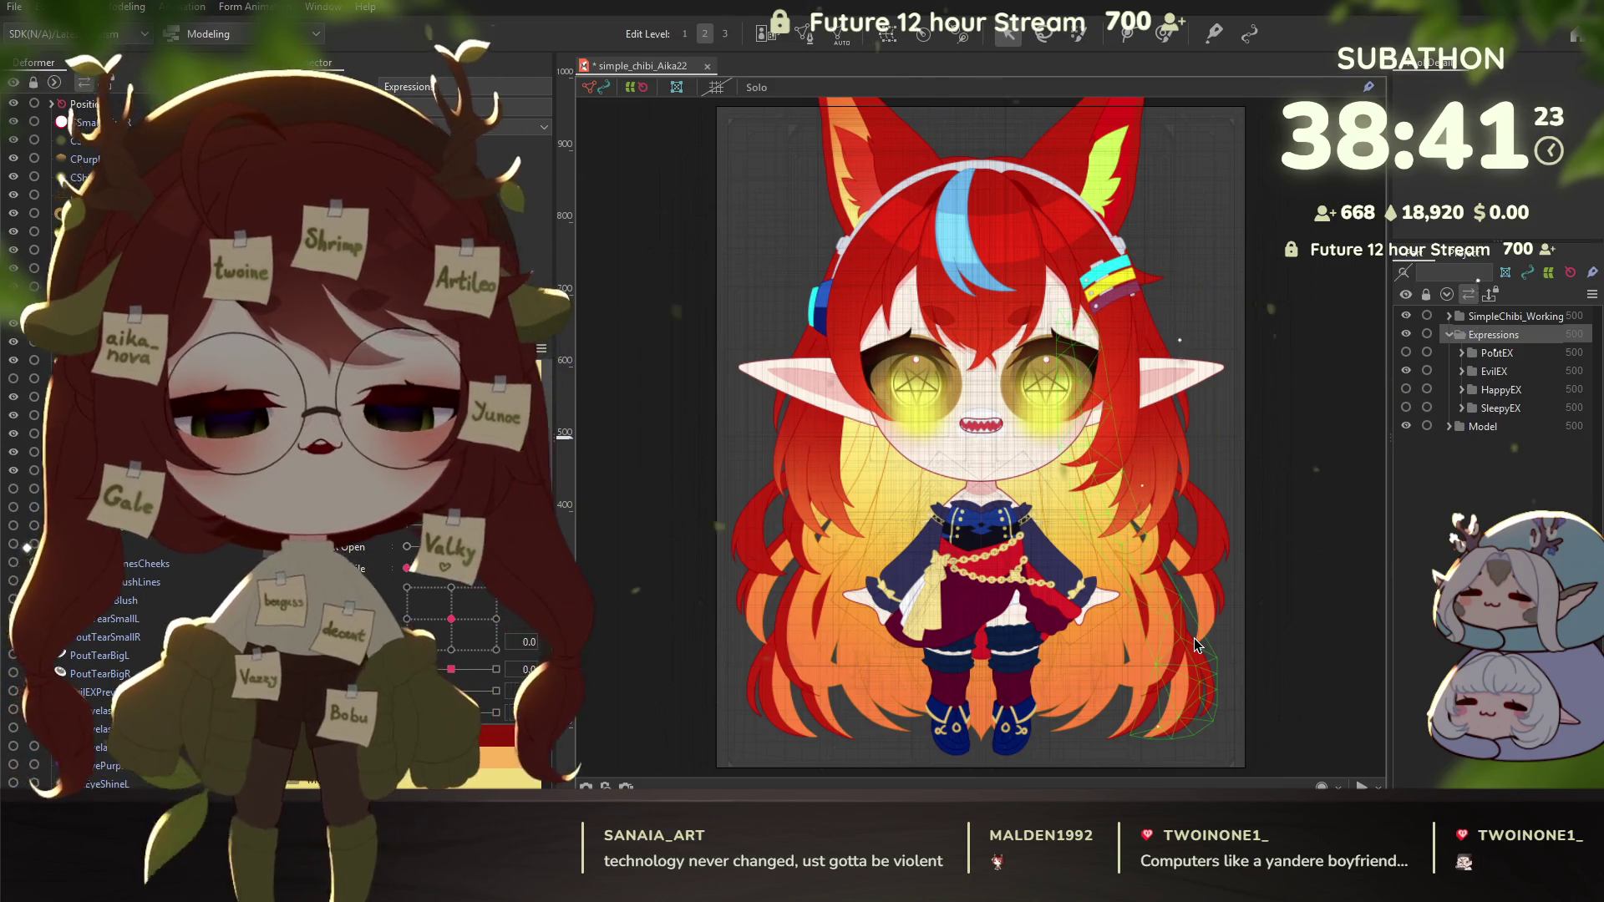
{"action": "left_click", "coordinate": [813, 337]}
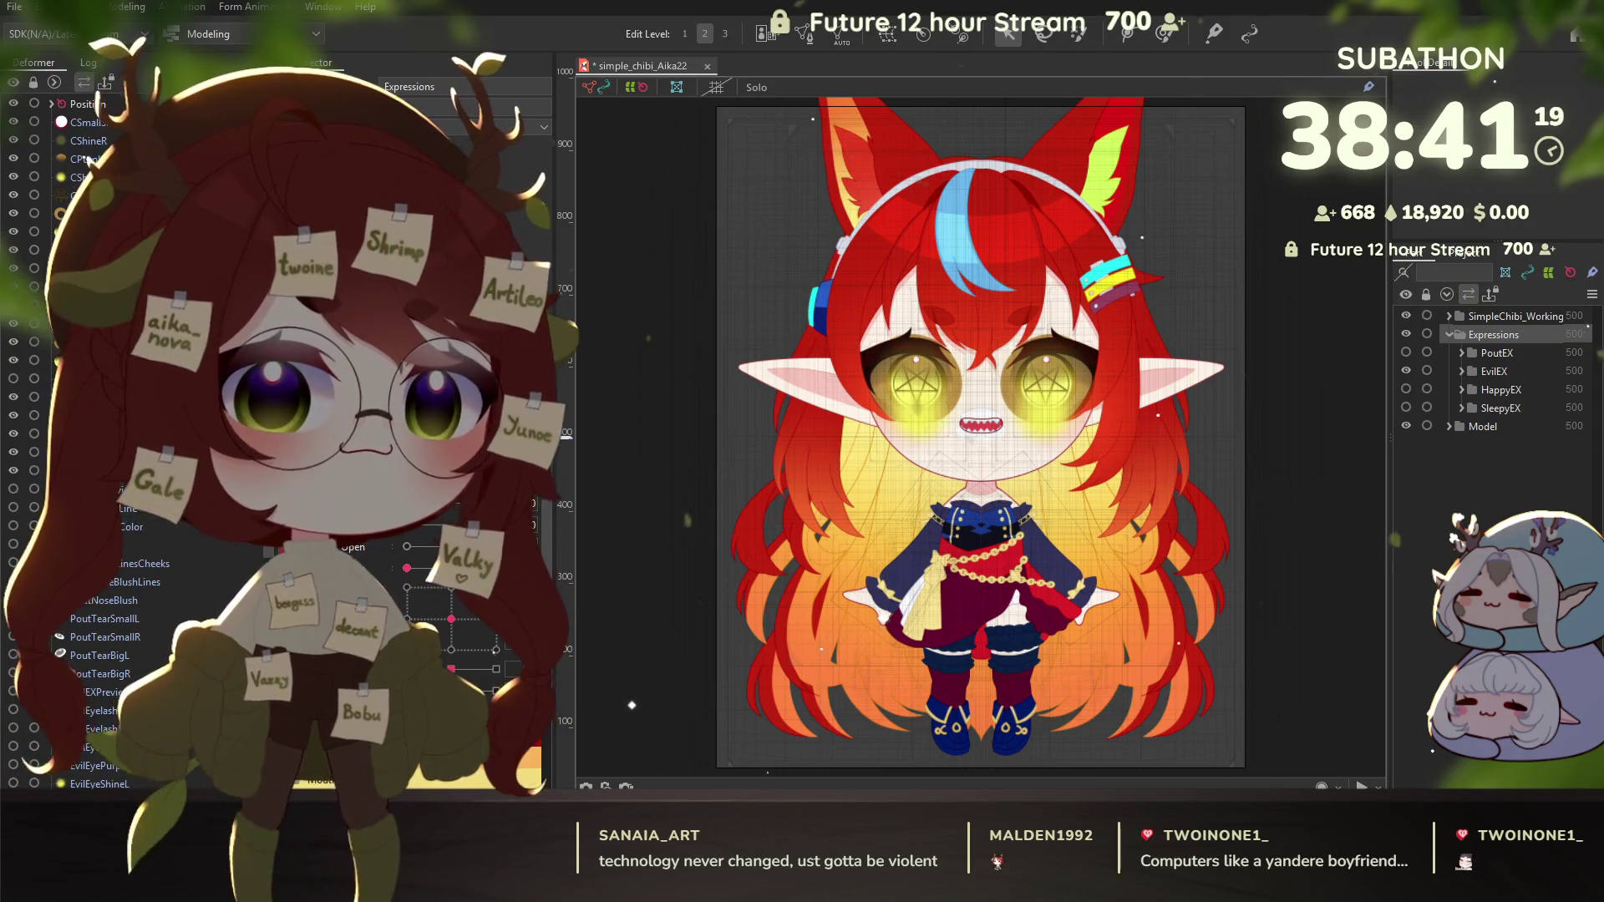
Step: In SimpleChibi_Working, hide TeethPreview and CTeeth, keeping the CEyeR and CEyeL eyes visible
{"action": "left_click", "coordinate": [1448, 317]}
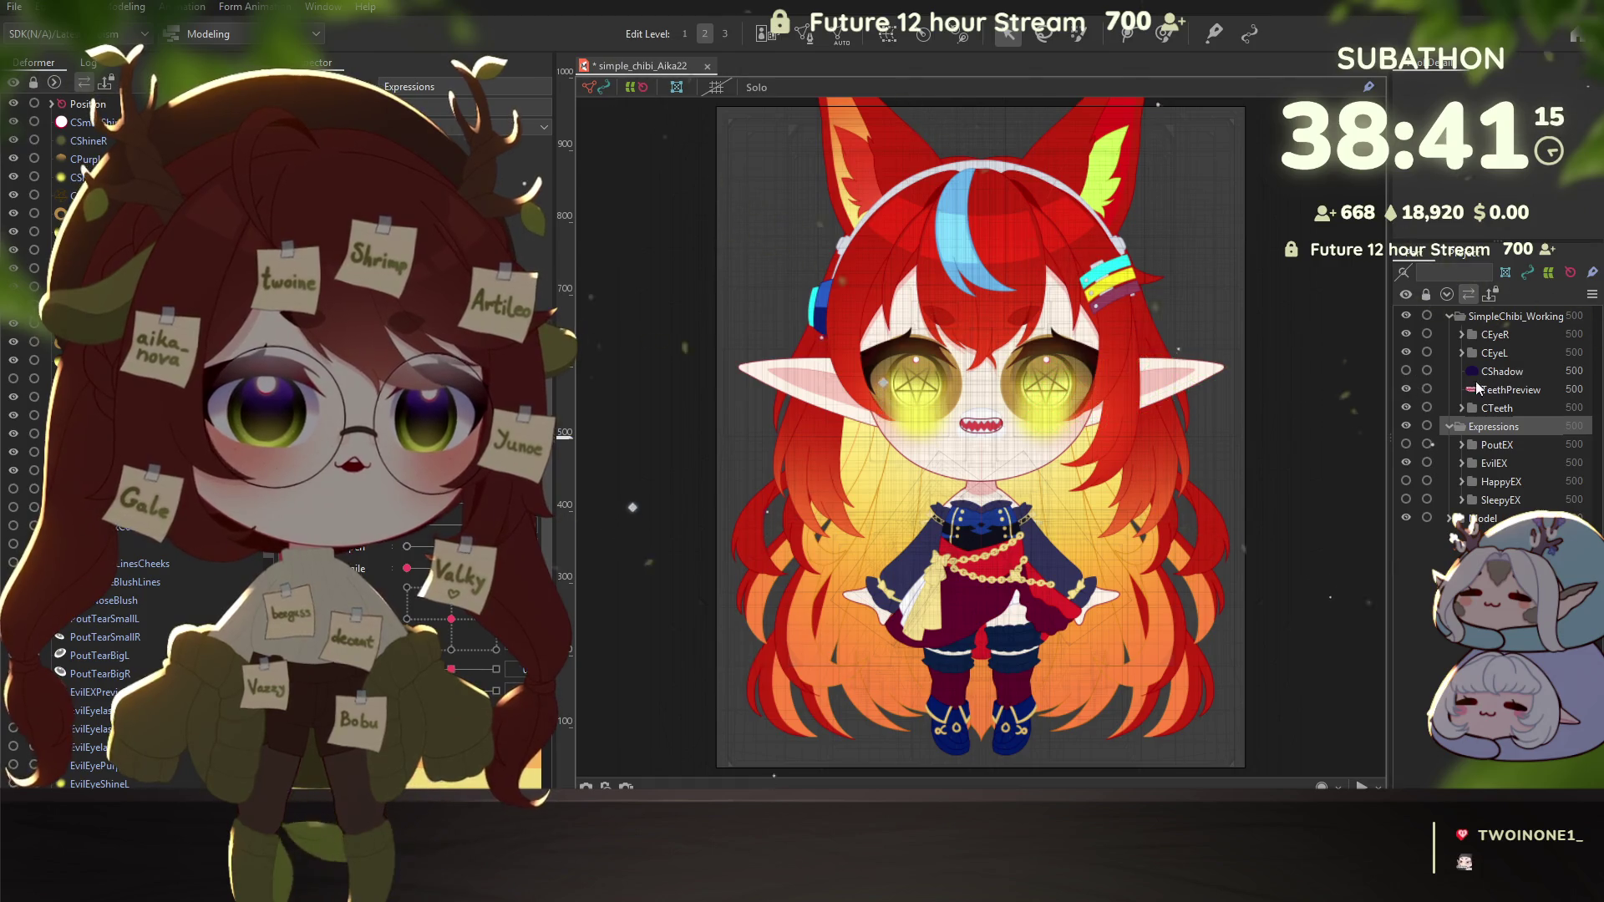
{"action": "left_click", "coordinate": [1405, 389]}
{"action": "left_click", "coordinate": [1402, 409]}
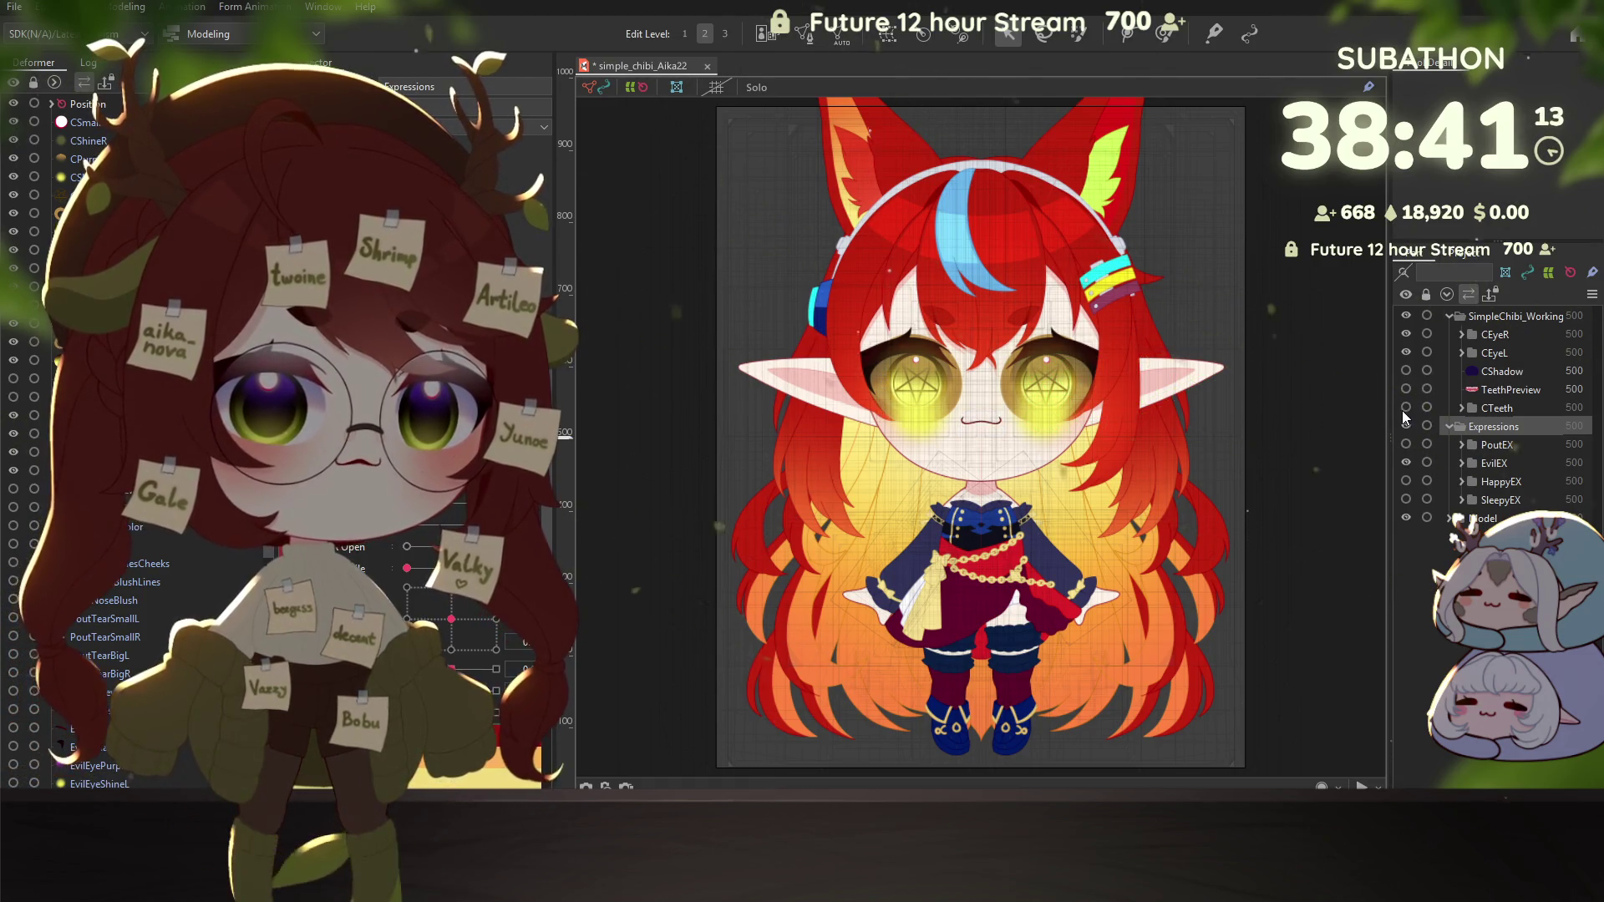
{"action": "left_click", "coordinate": [1405, 349]}
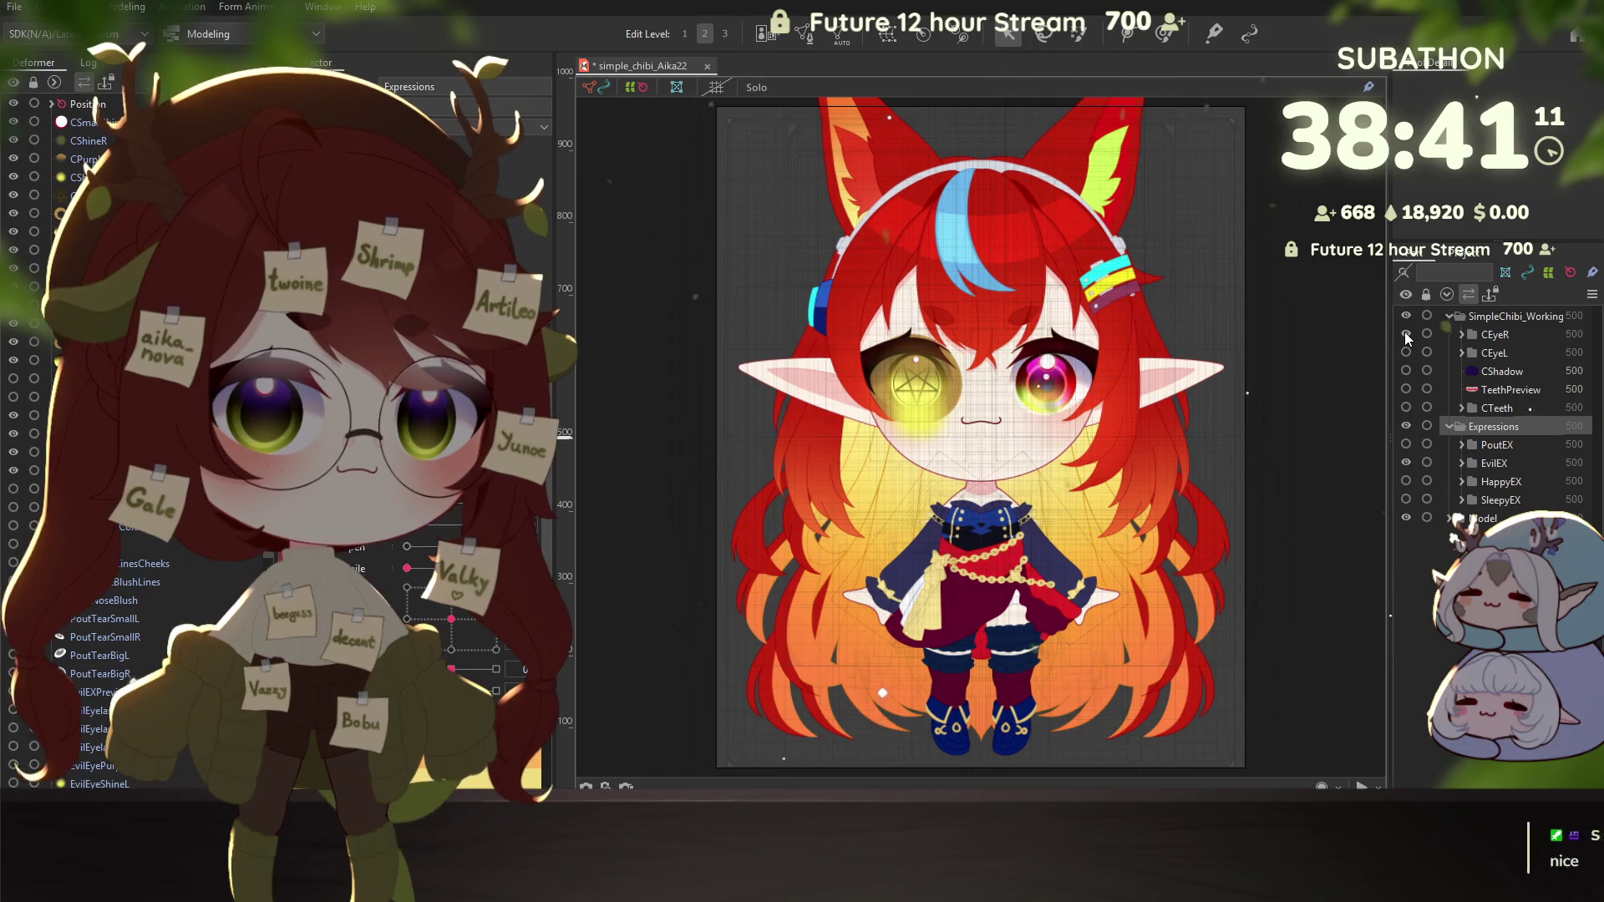
{"action": "left_click", "coordinate": [1405, 333]}
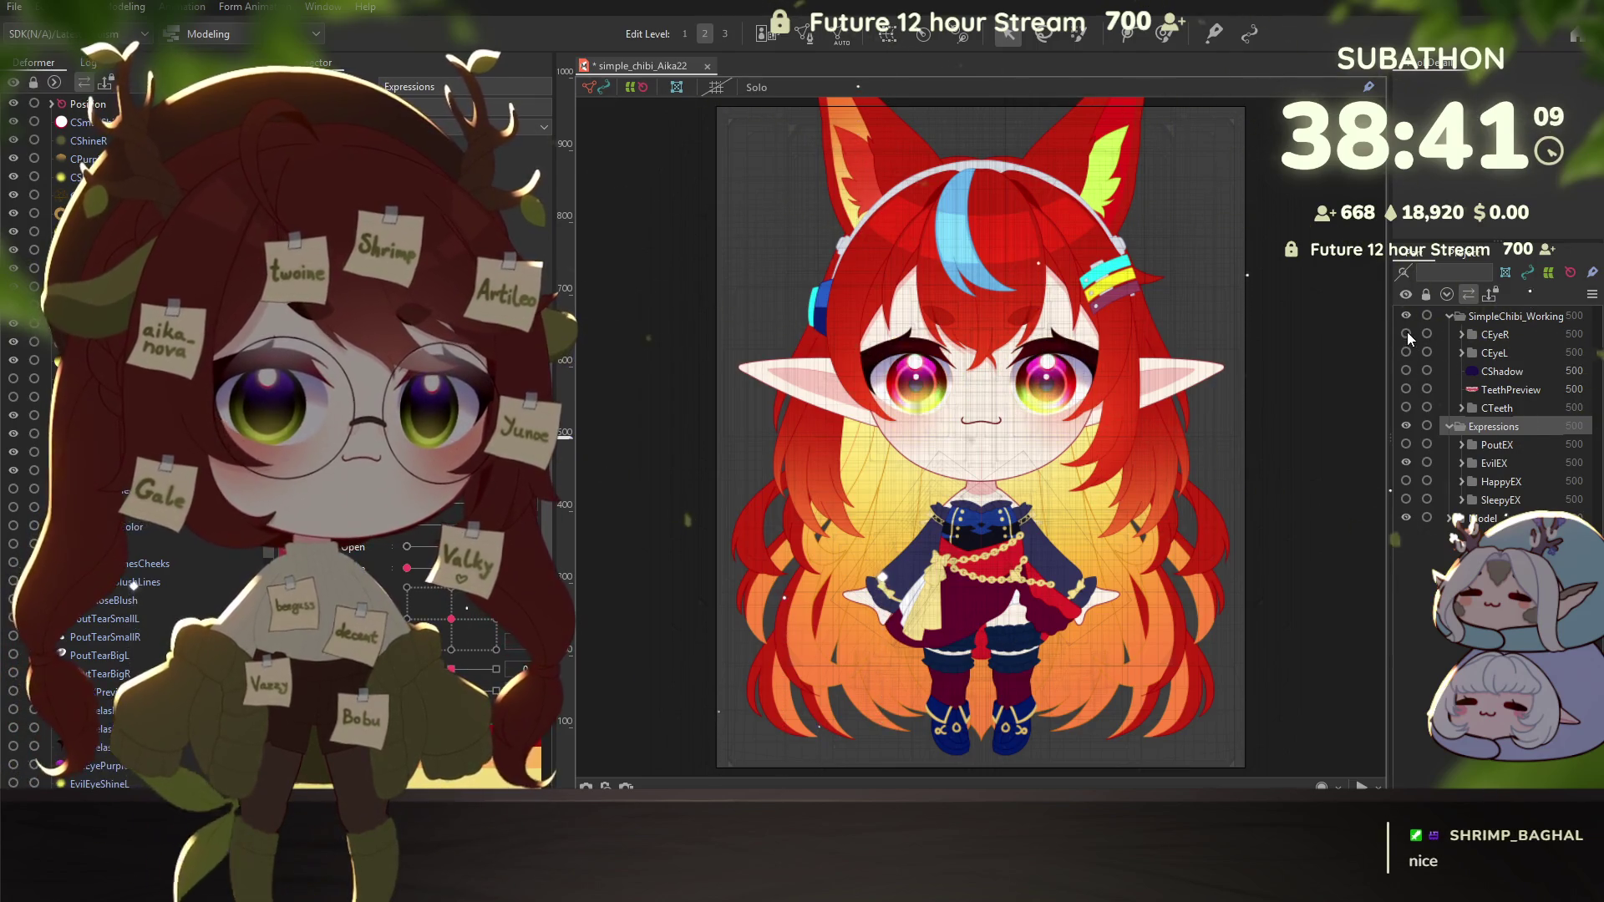
{"action": "left_click", "coordinate": [1407, 334]}
{"action": "left_click", "coordinate": [1406, 352]}
Step: Inspect the CEyeR and CEyeL layers, then select and expand the Model group
{"action": "left_click", "coordinate": [1461, 353]}
{"action": "left_click", "coordinate": [1461, 334]}
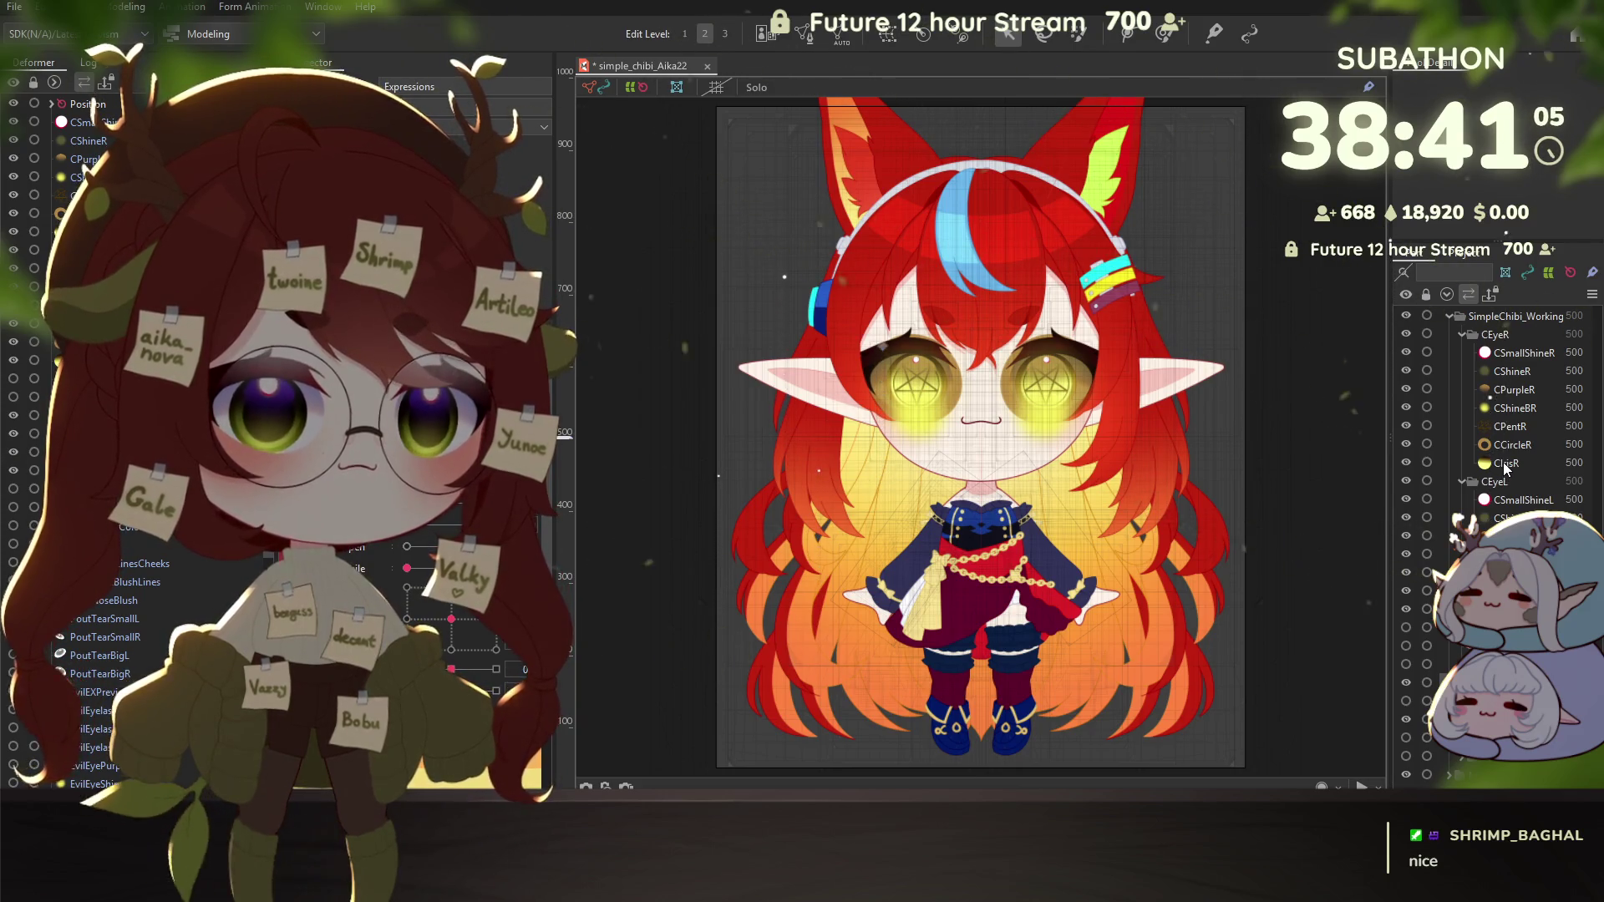
{"action": "left_click", "coordinate": [1505, 463]}
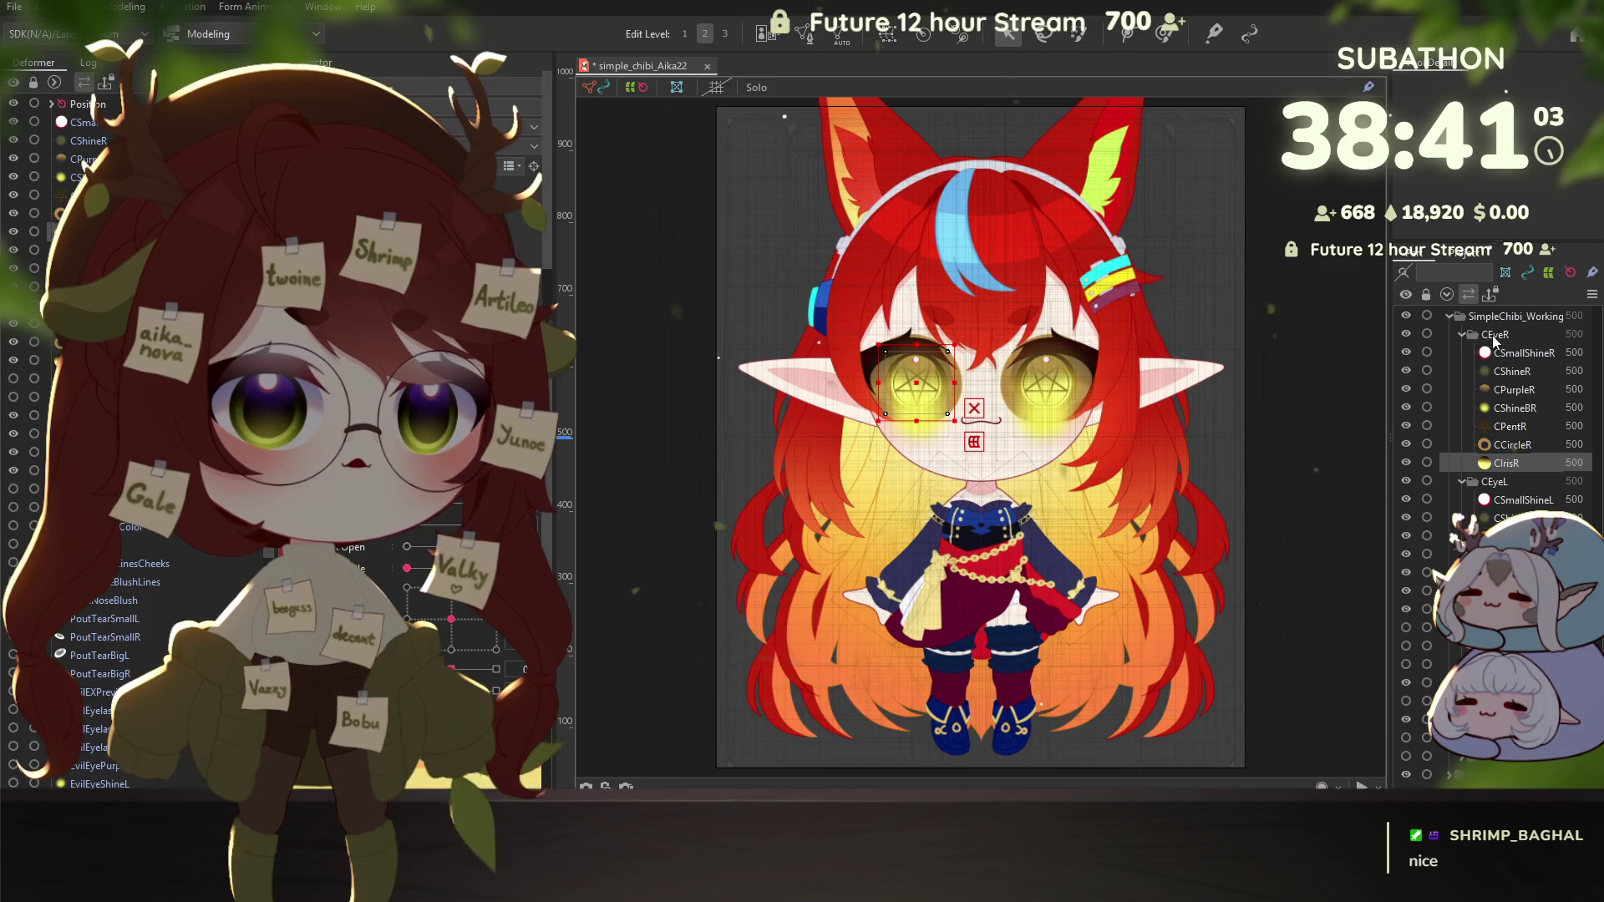
{"action": "left_click", "coordinate": [1461, 334]}
{"action": "left_click", "coordinate": [1462, 353]}
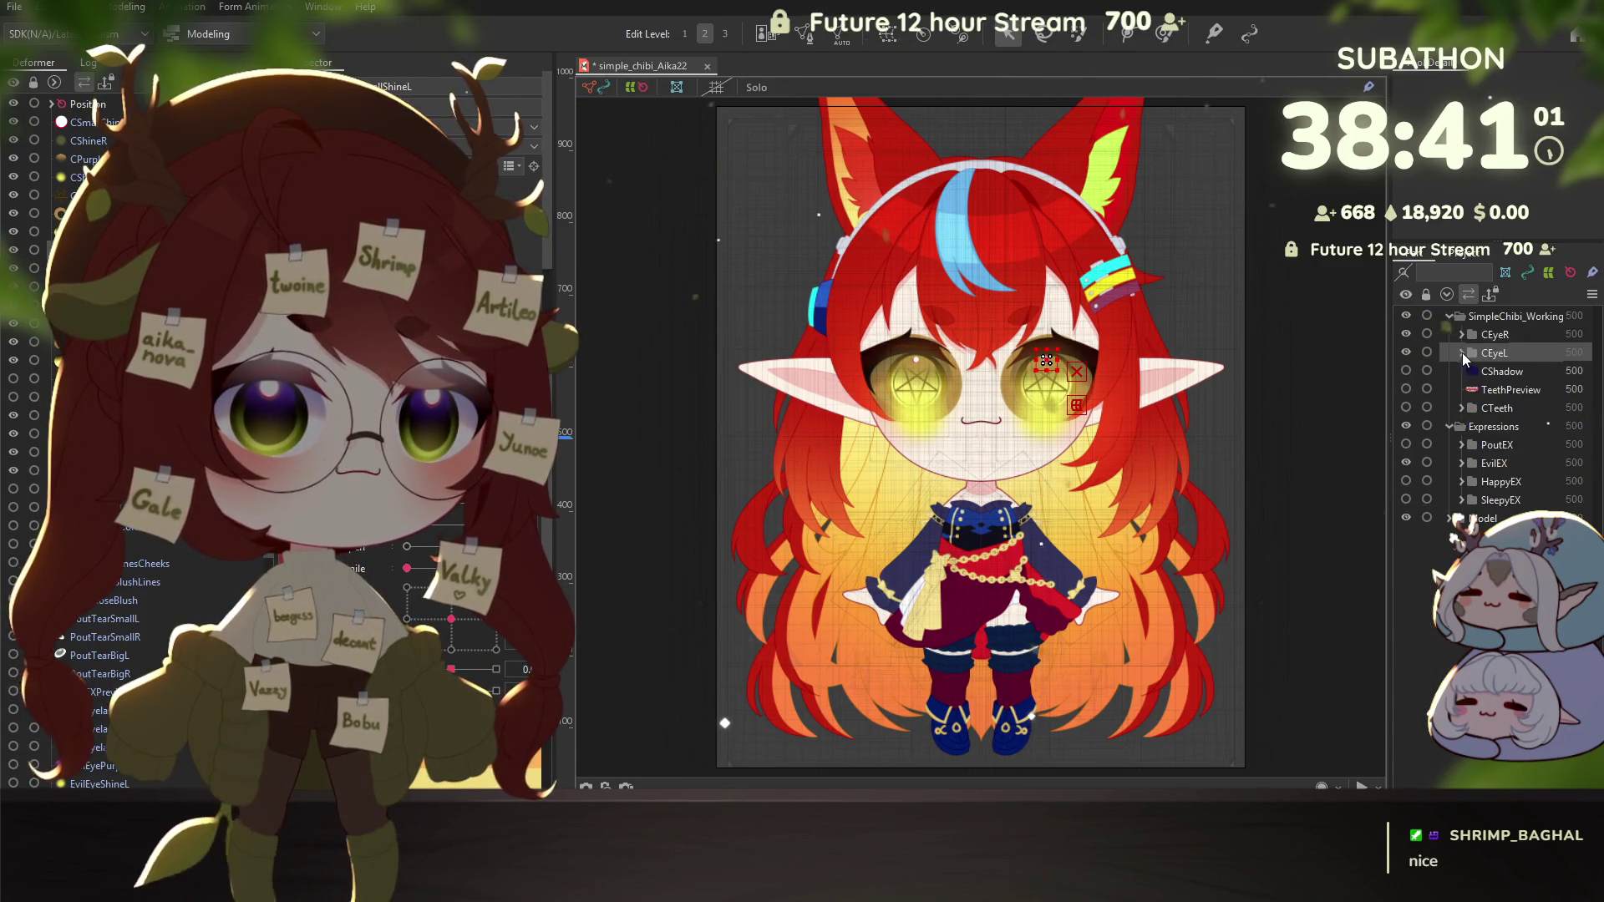
{"action": "left_click", "coordinate": [1454, 521]}
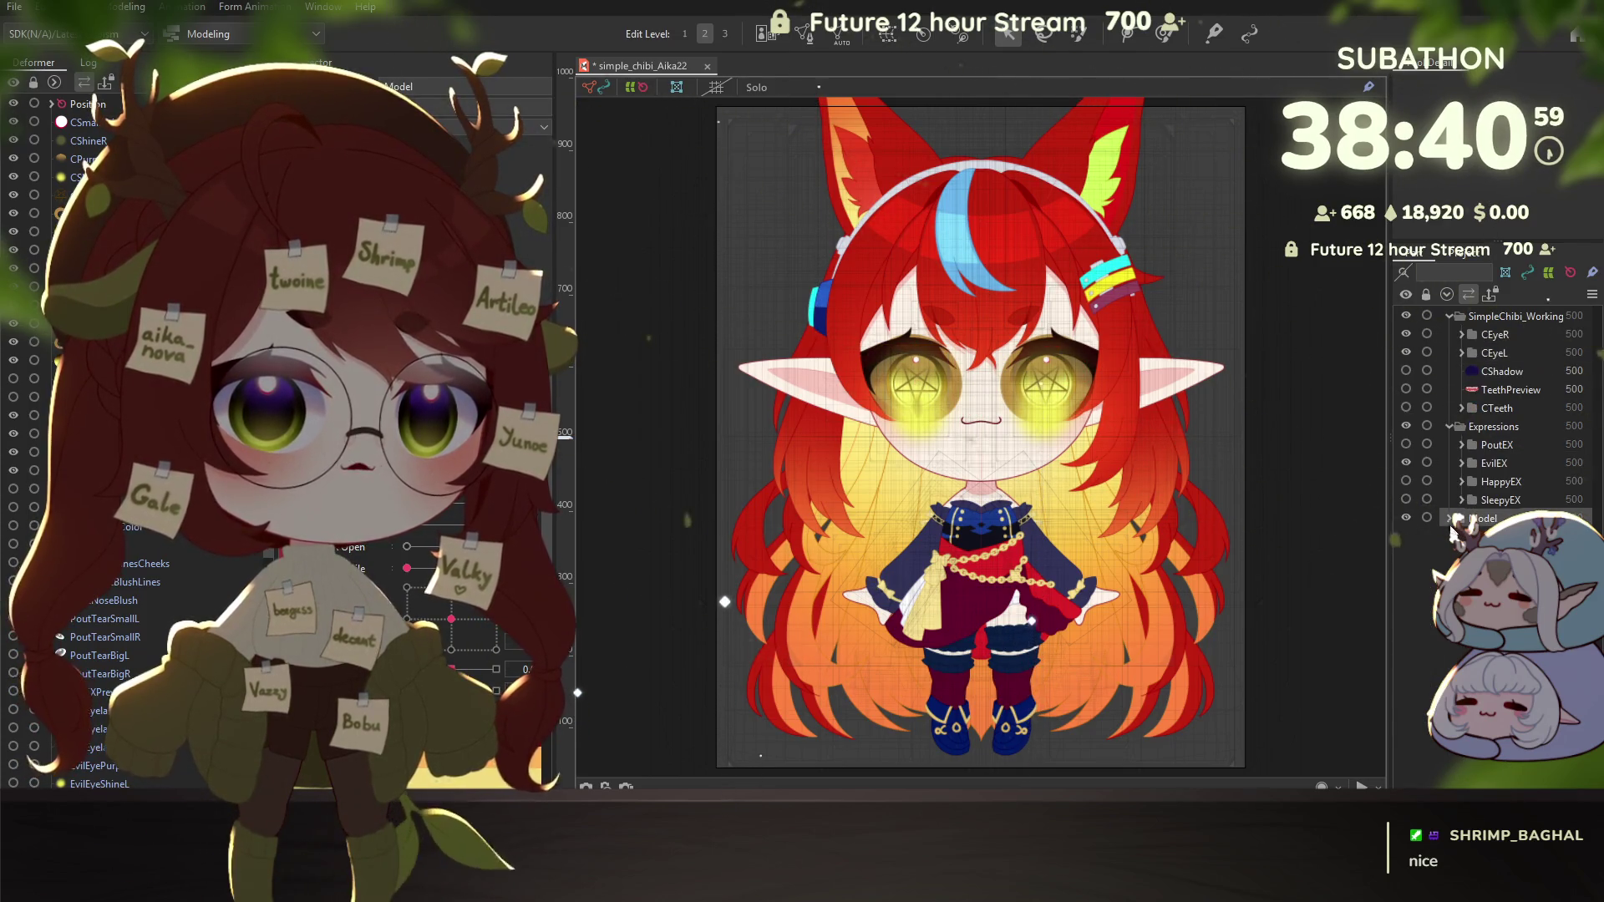
{"action": "left_click", "coordinate": [1450, 521]}
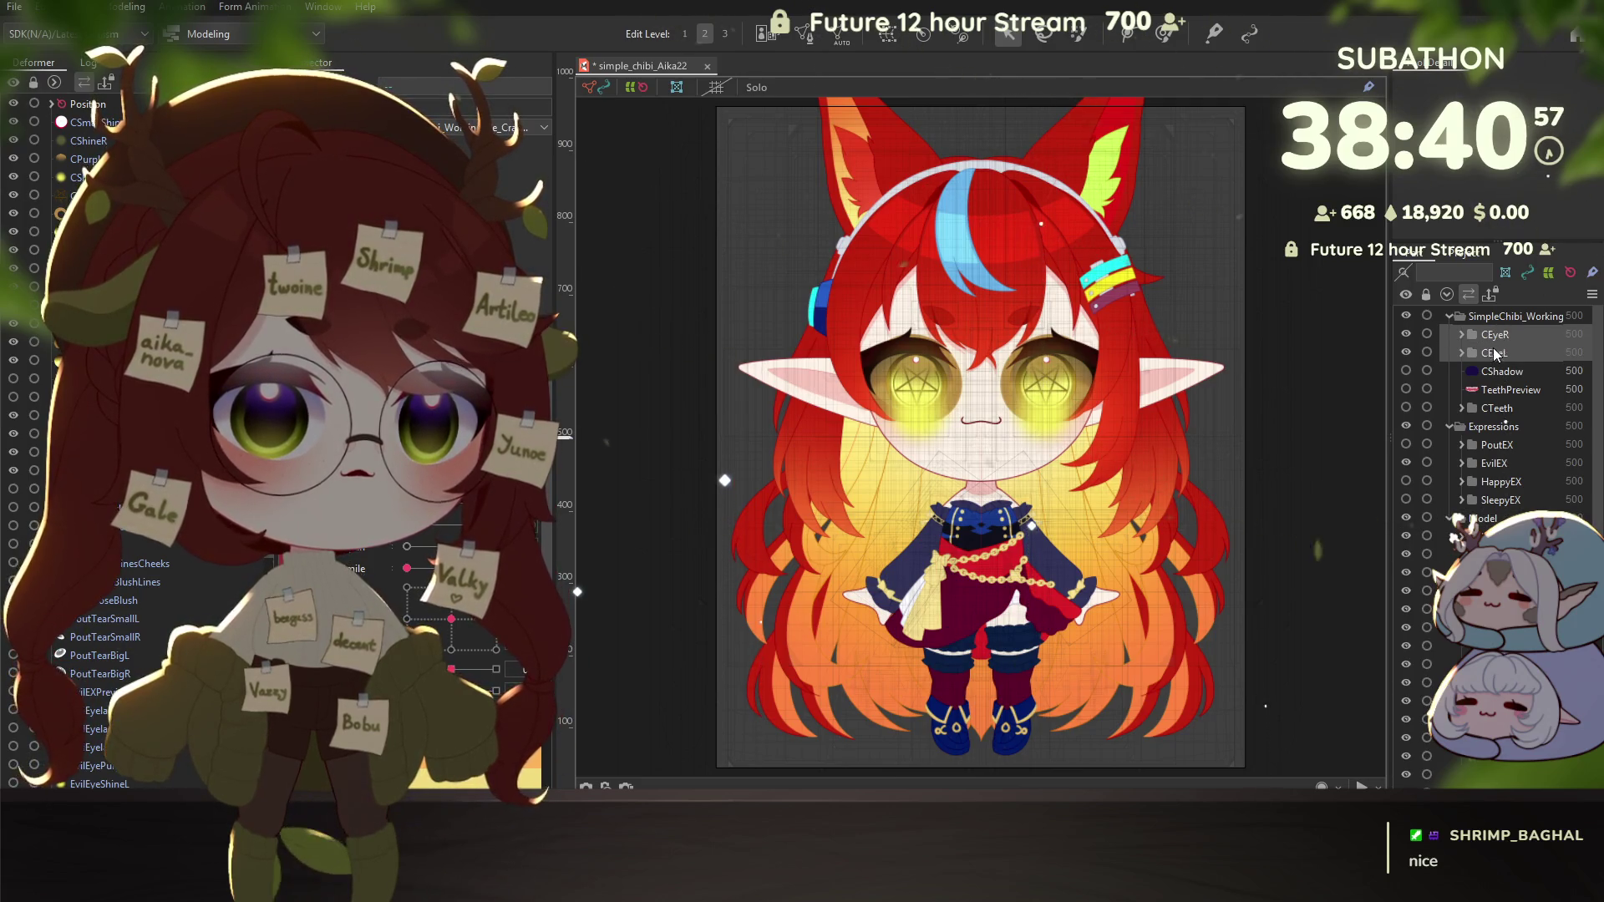
Step: Move the new Eyes group beside the model's original Eyes group and expand both
{"action": "scroll", "coordinate": [1496, 334], "scroll_direction": "down", "scroll_amount": 5}
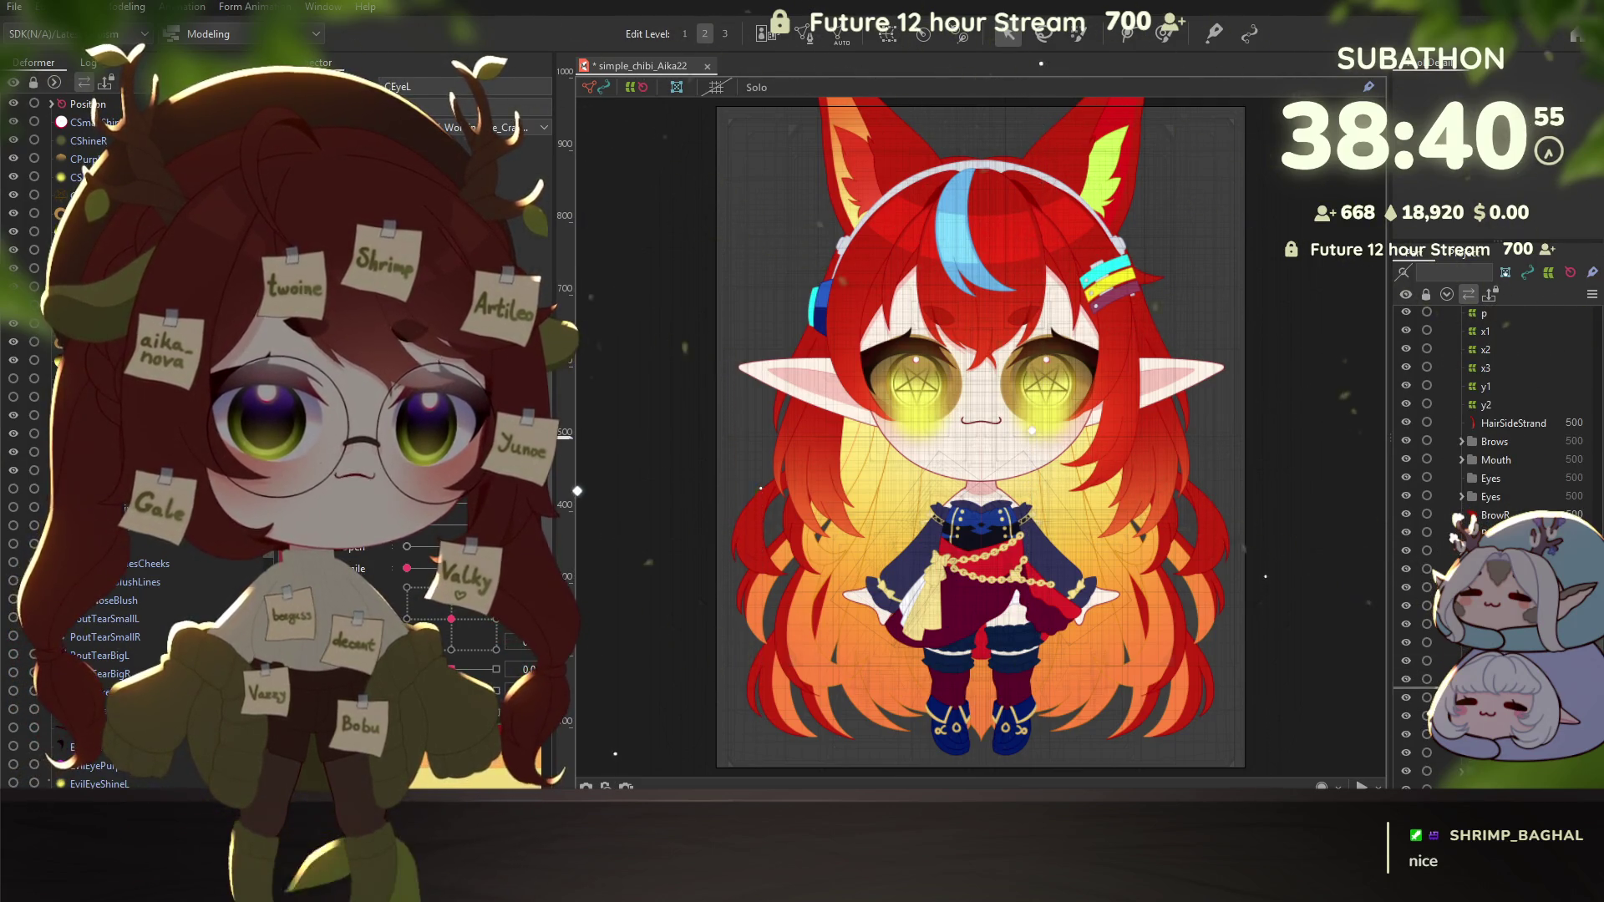
{"action": "left_click_drag", "start_coordinate": [1492, 483], "coordinate": [1462, 500]}
{"action": "left_click", "coordinate": [1461, 498]}
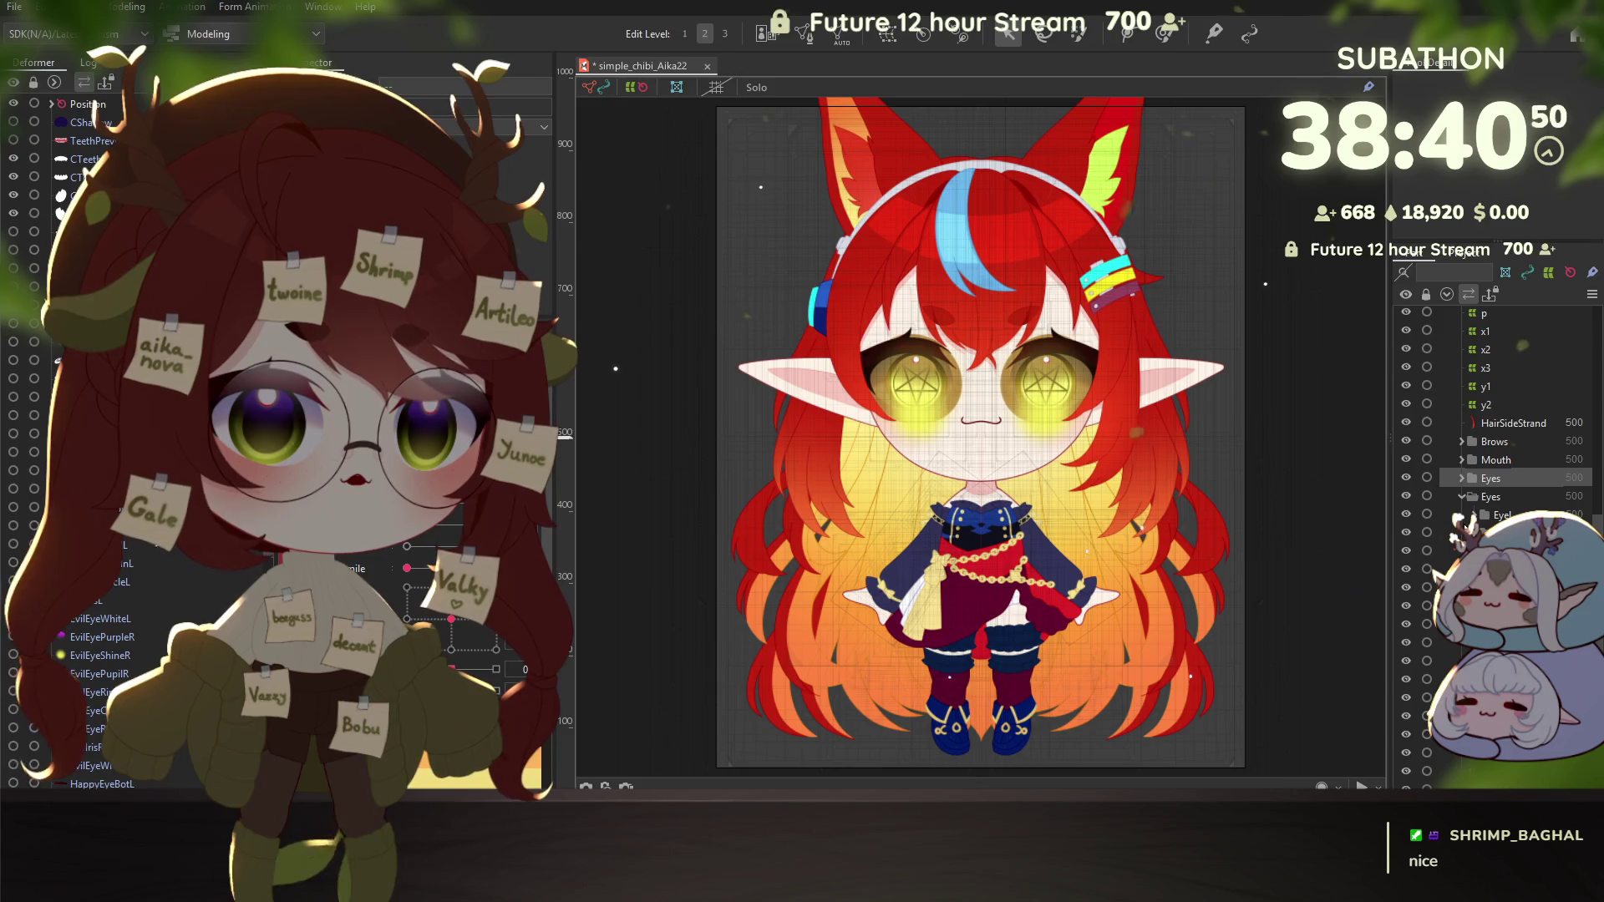
{"action": "left_click", "coordinate": [1462, 479]}
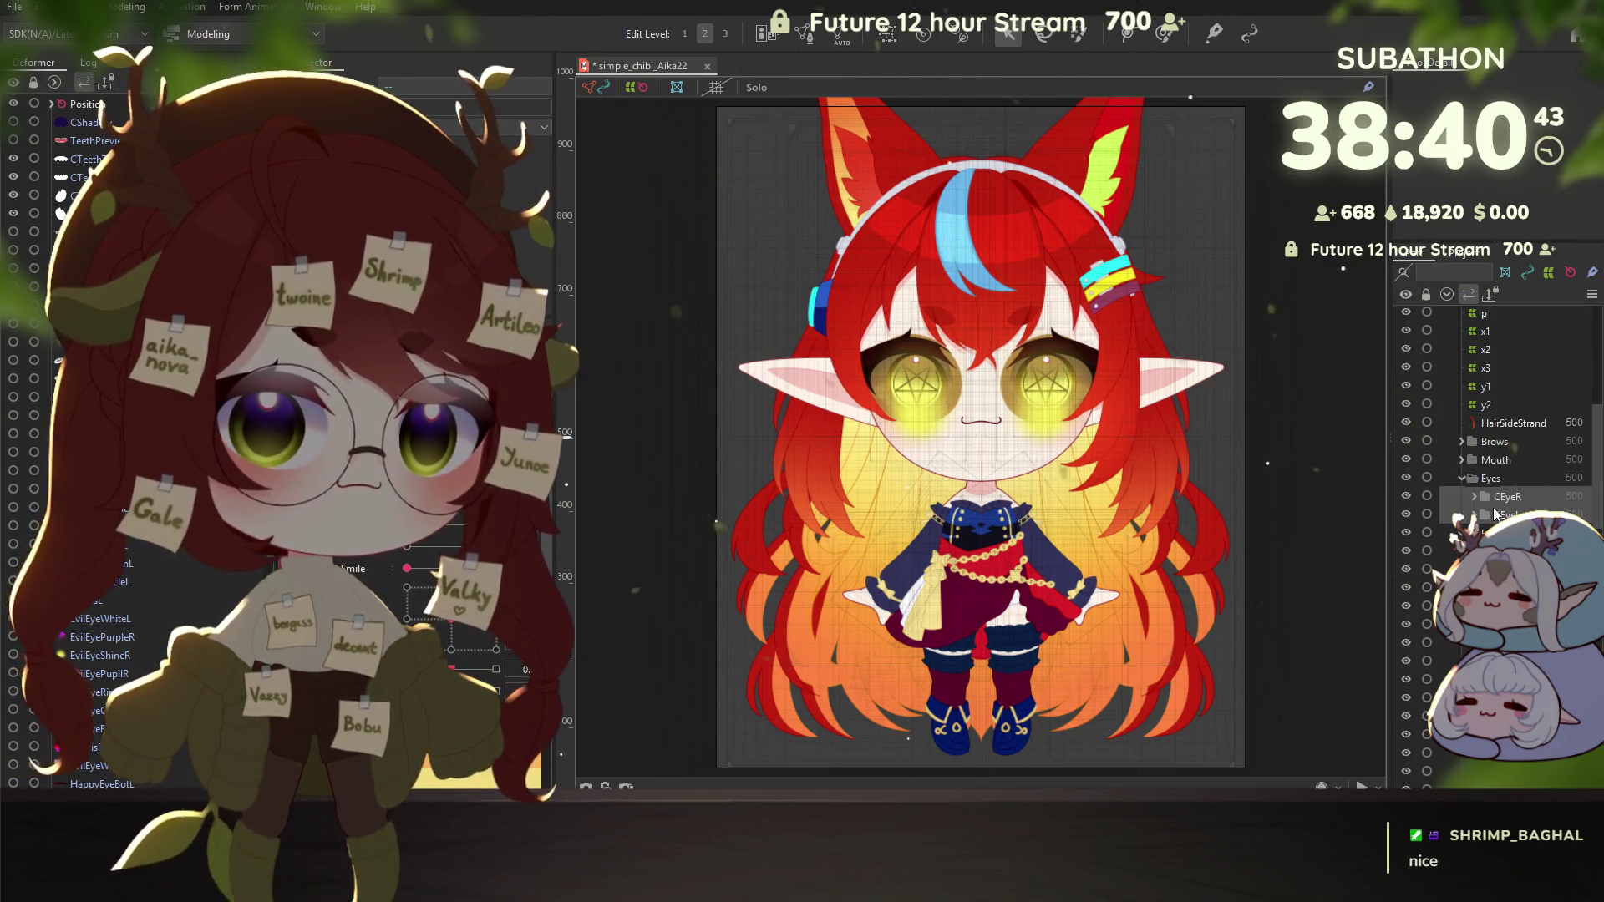
Step: Drag CEyeR and CEyeL into the EyeR deformer
{"action": "scroll", "coordinate": [1512, 493], "scroll_direction": "down", "scroll_amount": 3}
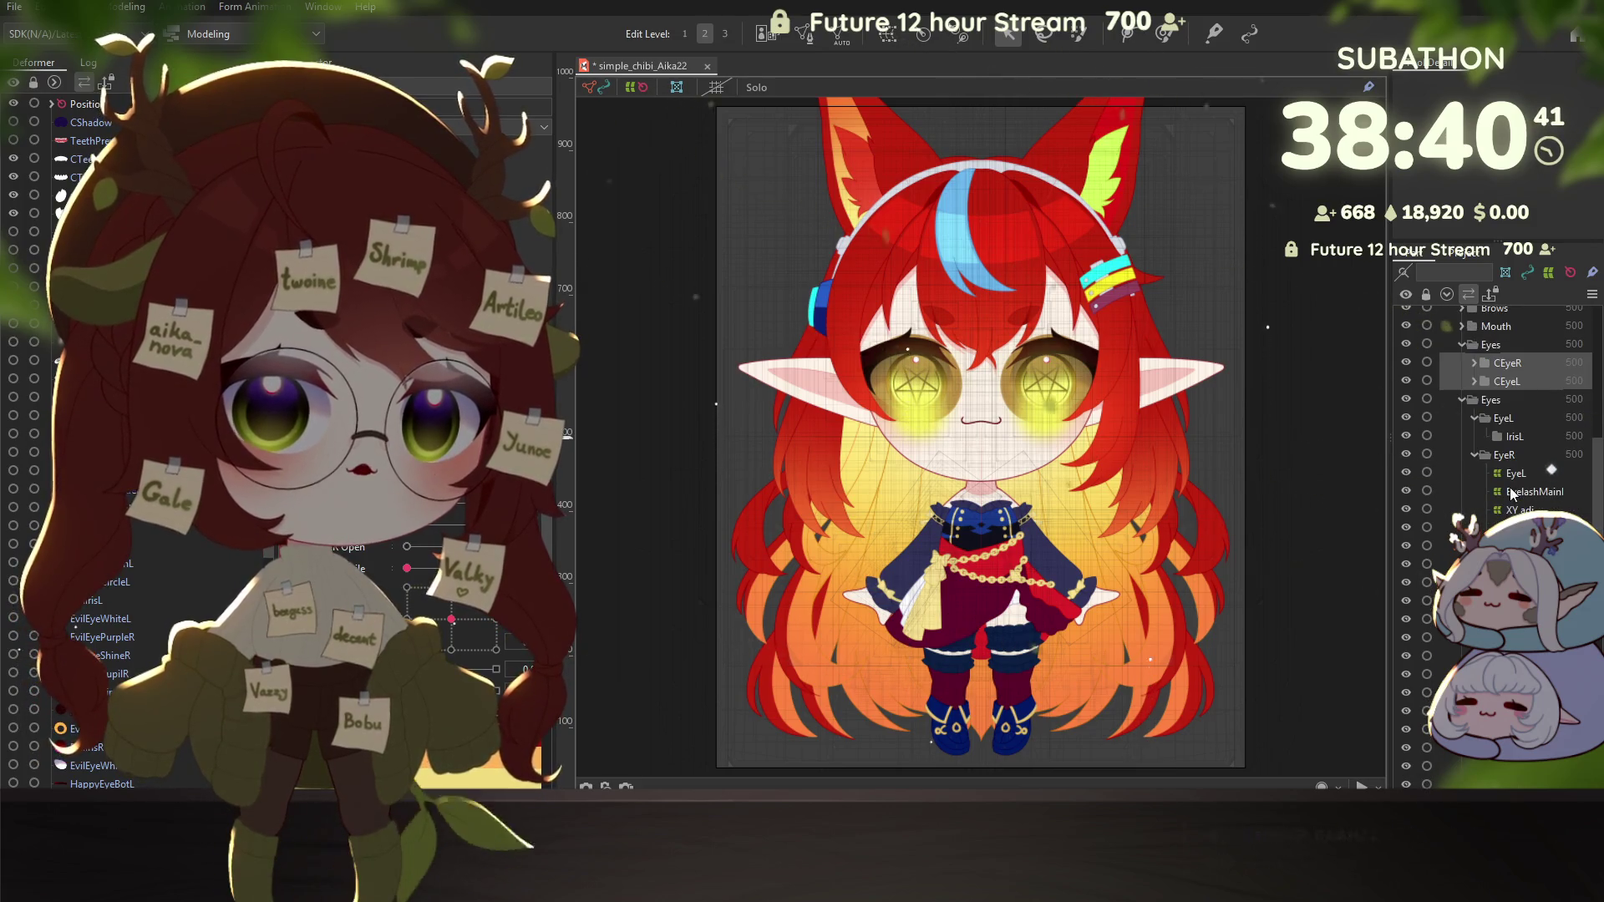
{"action": "left_click_drag", "start_coordinate": [1504, 369], "coordinate": [1491, 400]}
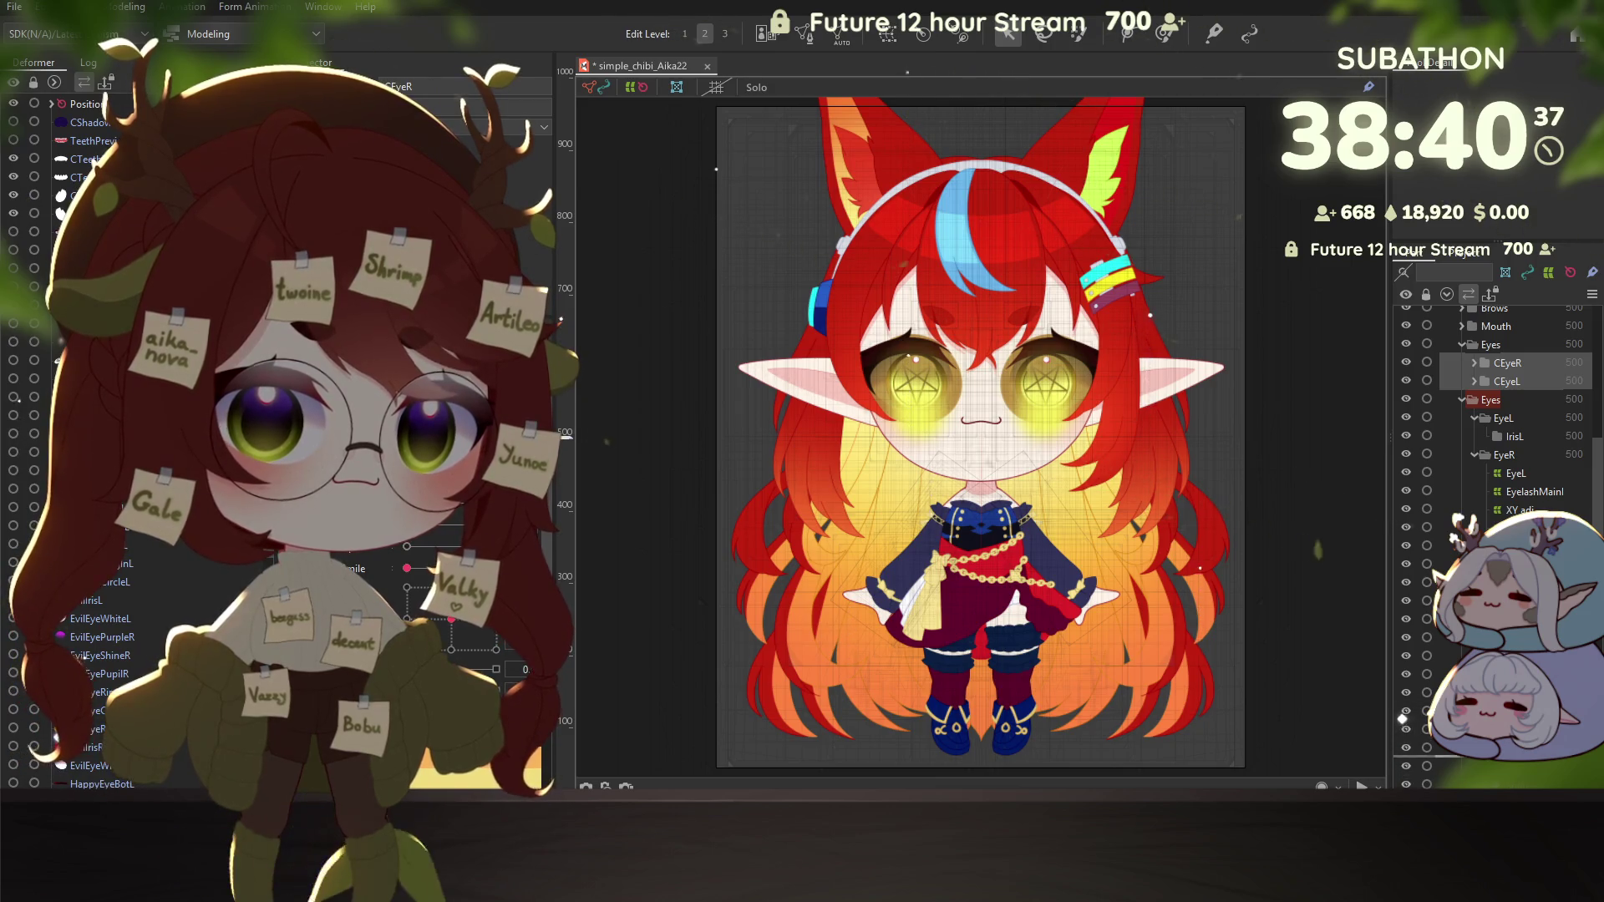
{"action": "left_click_drag", "start_coordinate": [1490, 400], "coordinate": [1479, 436]}
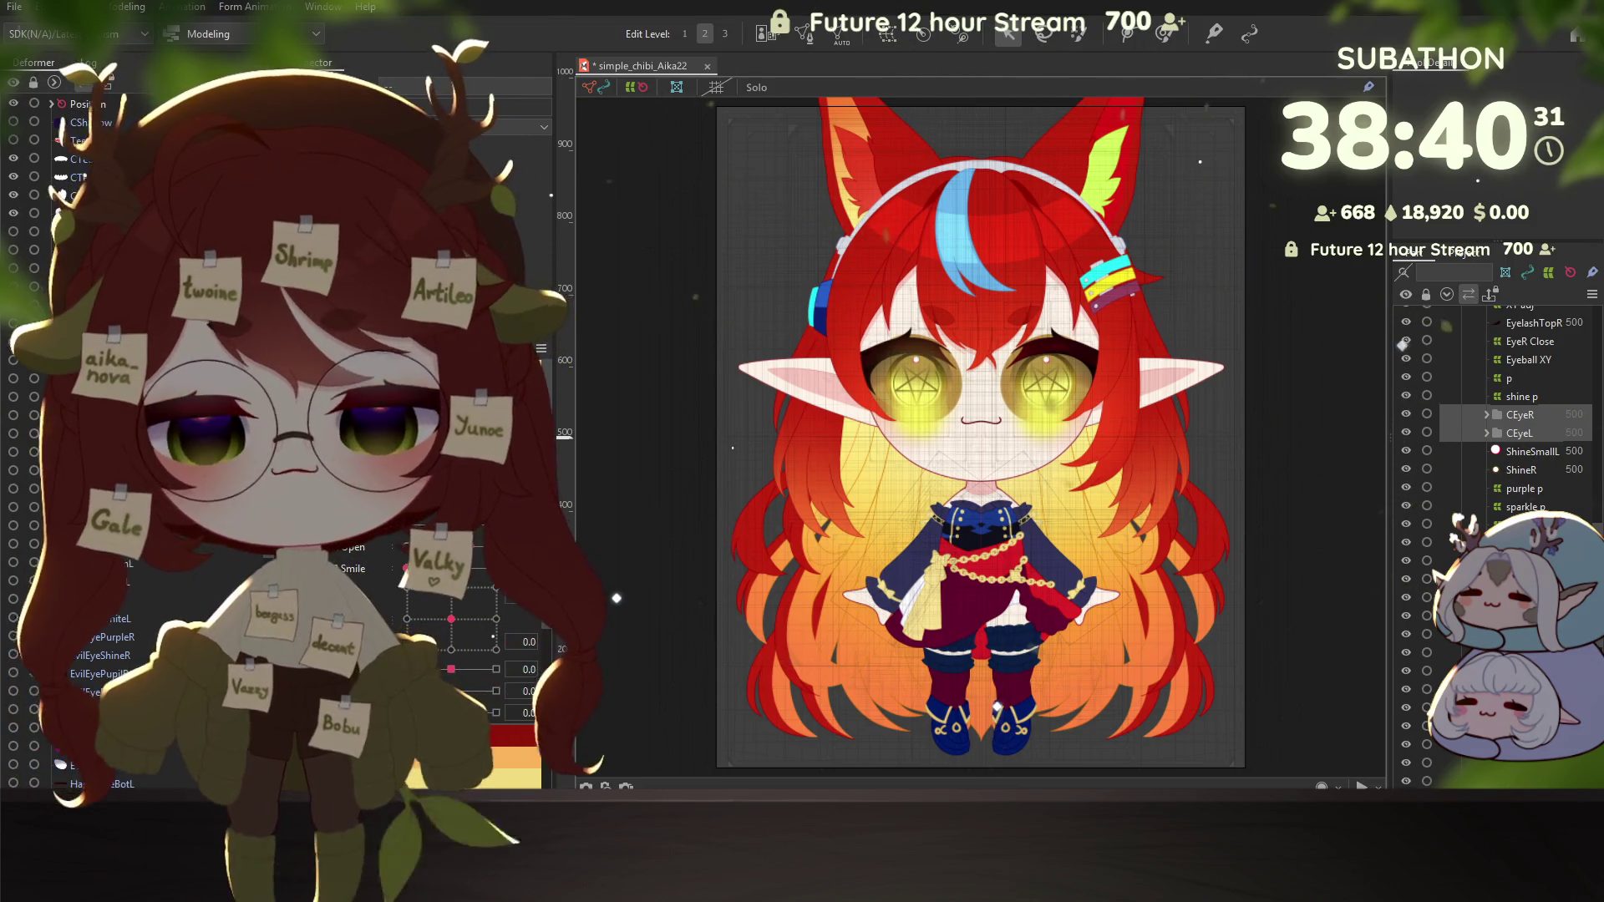
Step: Select the CEyeL and CEyeR parts so both eyes are covered
{"action": "scroll", "coordinate": [108, 785], "scroll_direction": "down", "scroll_amount": 10}
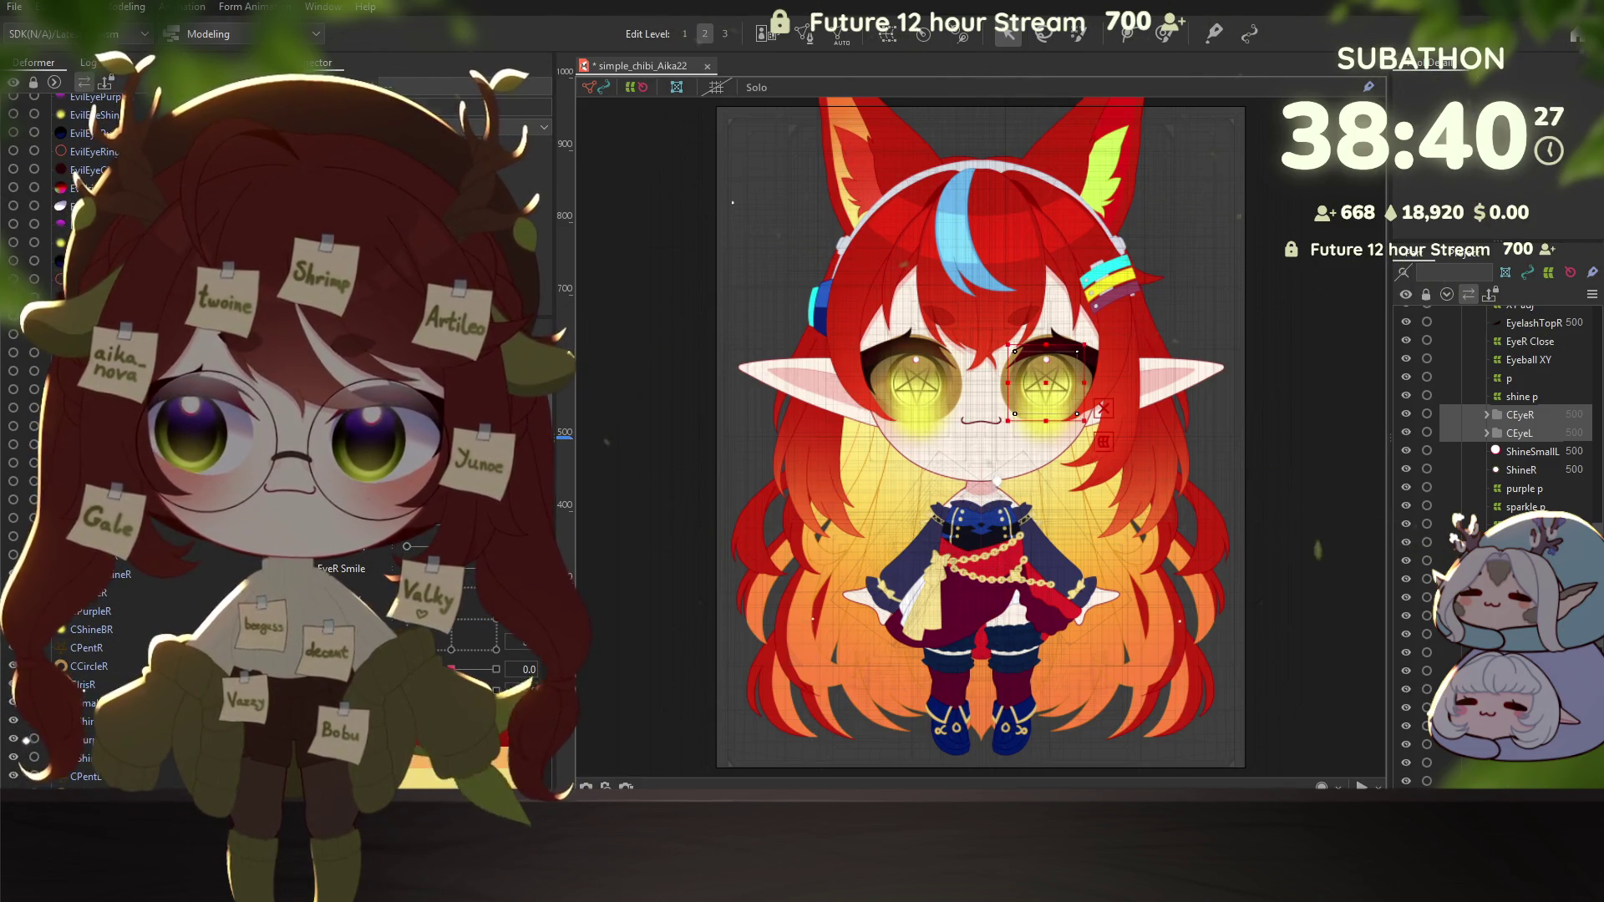
{"action": "left_click", "coordinate": [90, 603]}
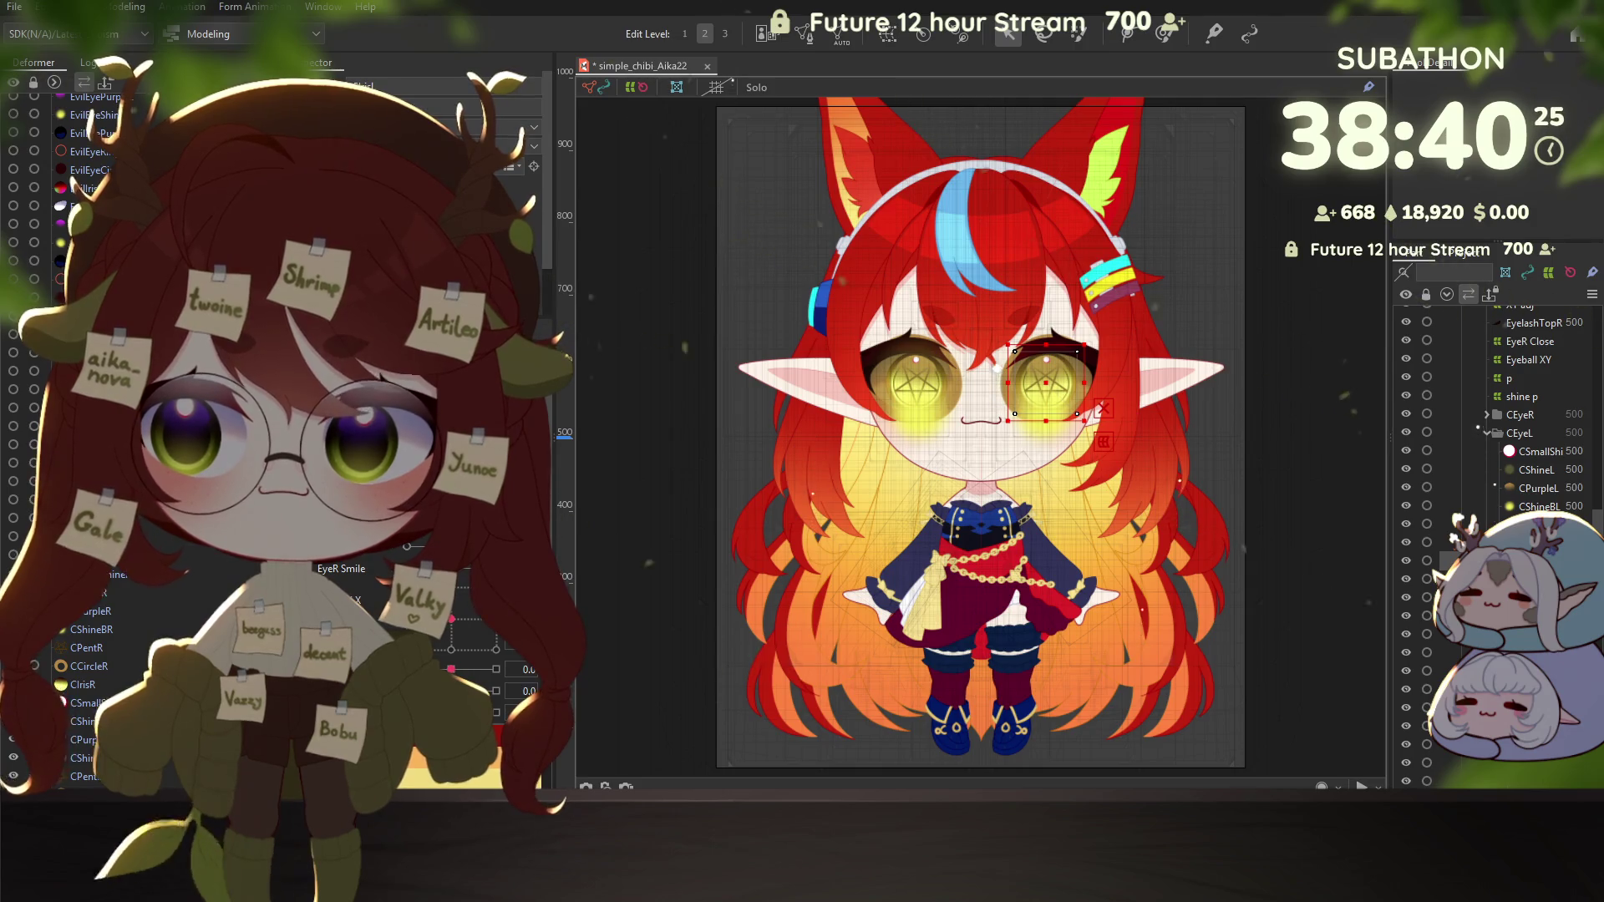
{"action": "left_click", "coordinate": [1520, 415]}
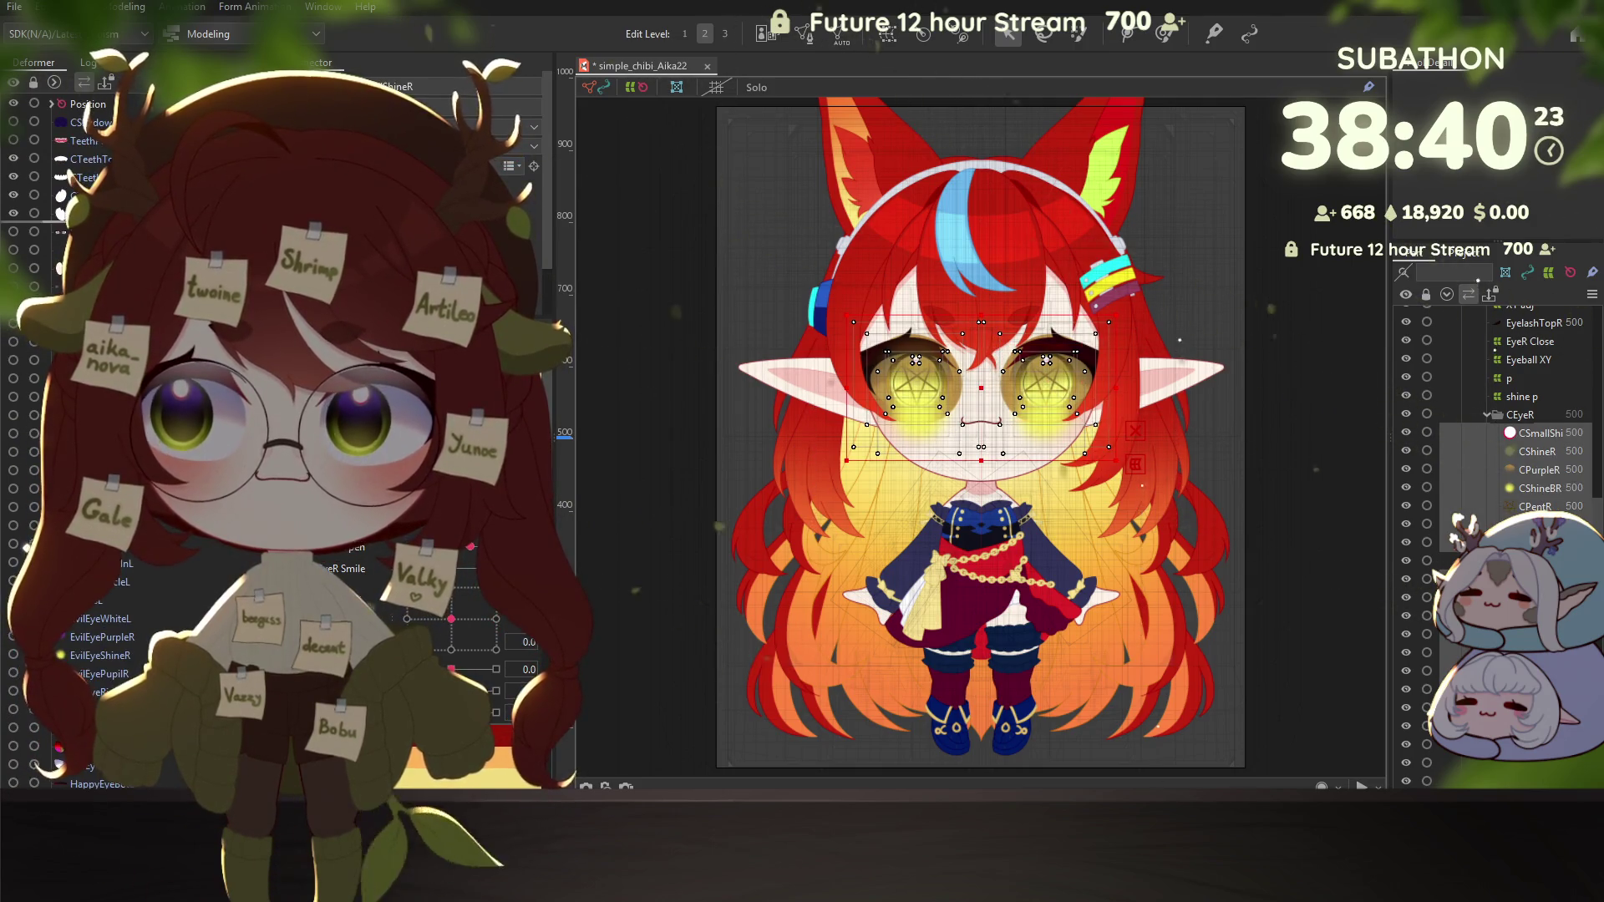
{"action": "scroll", "coordinate": [90, 102], "scroll_direction": "down", "scroll_amount": 10}
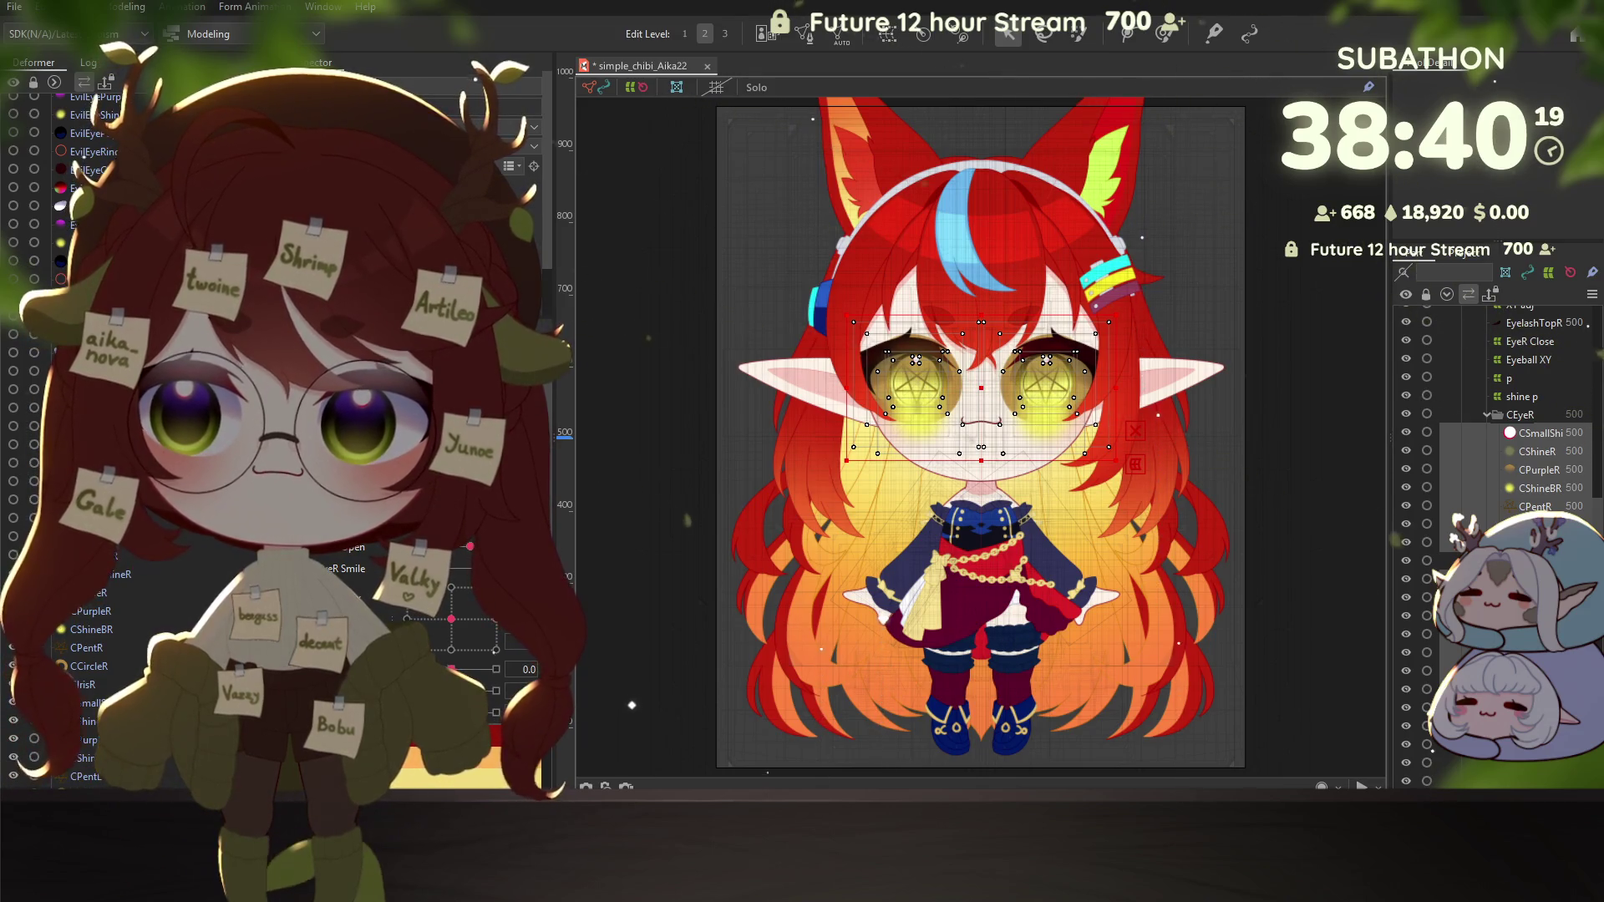
{"action": "scroll", "coordinate": [89, 417], "scroll_direction": "up", "scroll_amount": 10}
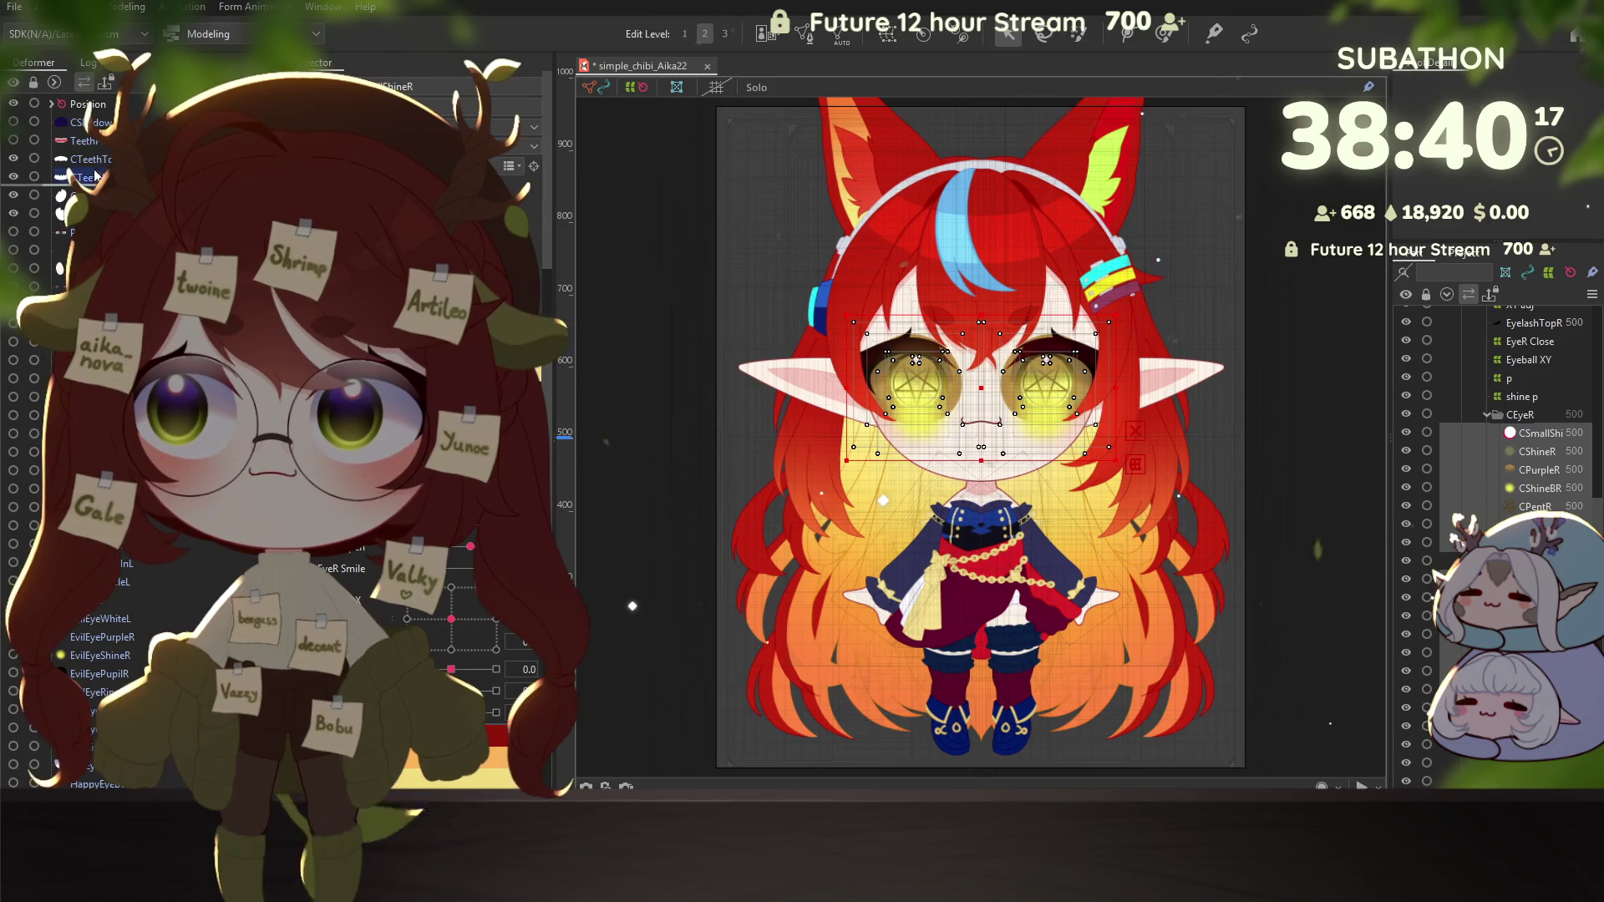
Step: Expand the eye parts' Position group and check the Body XY and eye warp deformers
{"action": "left_click", "coordinate": [50, 104]}
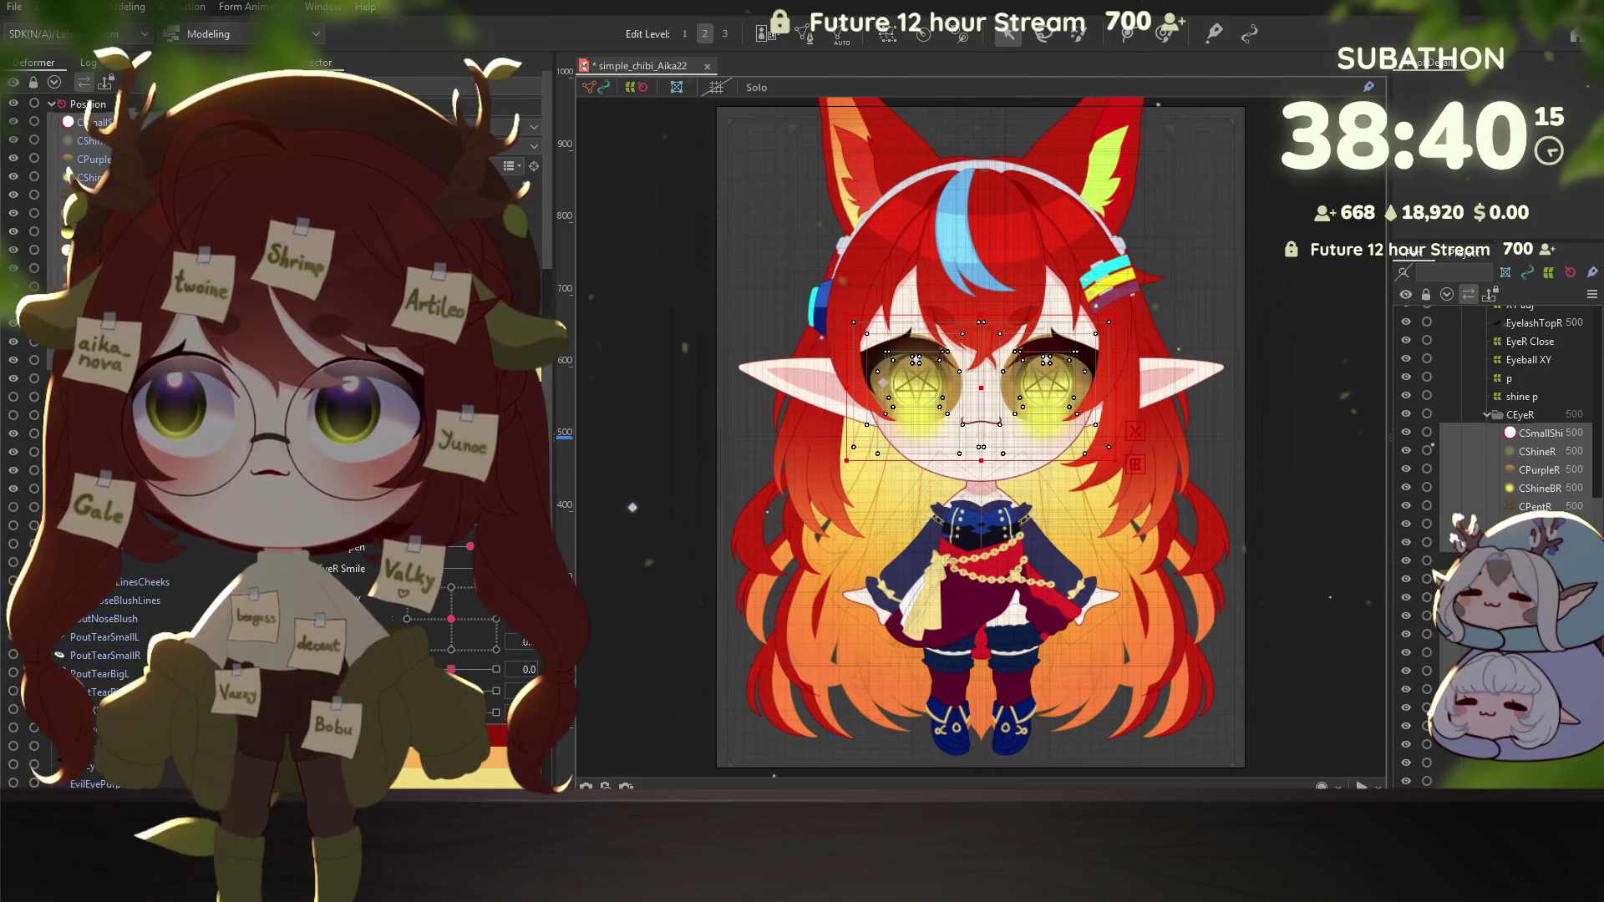
{"action": "left_click", "coordinate": [1247, 481]}
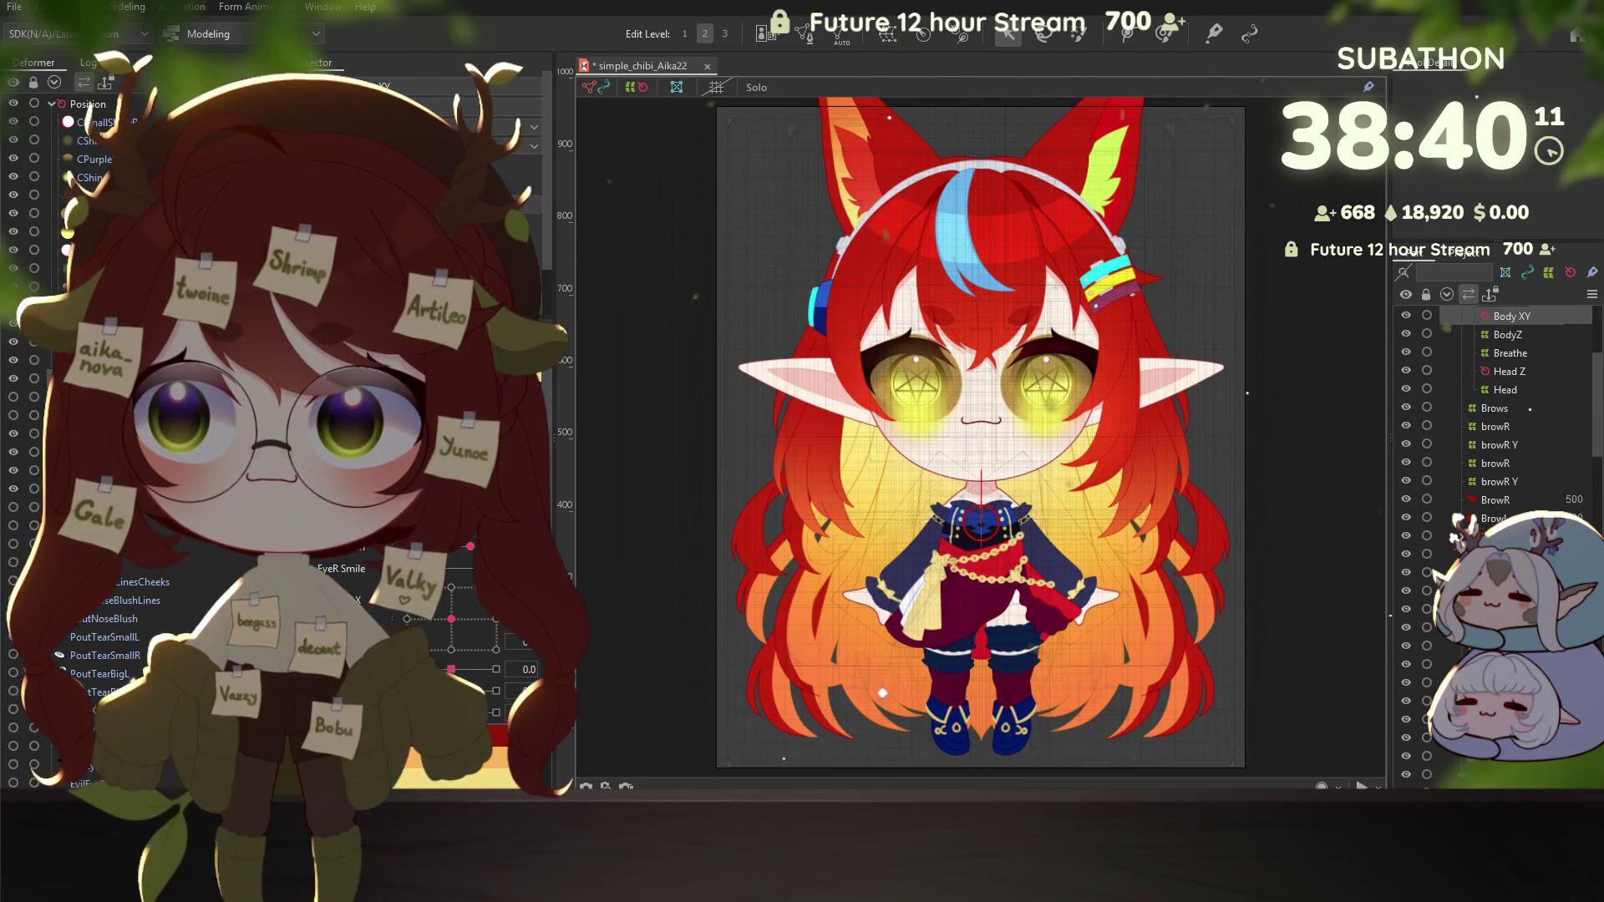
{"action": "scroll", "coordinate": [1530, 401], "scroll_direction": "down", "scroll_amount": 5}
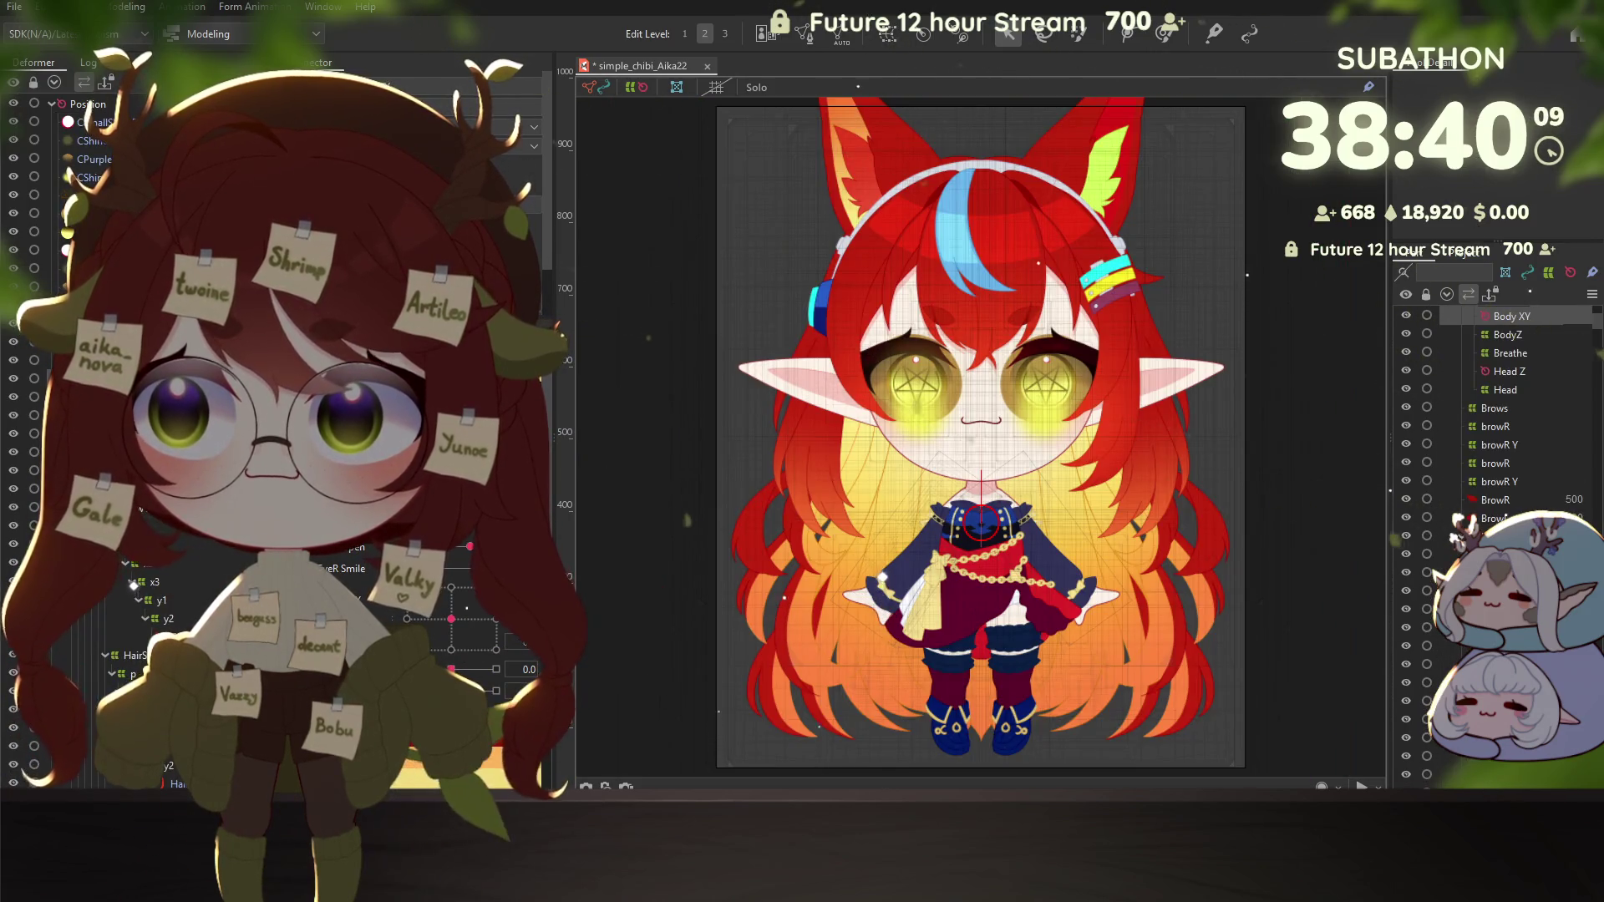
{"action": "left_click", "coordinate": [981, 388]}
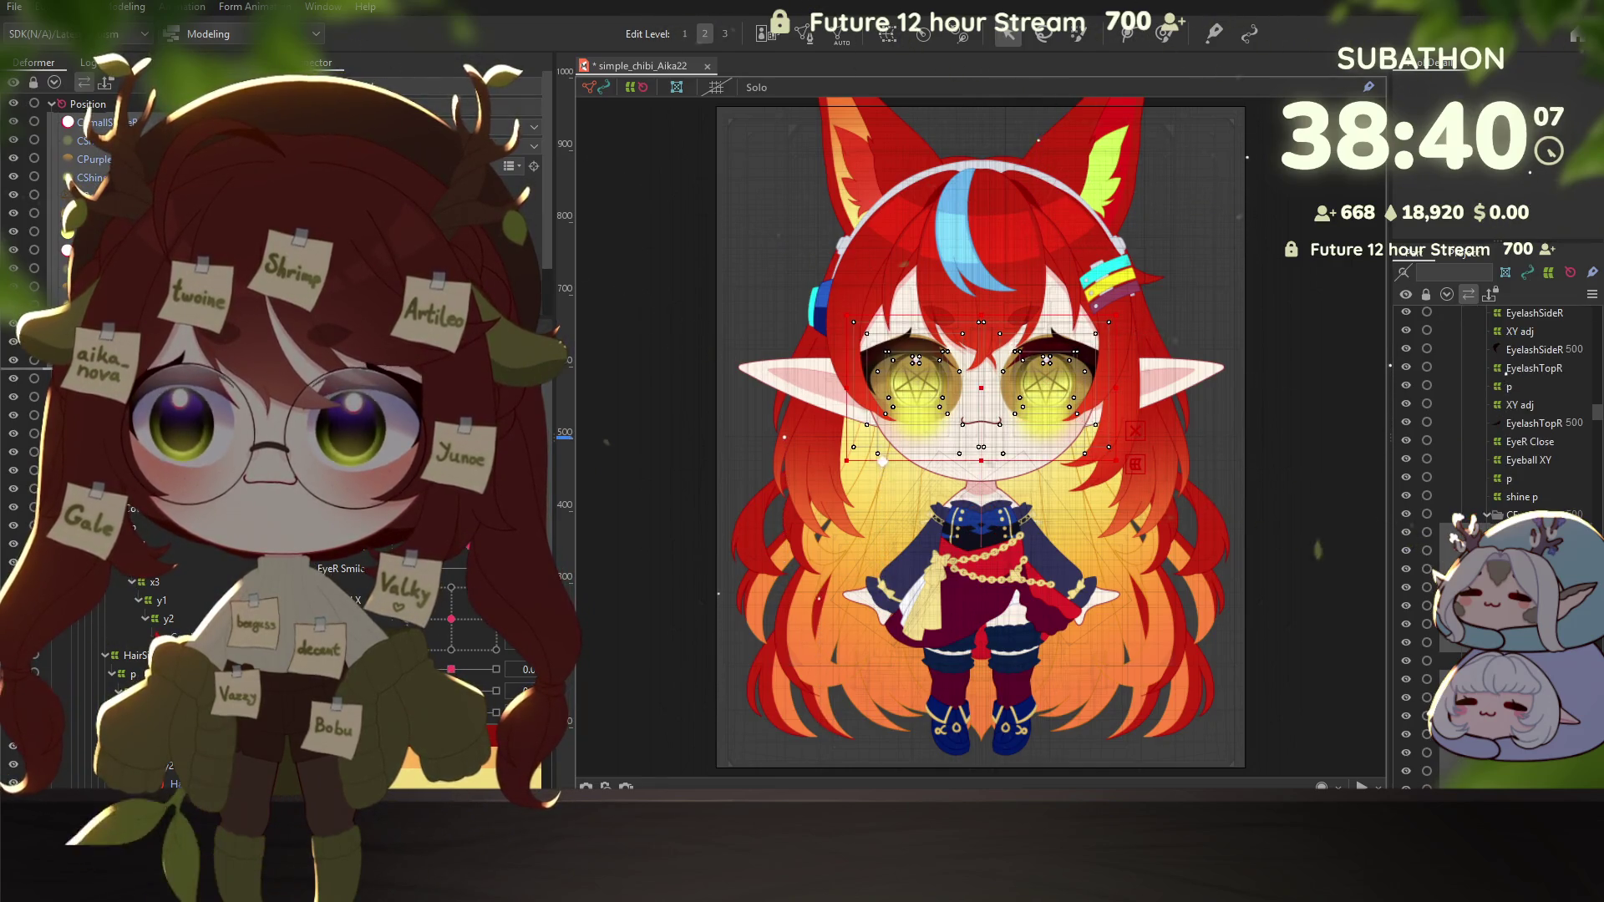
{"action": "scroll", "coordinate": [188, 629], "scroll_direction": "down", "scroll_amount": 3}
{"action": "scroll", "coordinate": [187, 628], "scroll_direction": "down", "scroll_amount": 5}
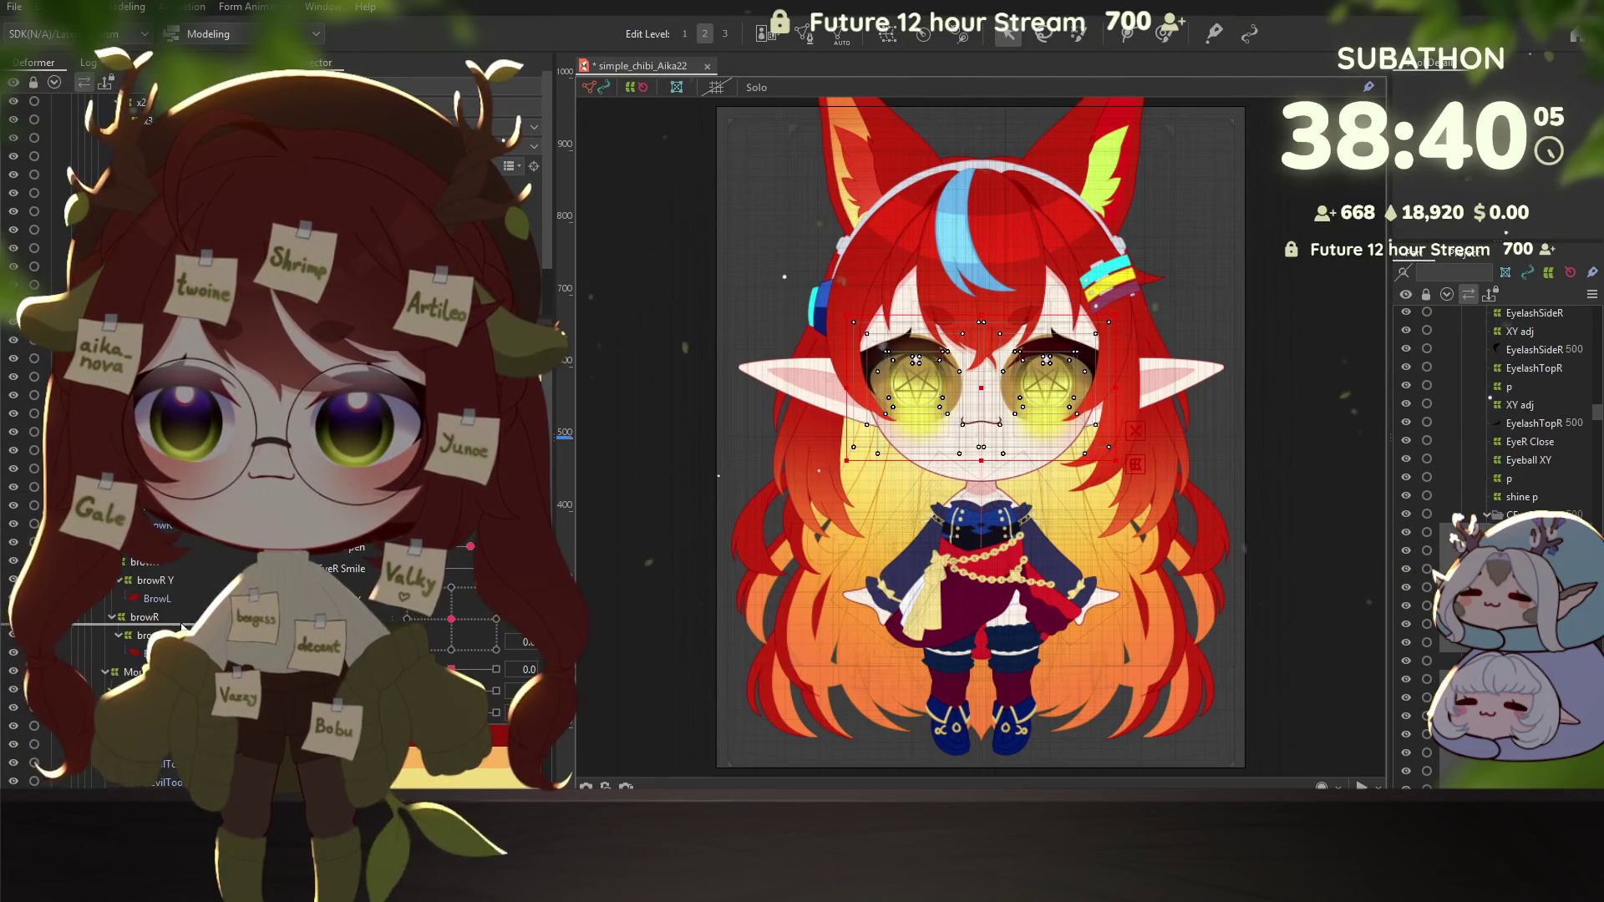
{"action": "scroll", "coordinate": [168, 608], "scroll_direction": "down", "scroll_amount": 2}
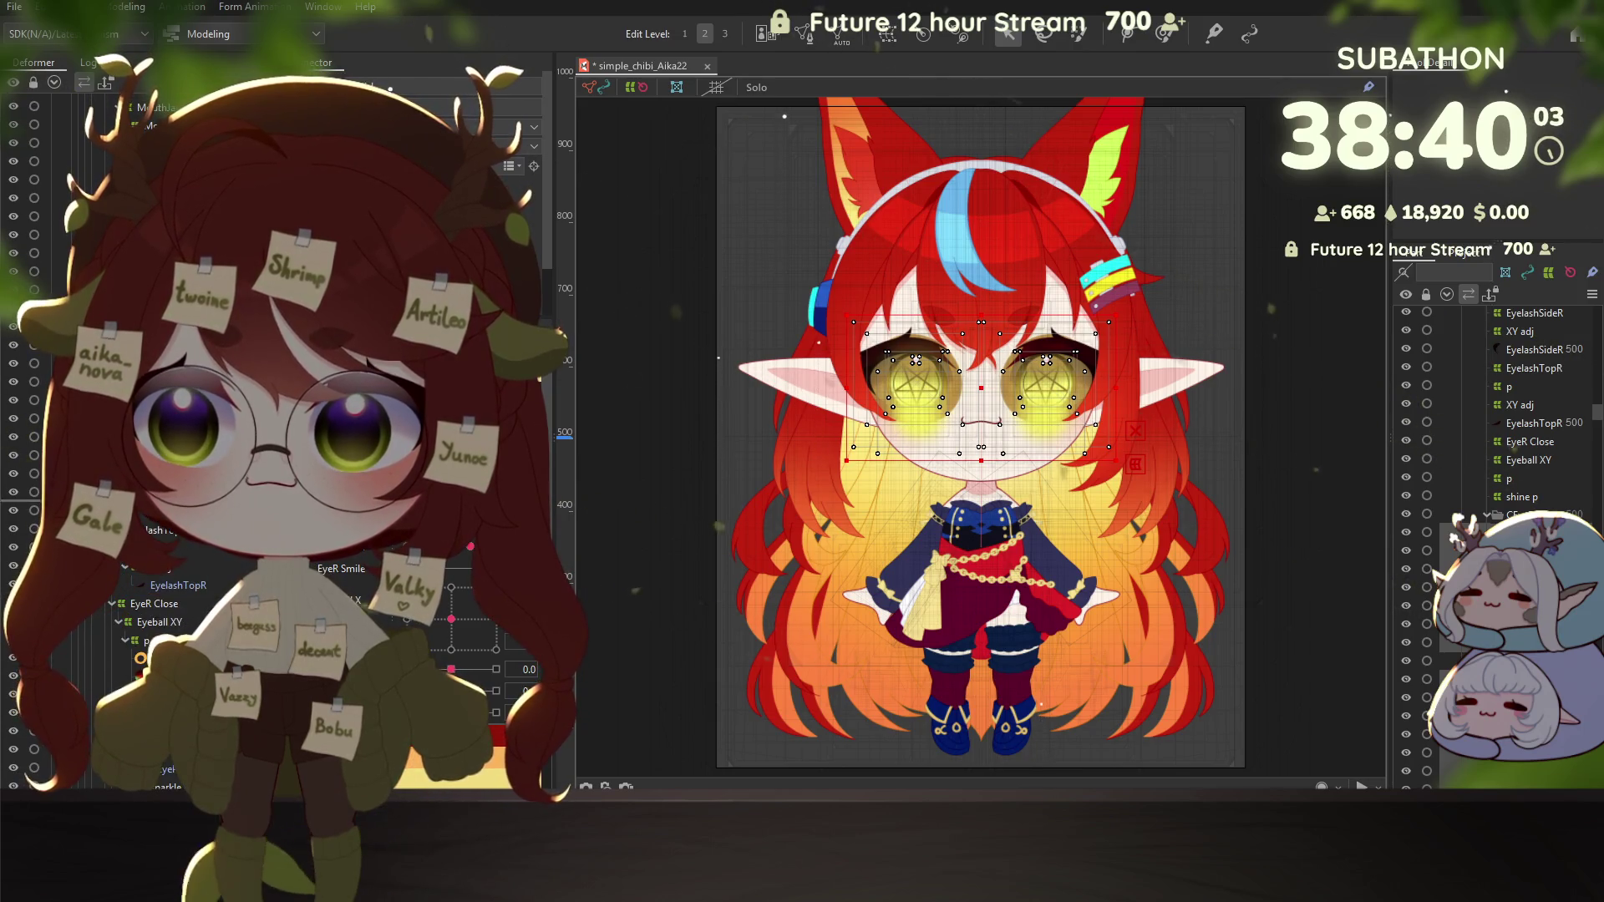
{"action": "scroll", "coordinate": [188, 628], "scroll_direction": "down", "scroll_amount": 5}
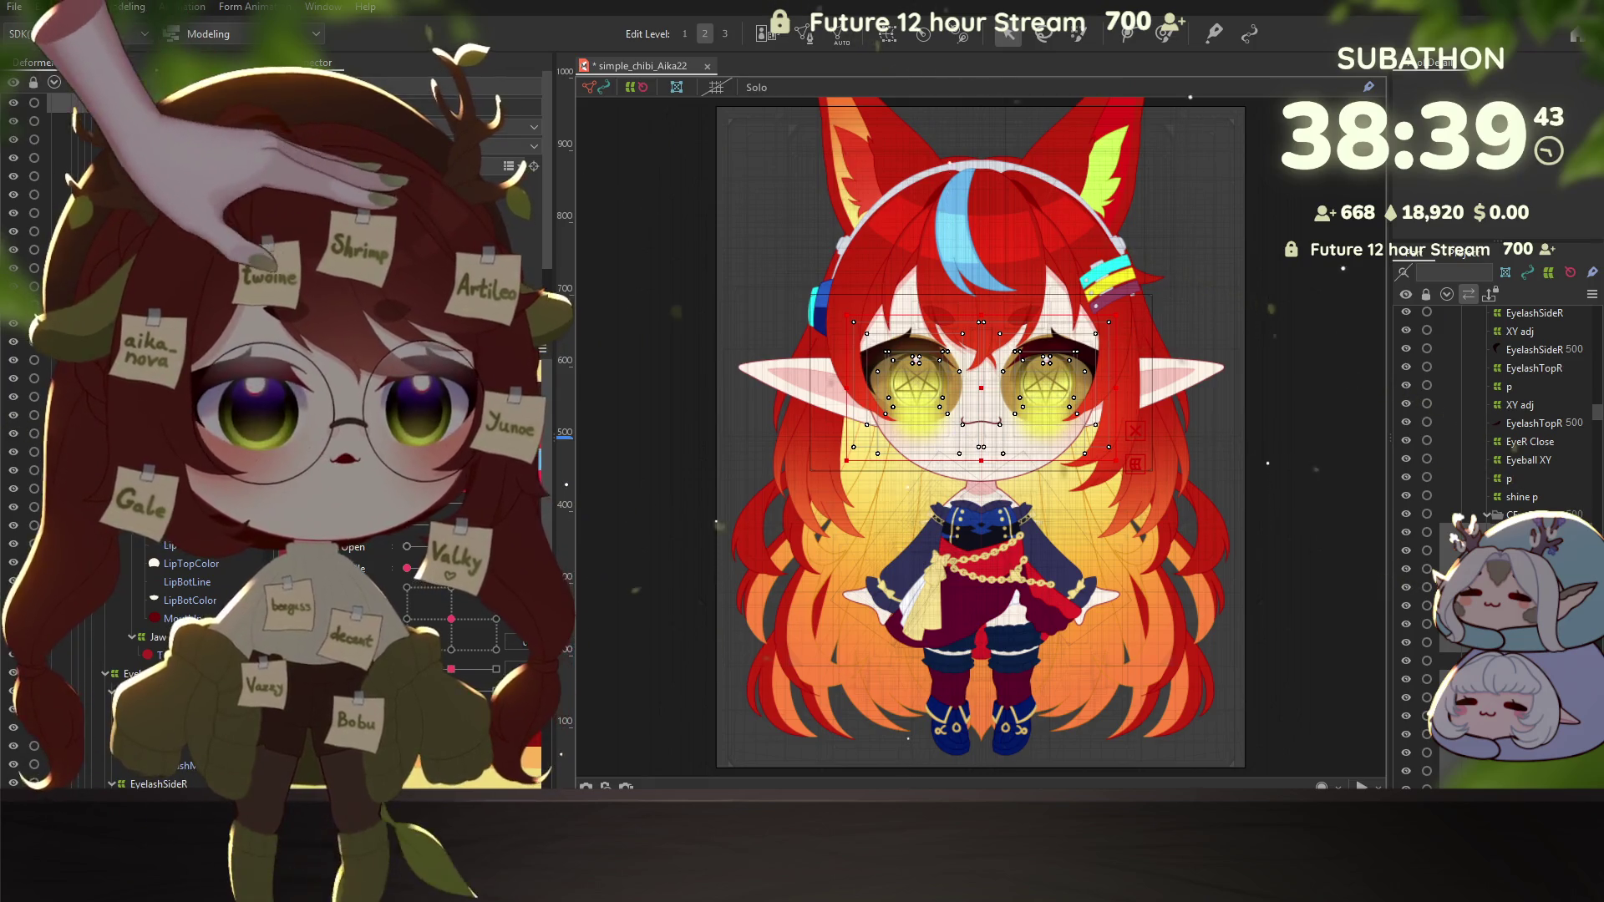
Step: Select the CIrisL iris, inspect another warp deformer, and select all meshes covering both eyes
{"action": "left_click", "coordinate": [1045, 382]}
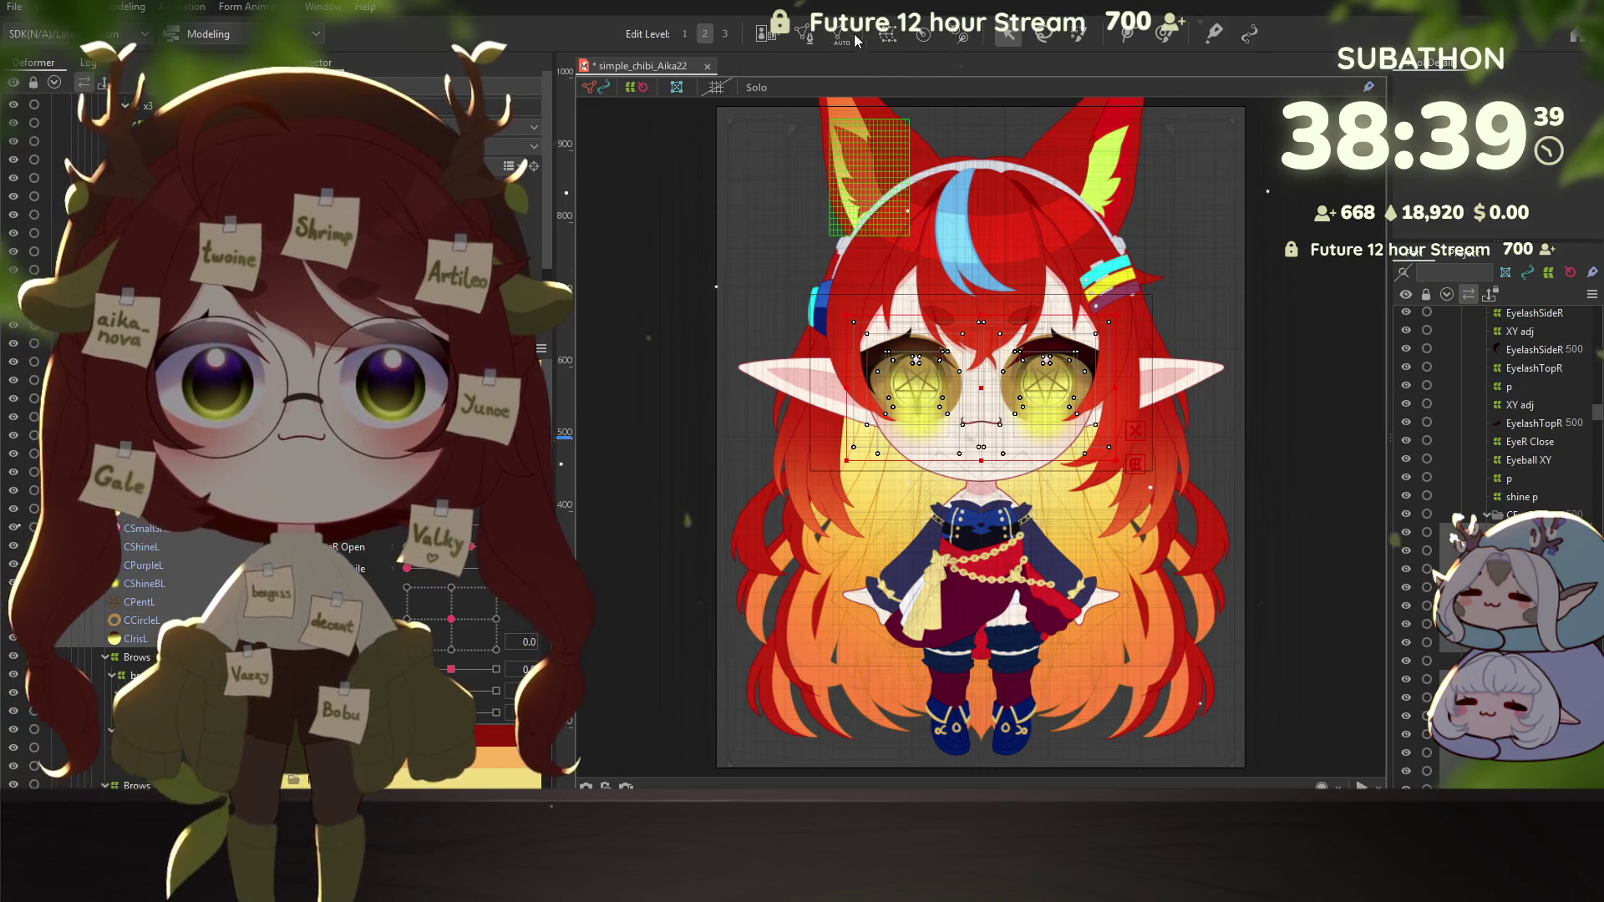
{"action": "left_click", "coordinate": [715, 303]}
{"action": "key", "text": "ctrl+a"}
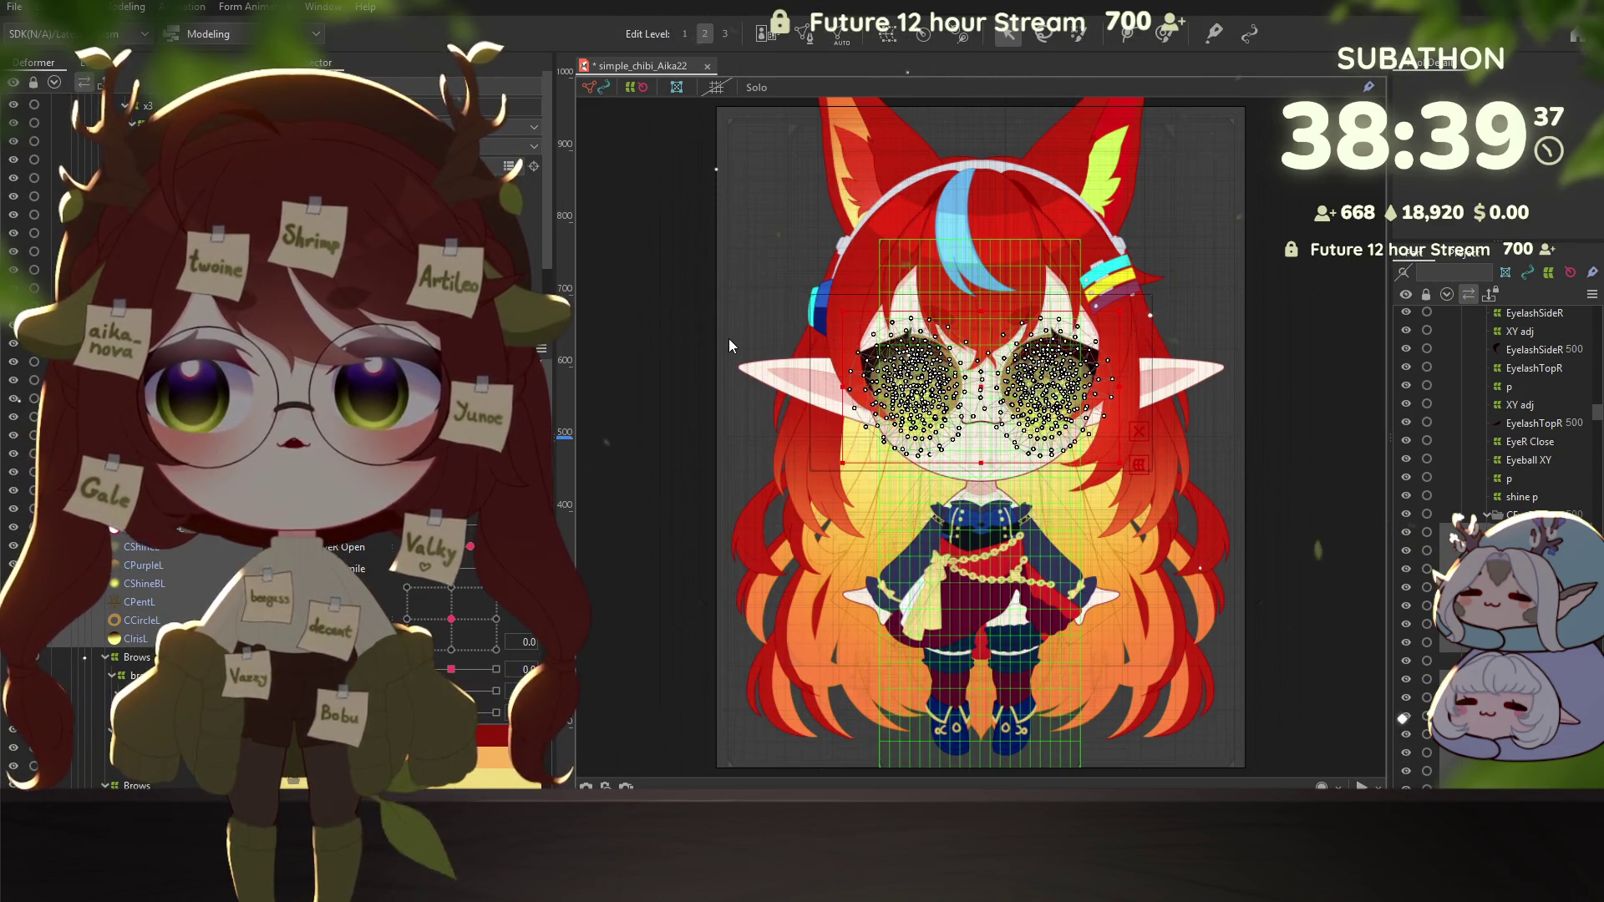
{"action": "scroll", "coordinate": [969, 441], "scroll_direction": "up", "scroll_amount": 5}
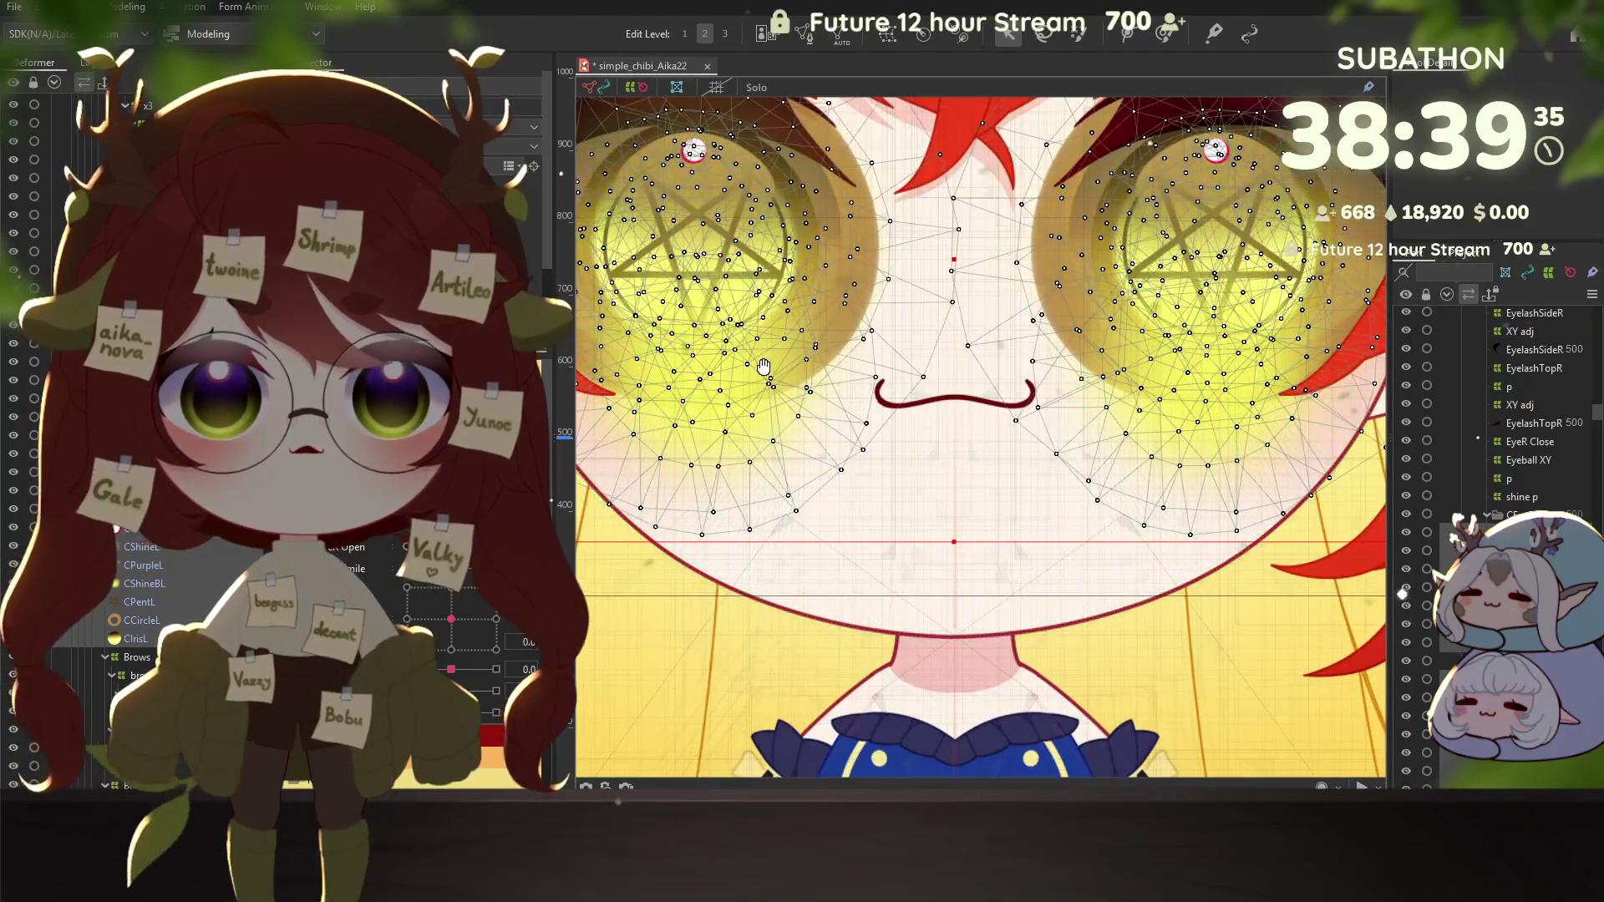
{"action": "scroll", "coordinate": [891, 402], "scroll_direction": "down", "scroll_amount": 2}
{"action": "scroll", "coordinate": [950, 607], "scroll_direction": "down", "scroll_amount": 1}
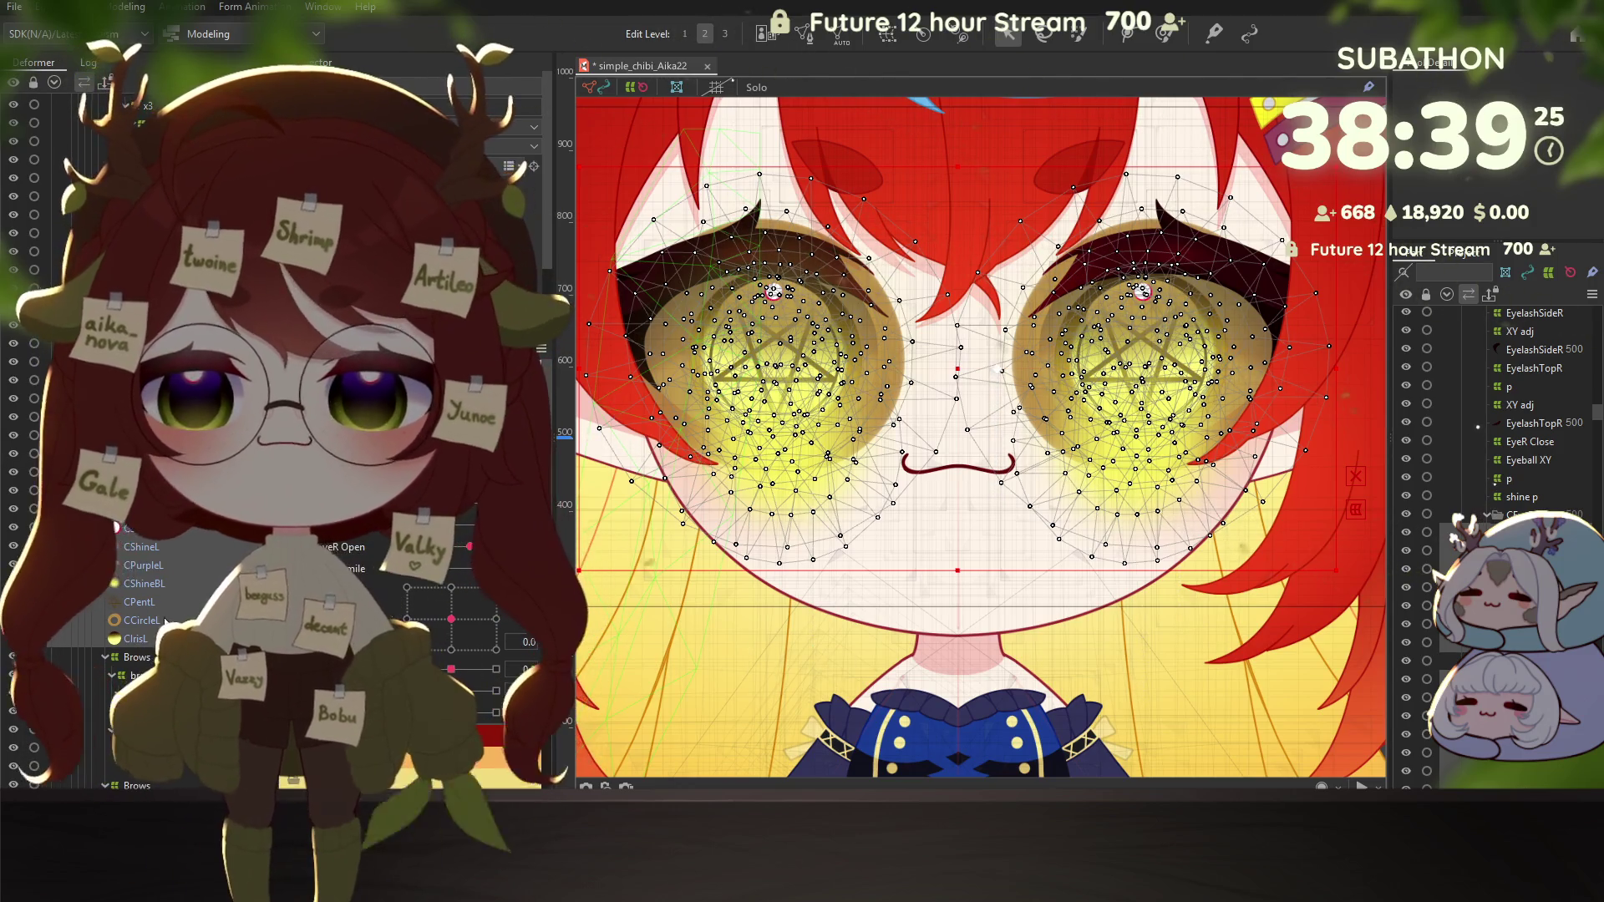
{"action": "left_click", "coordinate": [173, 549]}
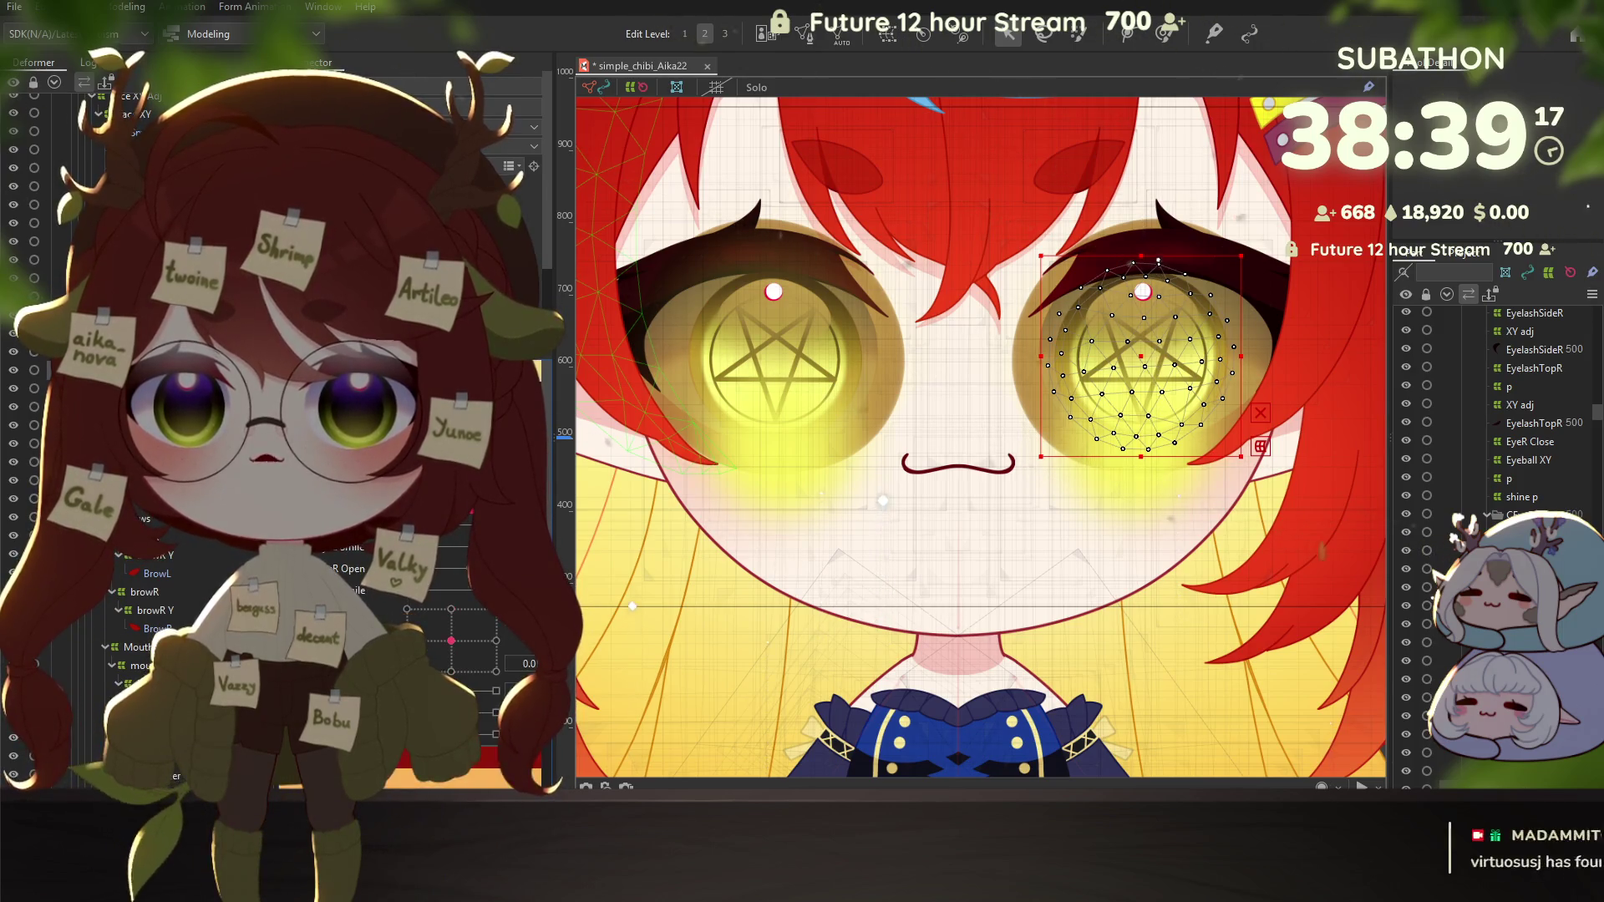
{"action": "scroll", "coordinate": [418, 585], "scroll_direction": "up", "scroll_amount": 1}
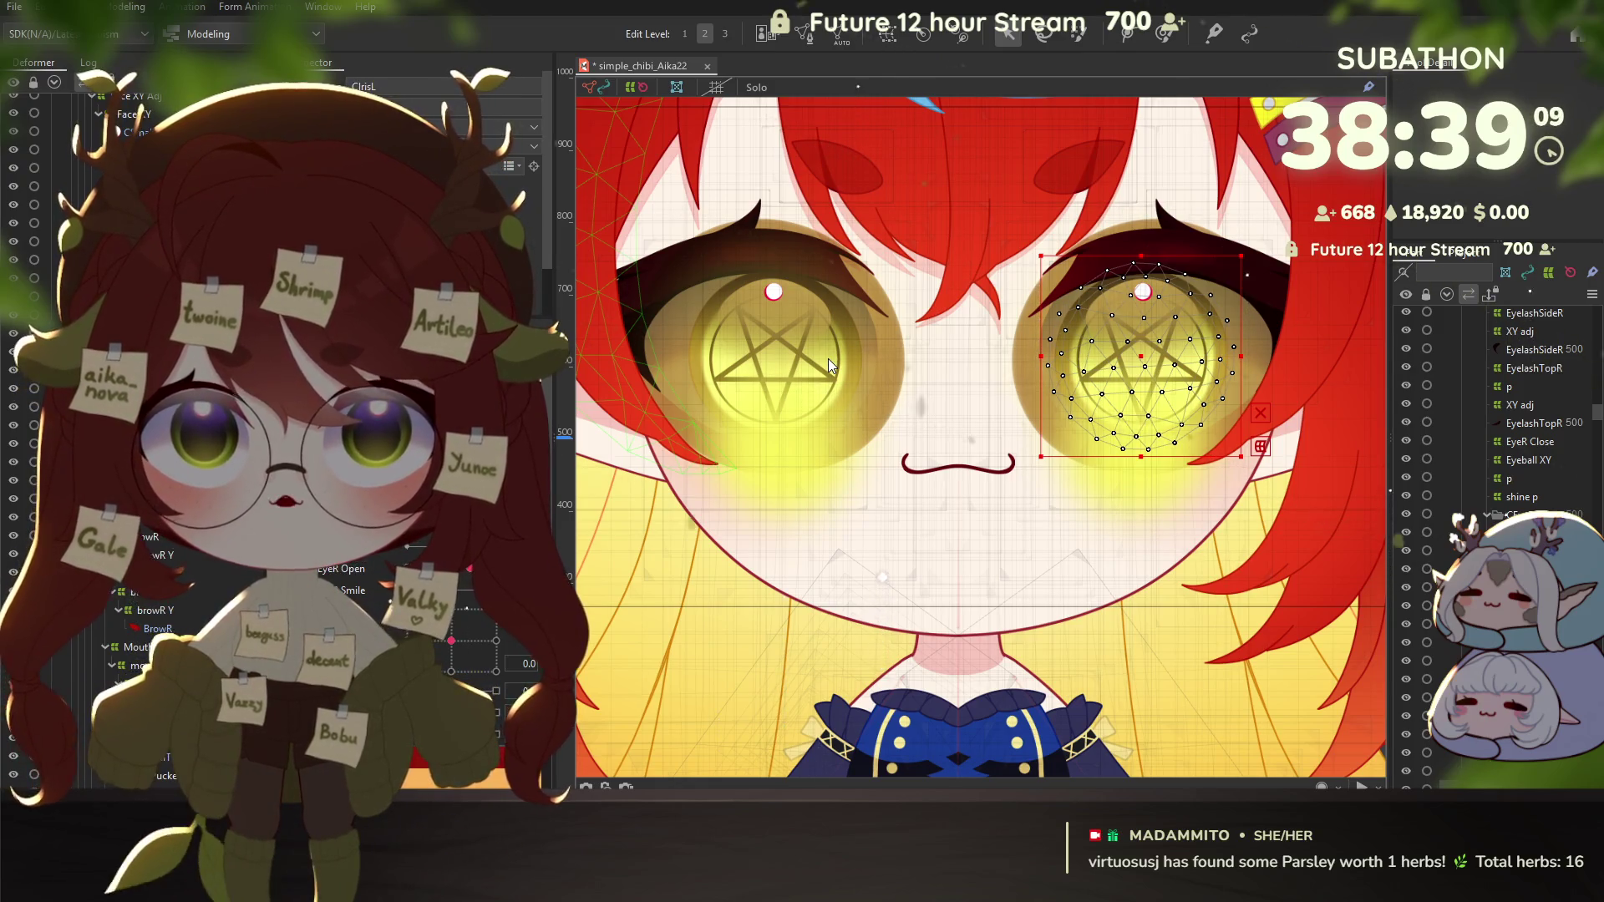
{"action": "left_click", "coordinate": [763, 527]}
{"action": "left_click", "coordinate": [784, 276]}
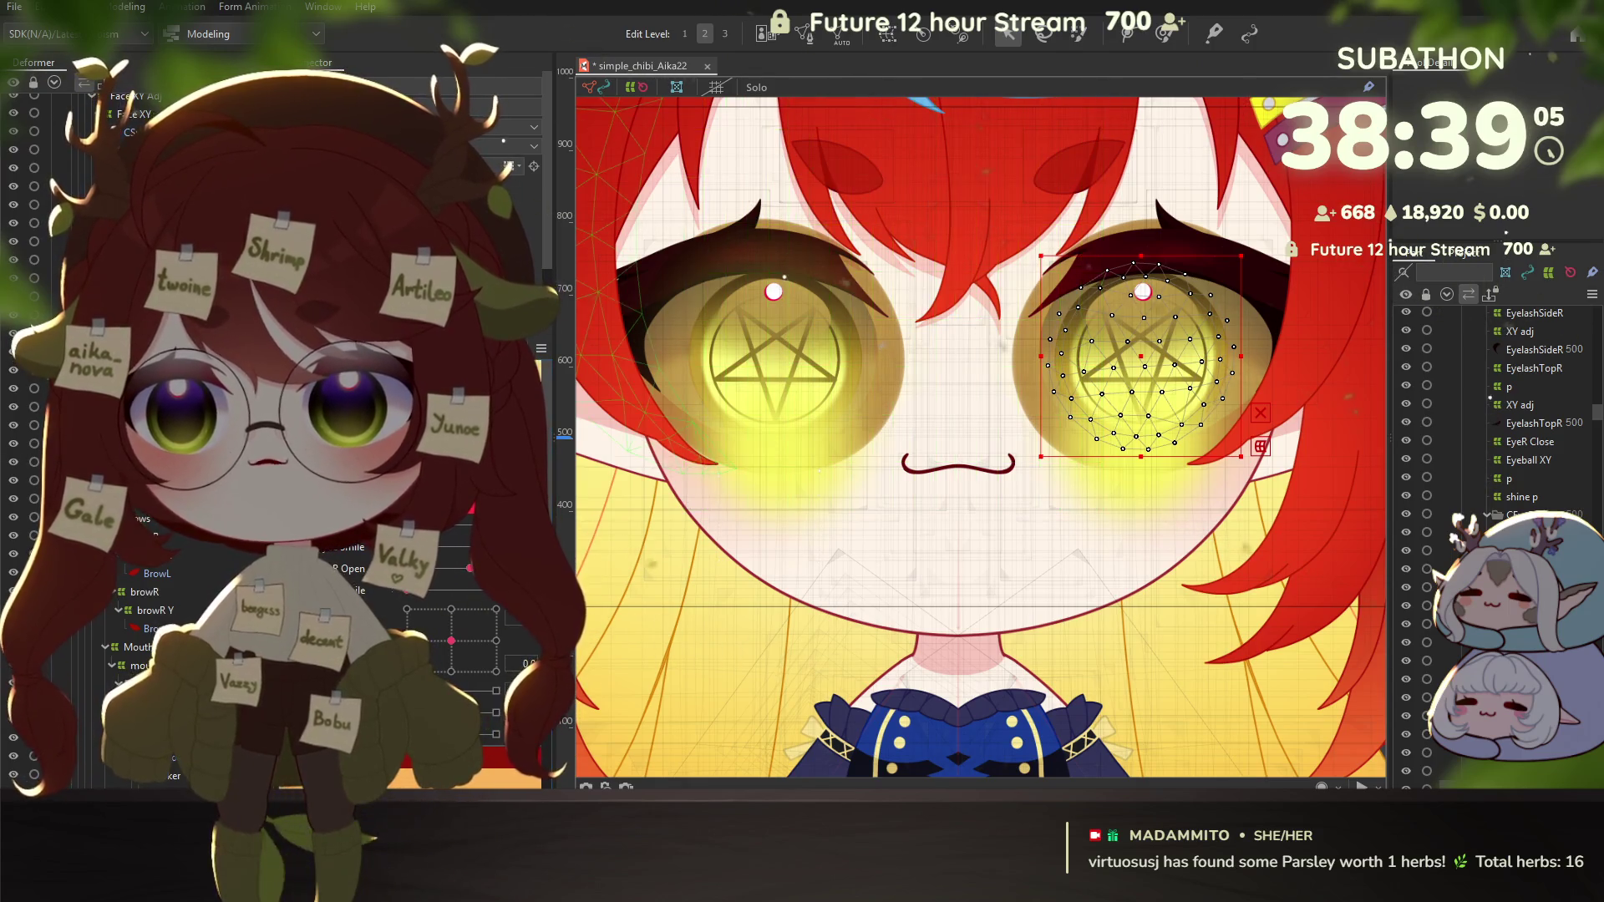
{"action": "left_click", "coordinate": [784, 276]}
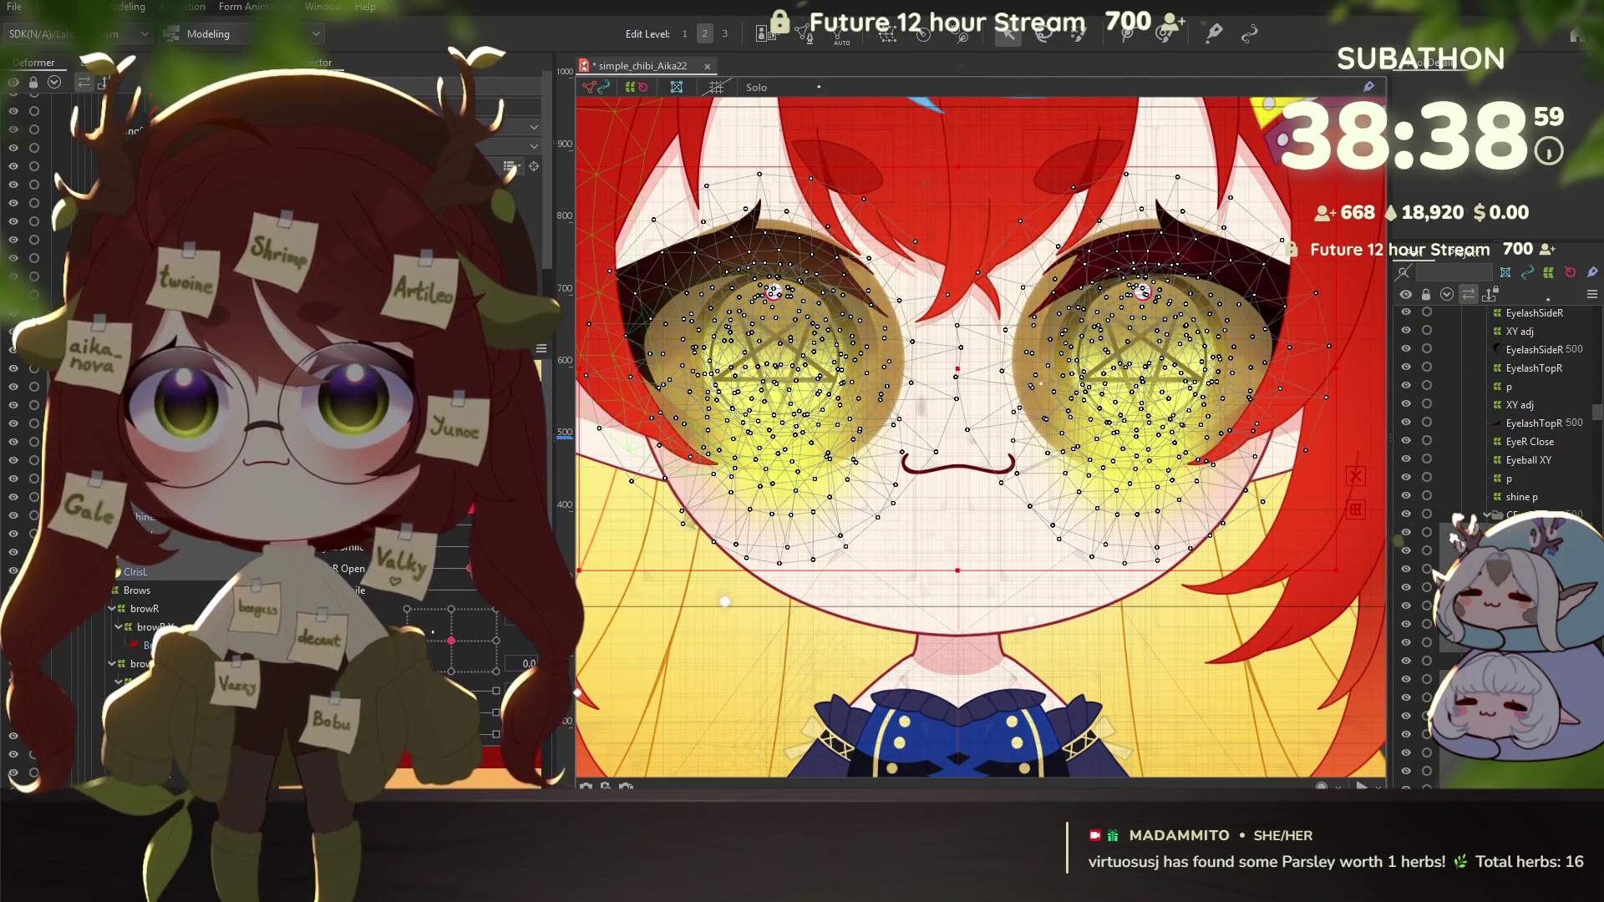
{"action": "key", "text": "ctrl+z"}
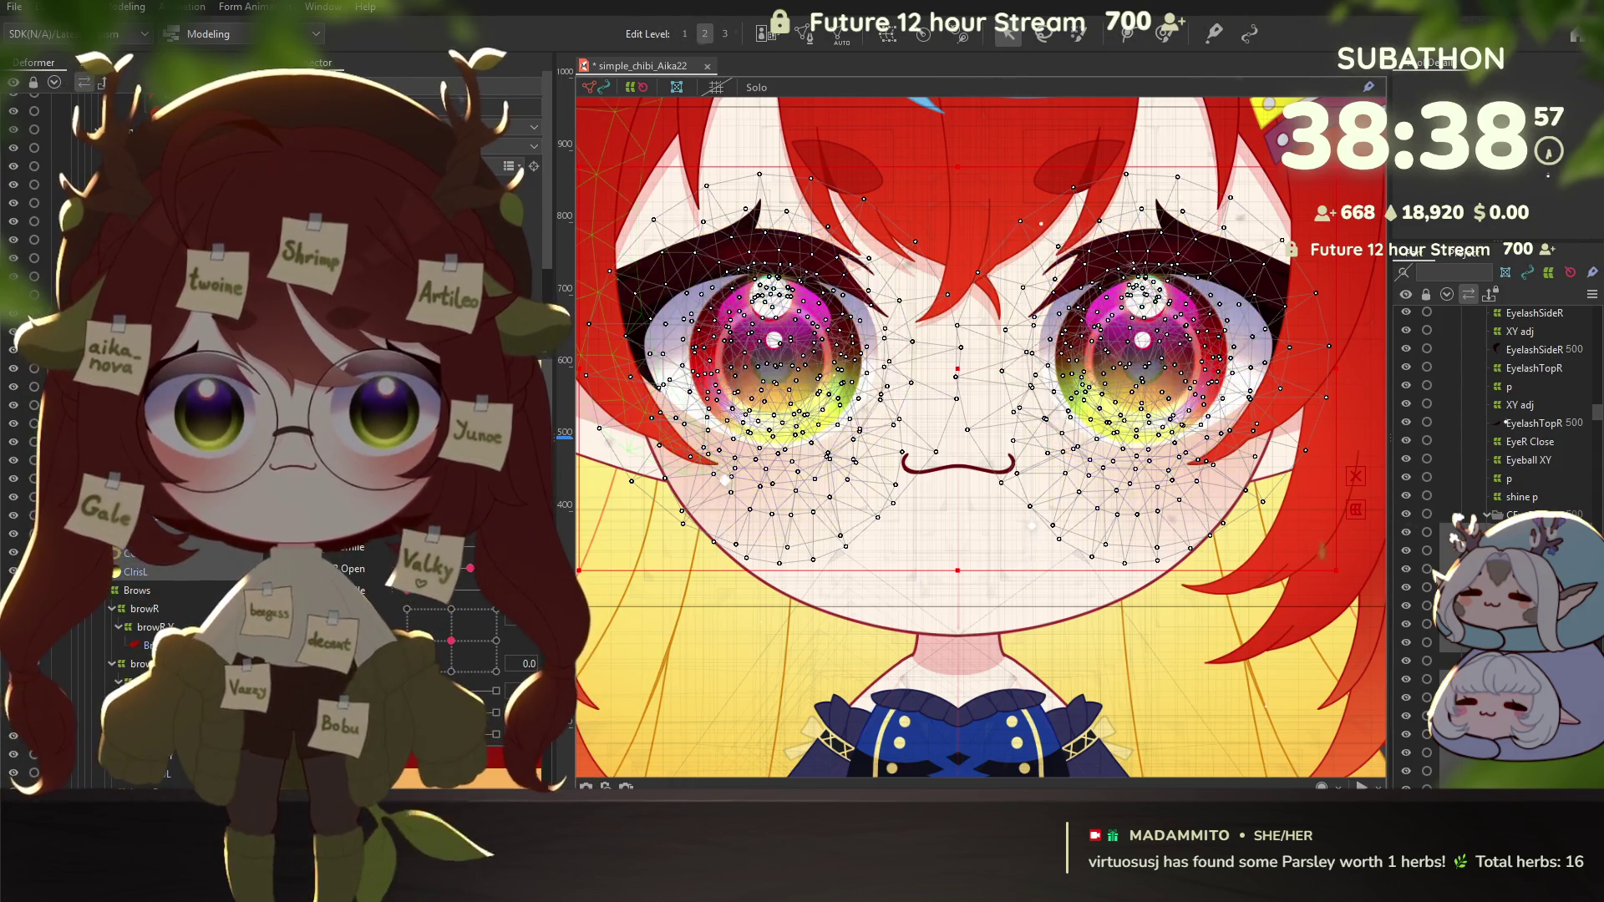
{"action": "key", "text": "ctrl+y"}
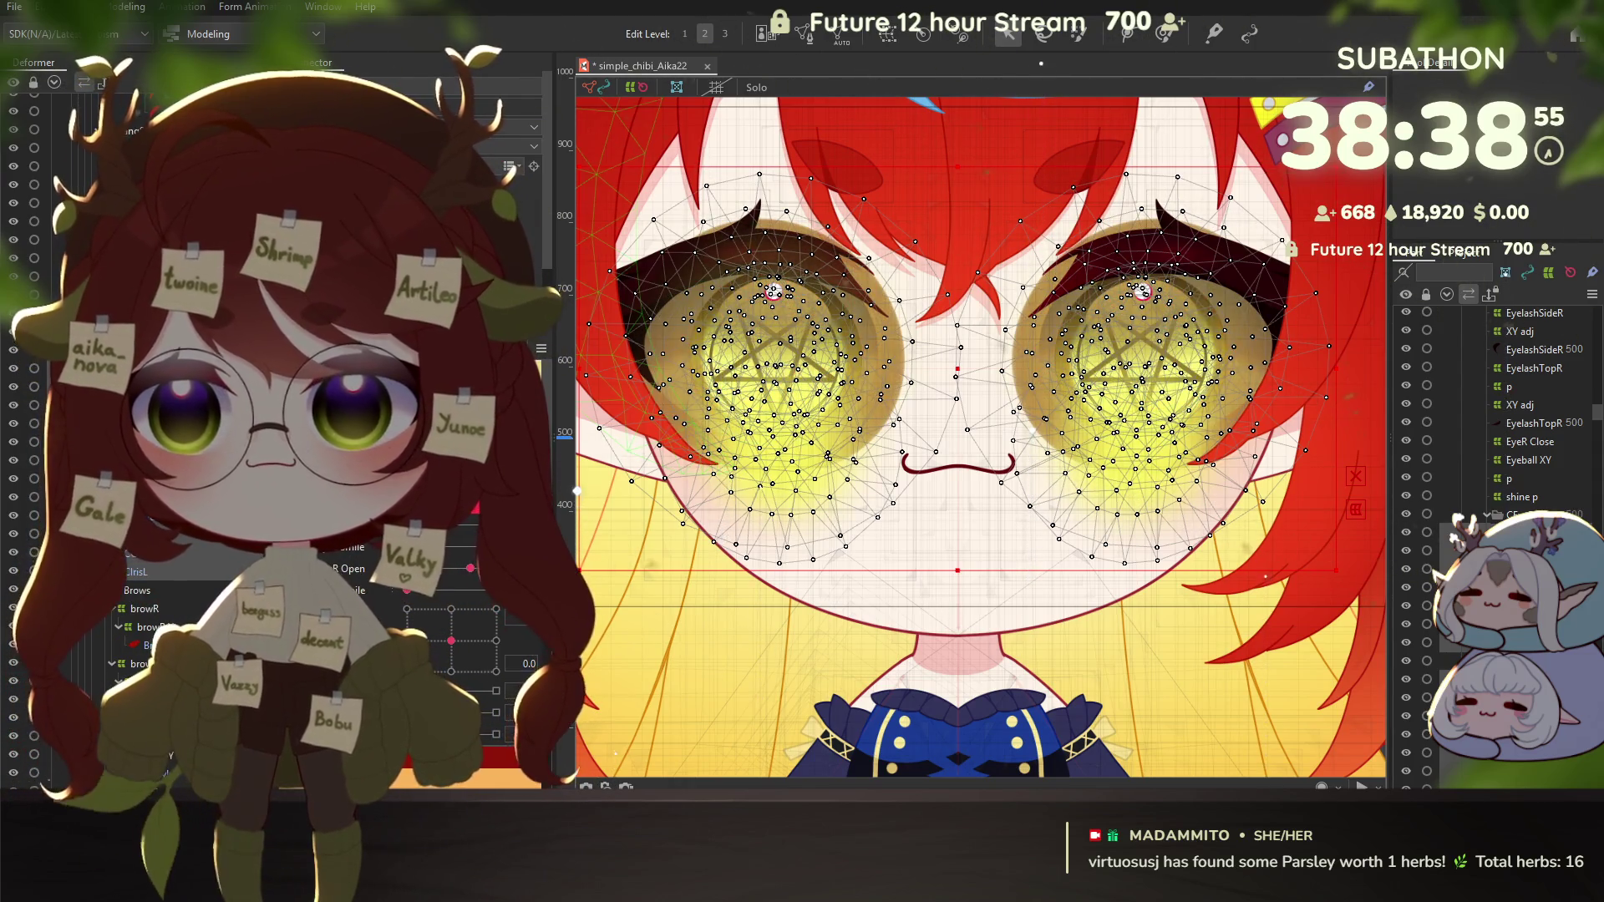
{"action": "left_click", "coordinate": [180, 557]}
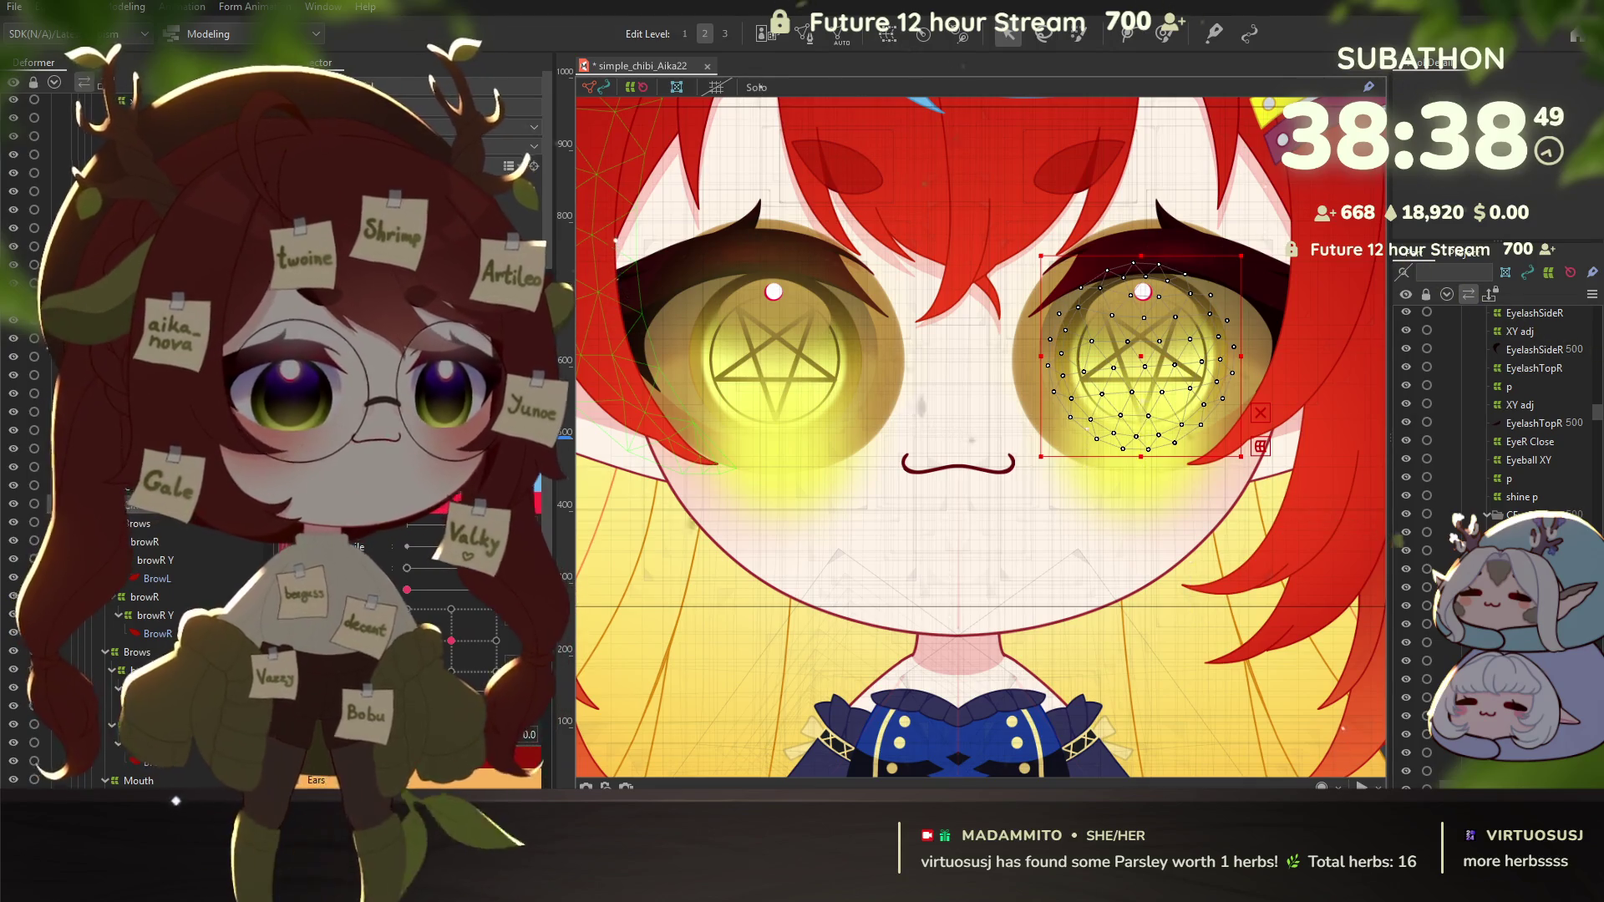
{"action": "scroll", "coordinate": [432, 613], "scroll_direction": "up", "scroll_amount": 2}
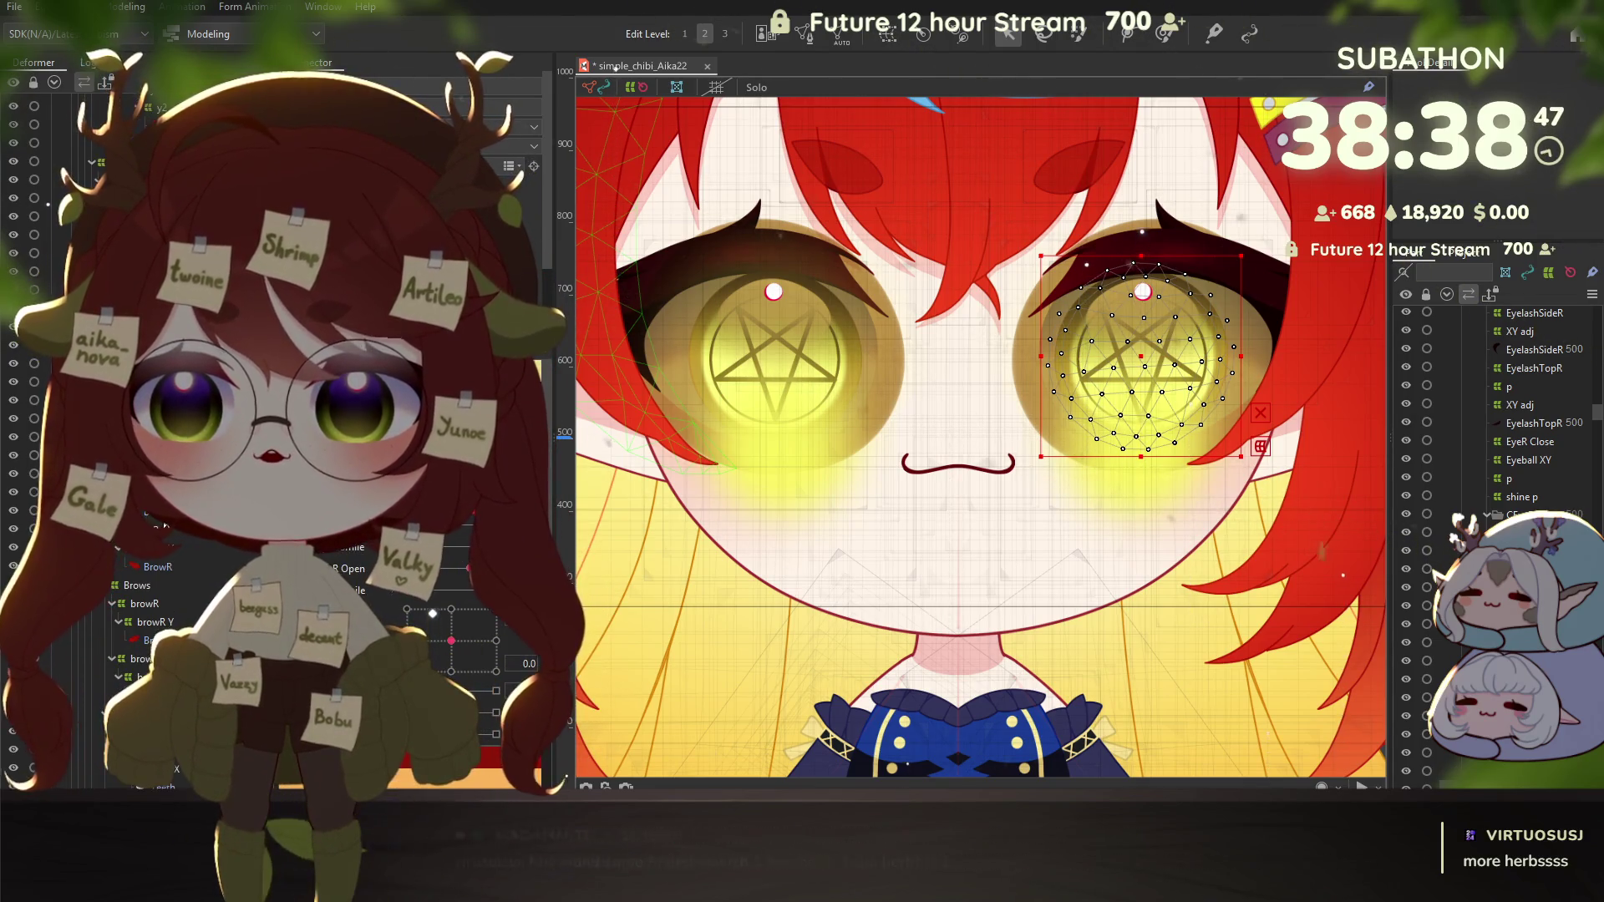
{"action": "left_click", "coordinate": [137, 585]}
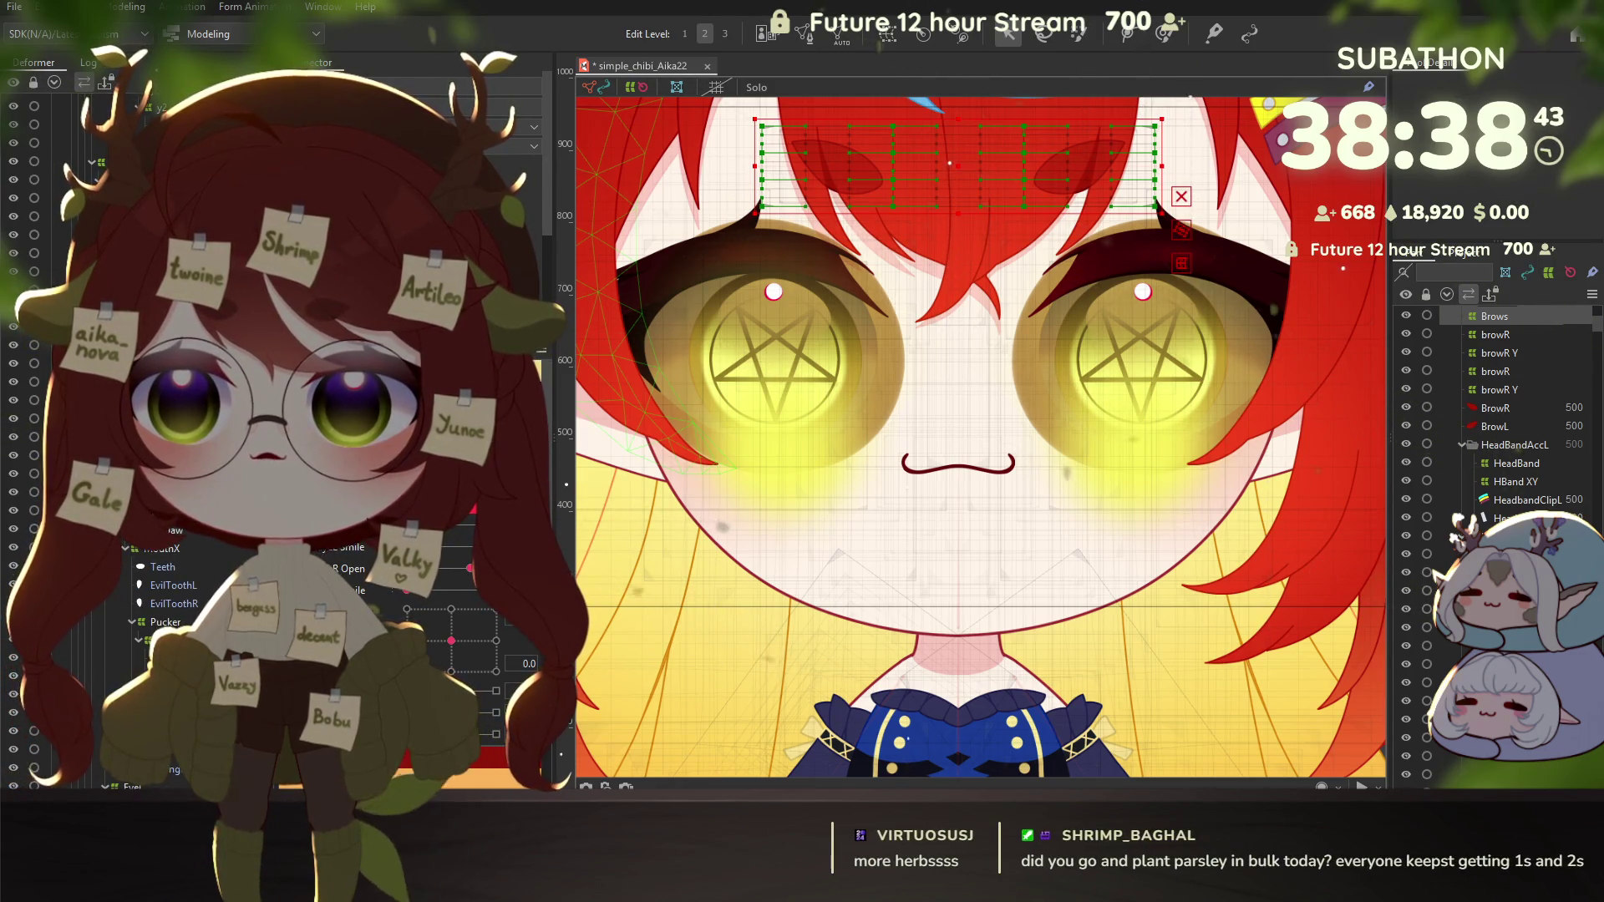
{"action": "left_click", "coordinate": [1140, 355]}
{"action": "left_click", "coordinate": [958, 465]}
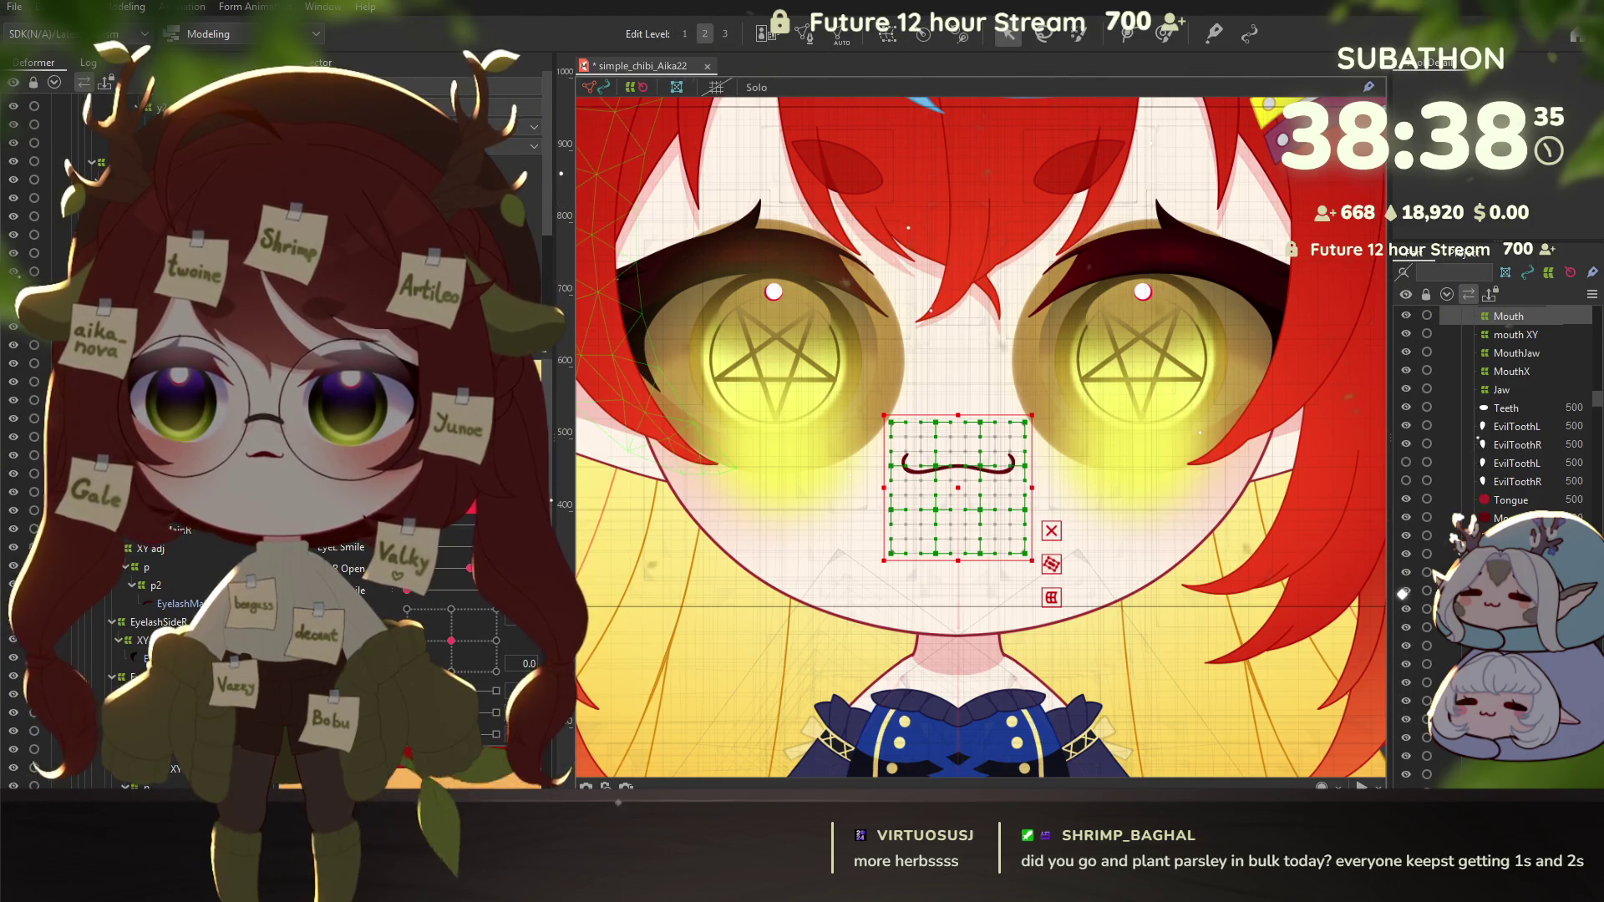
{"action": "left_click", "coordinate": [1143, 293]}
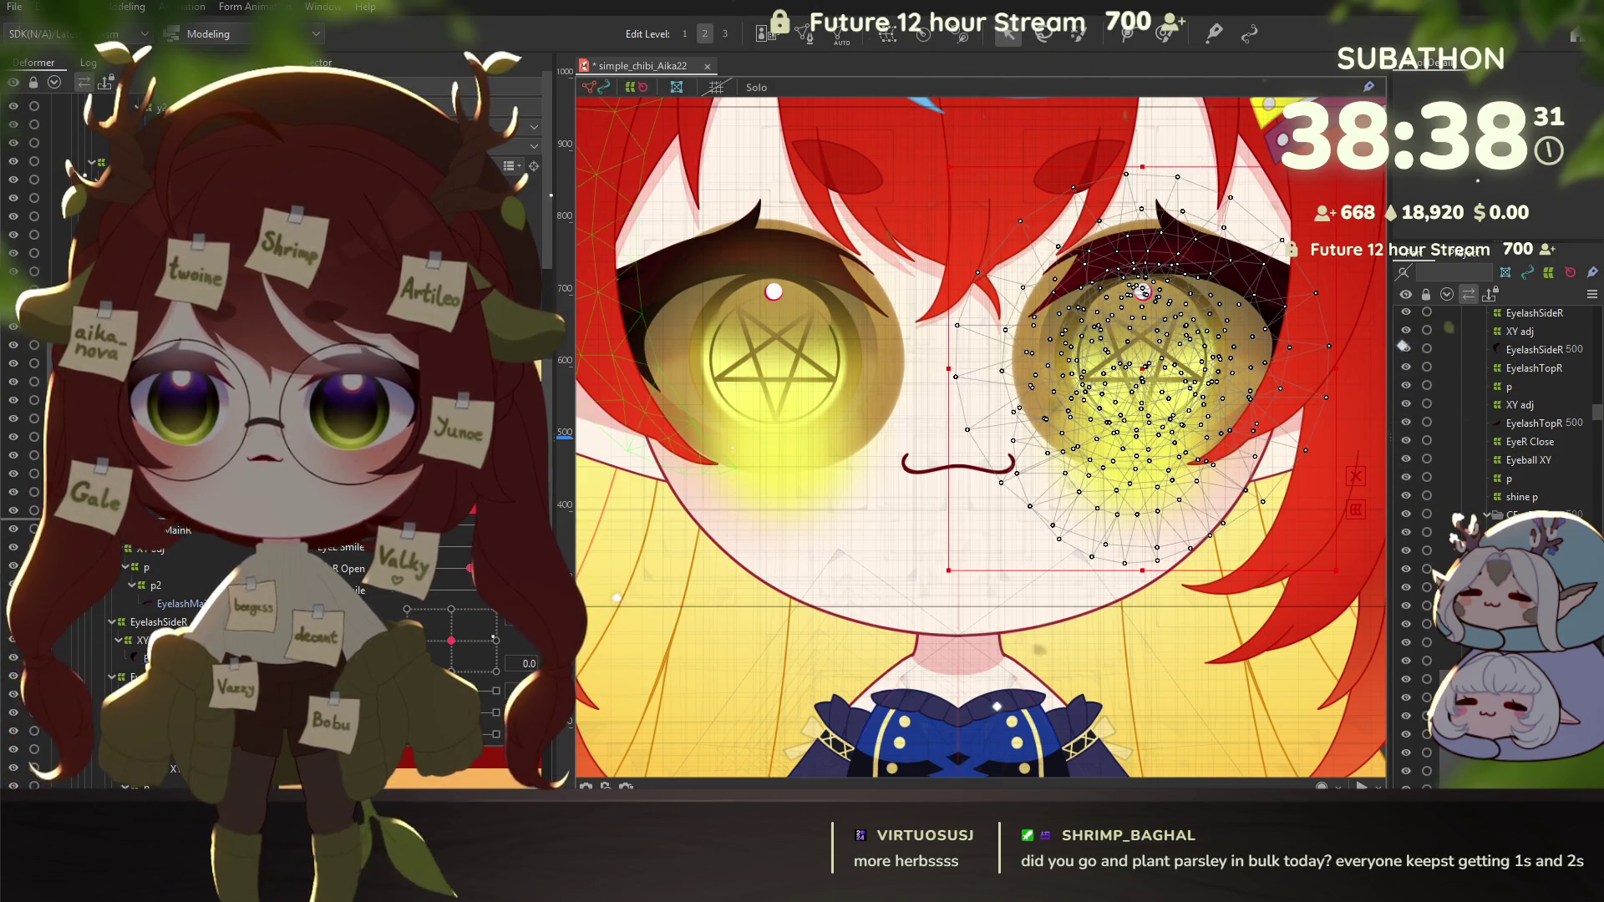
{"action": "left_click", "coordinate": [1143, 292]}
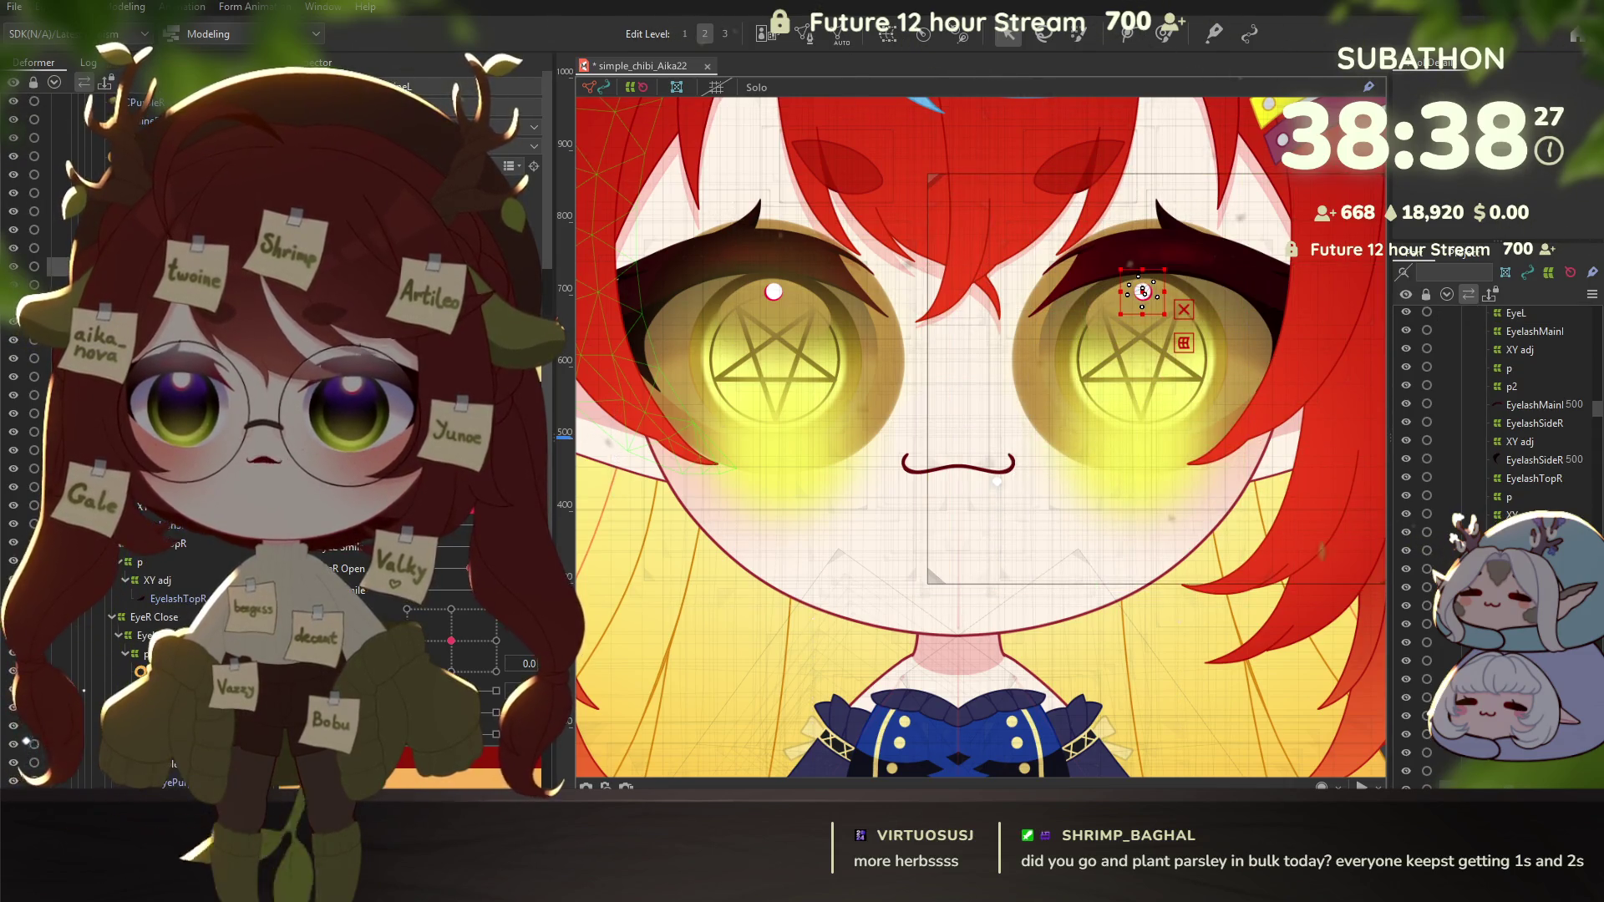
{"action": "left_click", "coordinate": [1143, 292]}
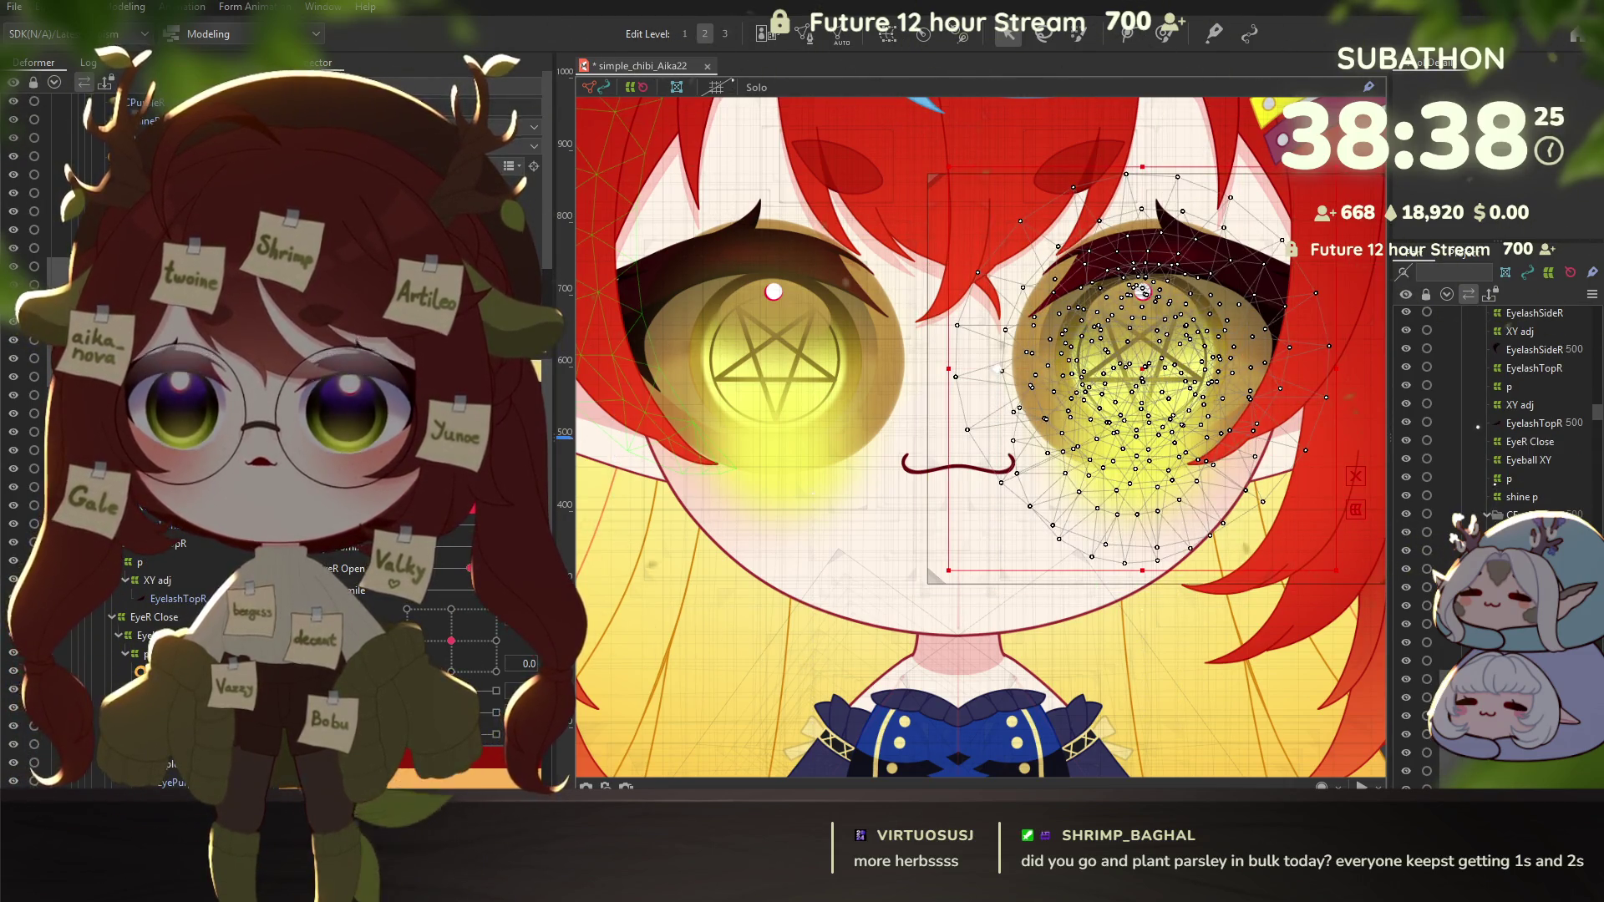
{"action": "left_click", "coordinate": [1142, 292]}
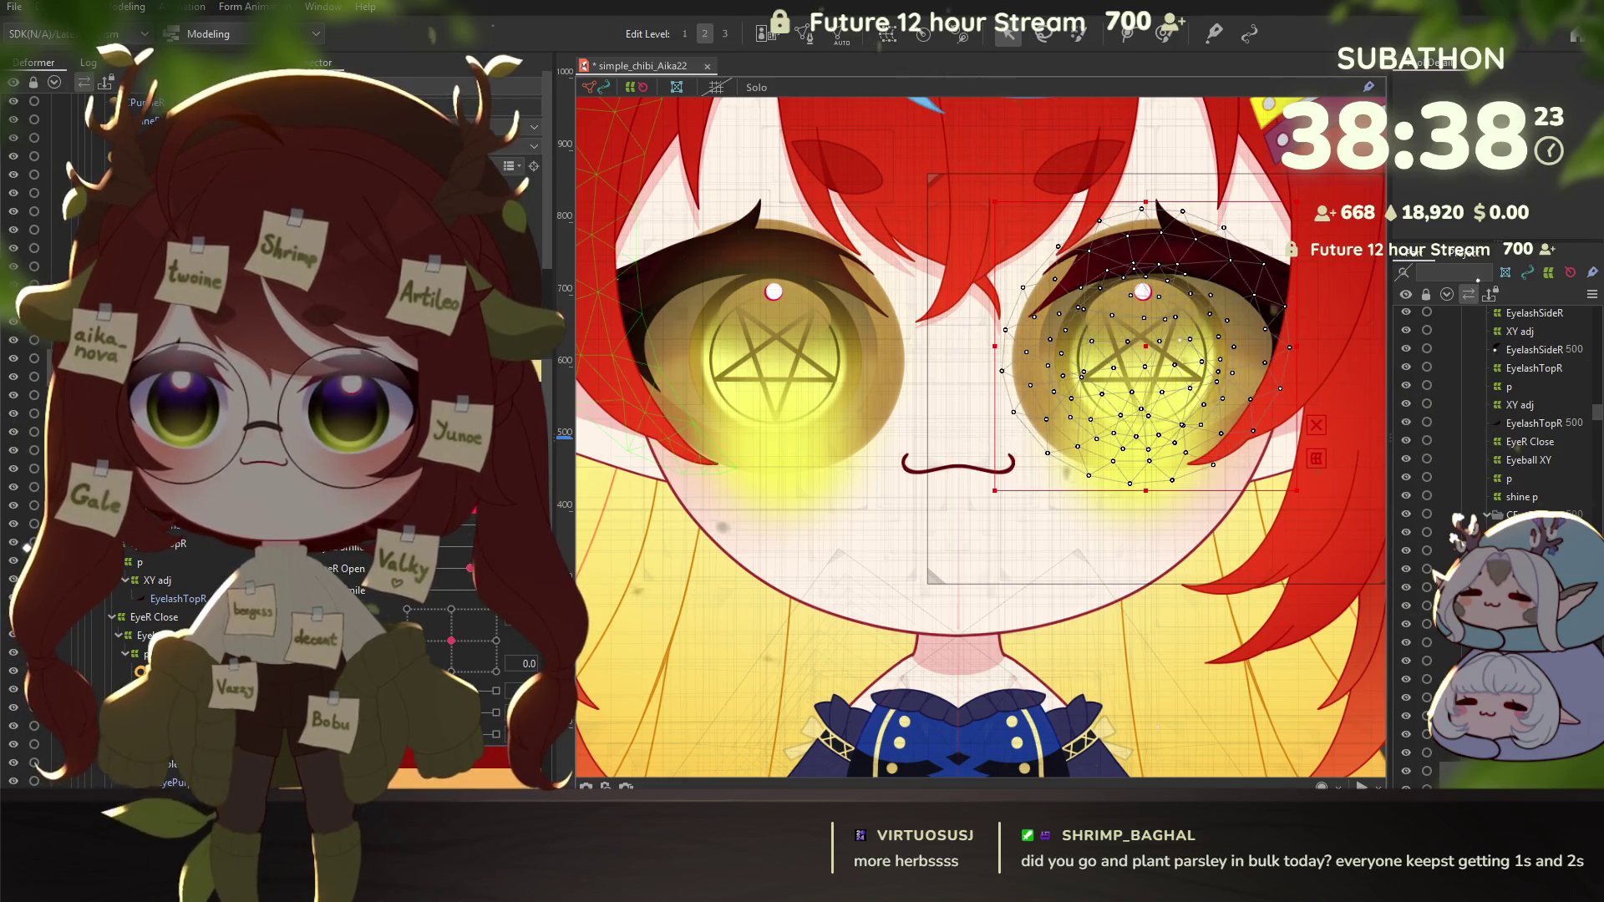
{"action": "left_click", "coordinate": [1143, 292]}
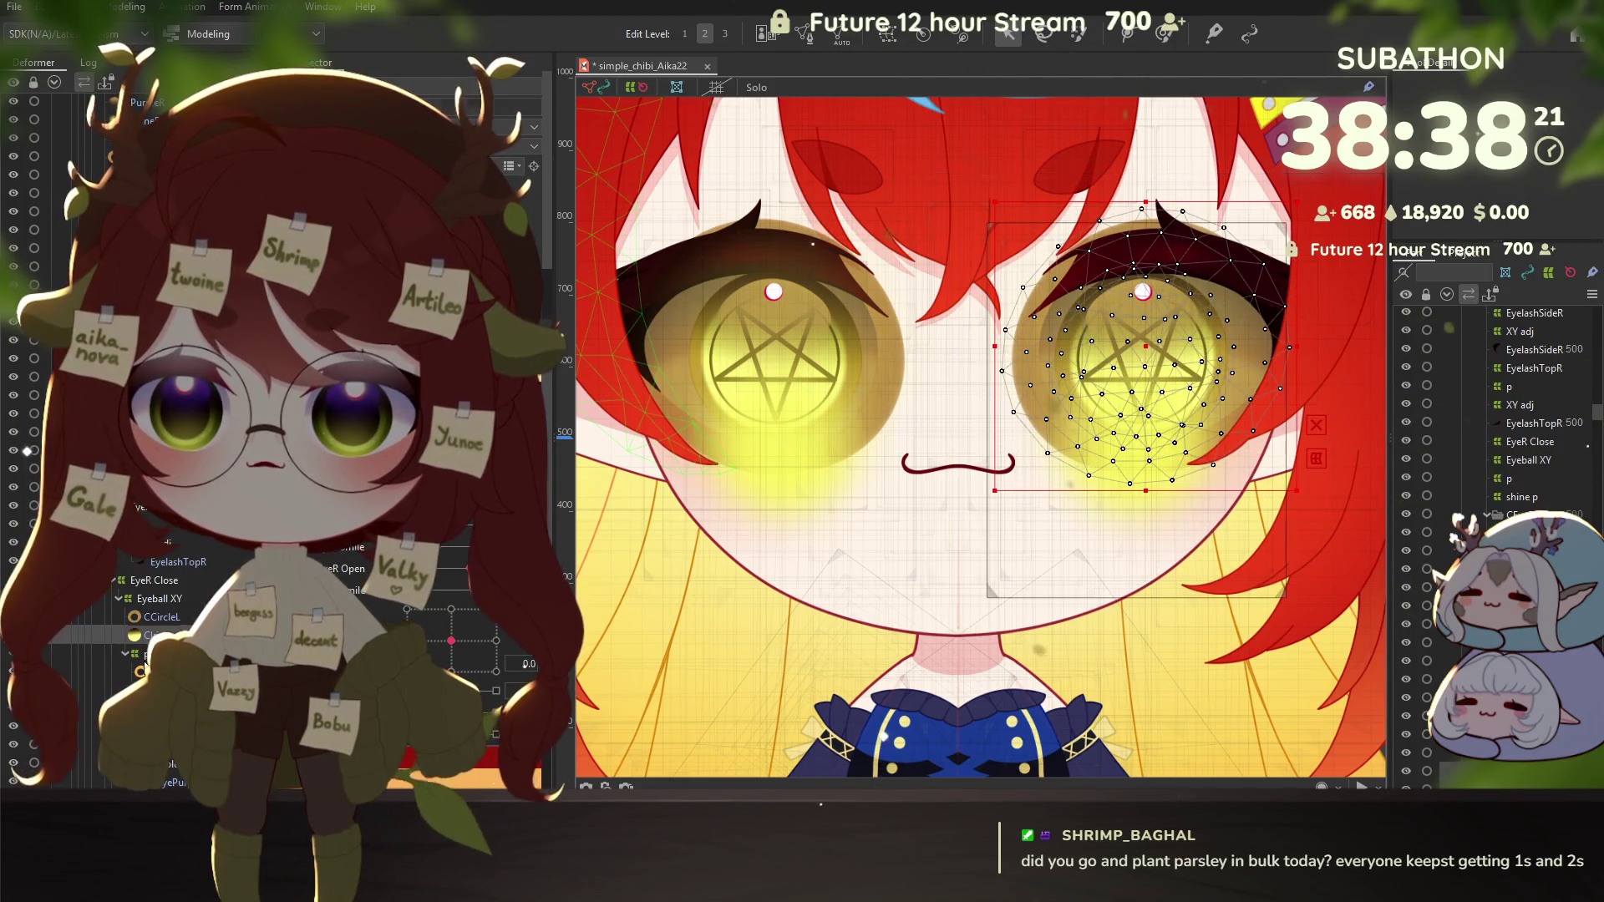
{"action": "left_click", "coordinate": [1143, 291]}
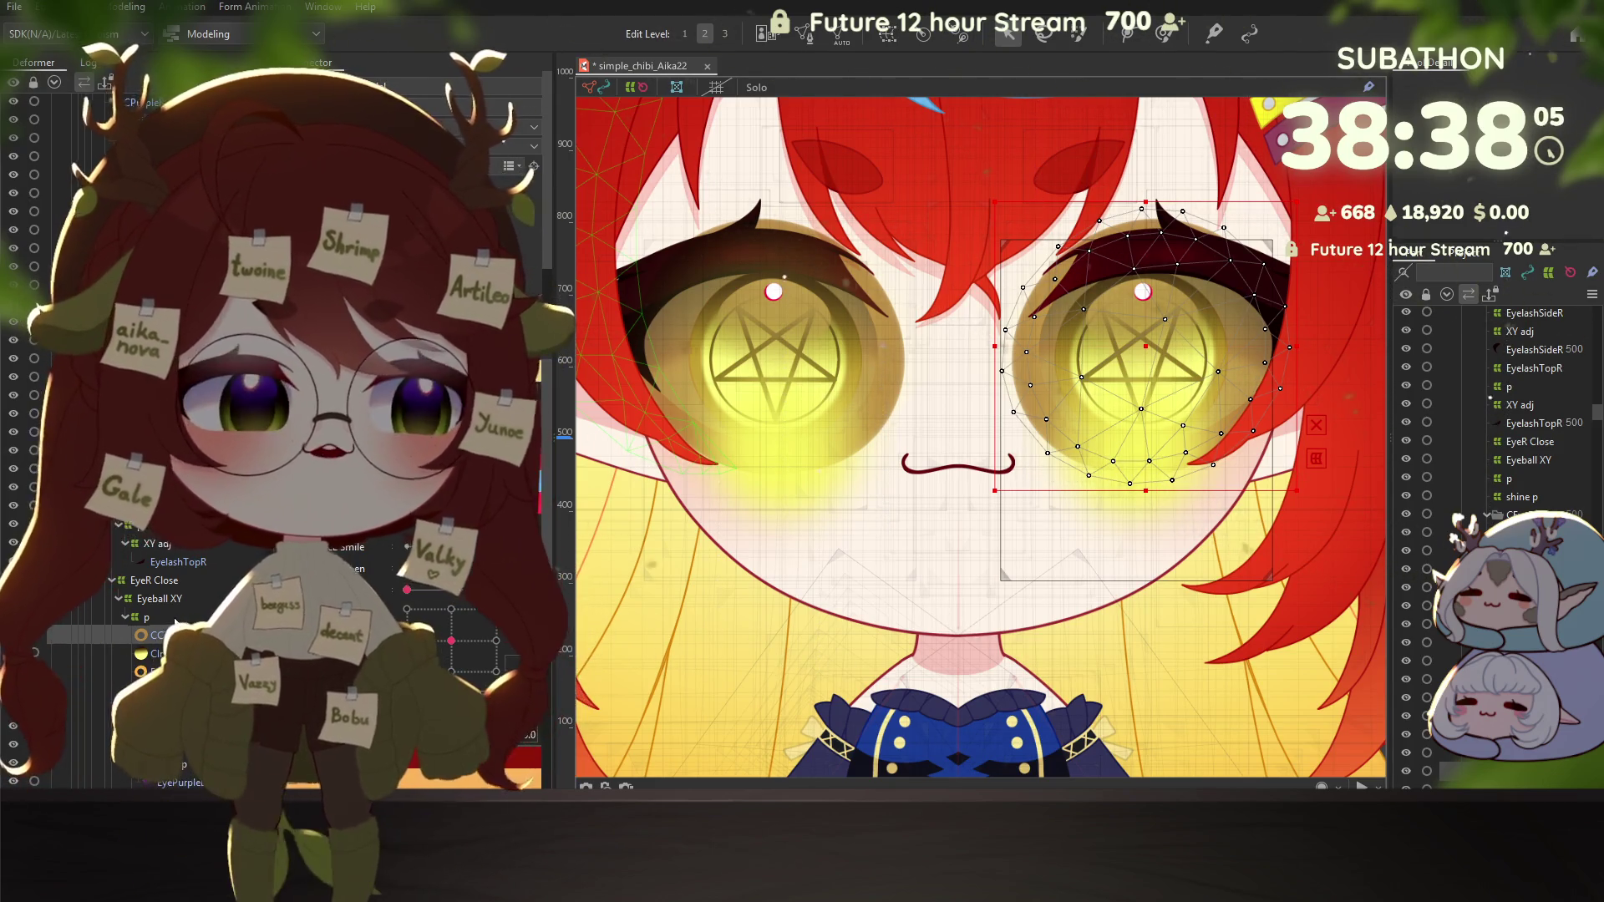
Step: Check the right eyeball and surrounding eye meshes, then save the model with Ctrl+S
{"action": "left_click", "coordinate": [155, 653]}
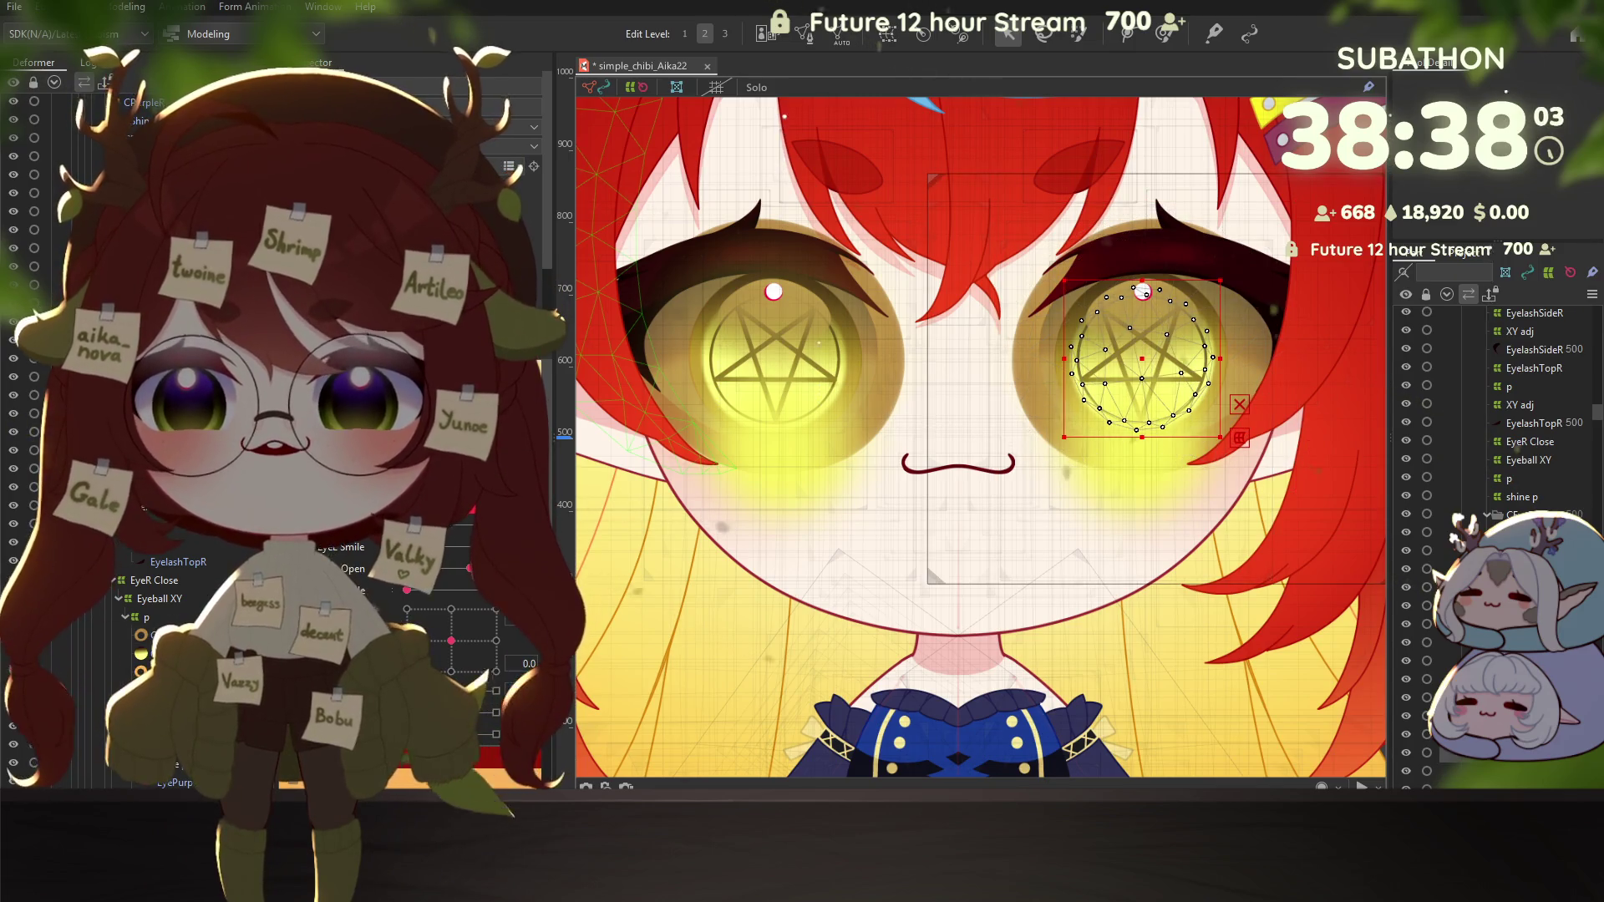
{"action": "left_click", "coordinate": [155, 672]}
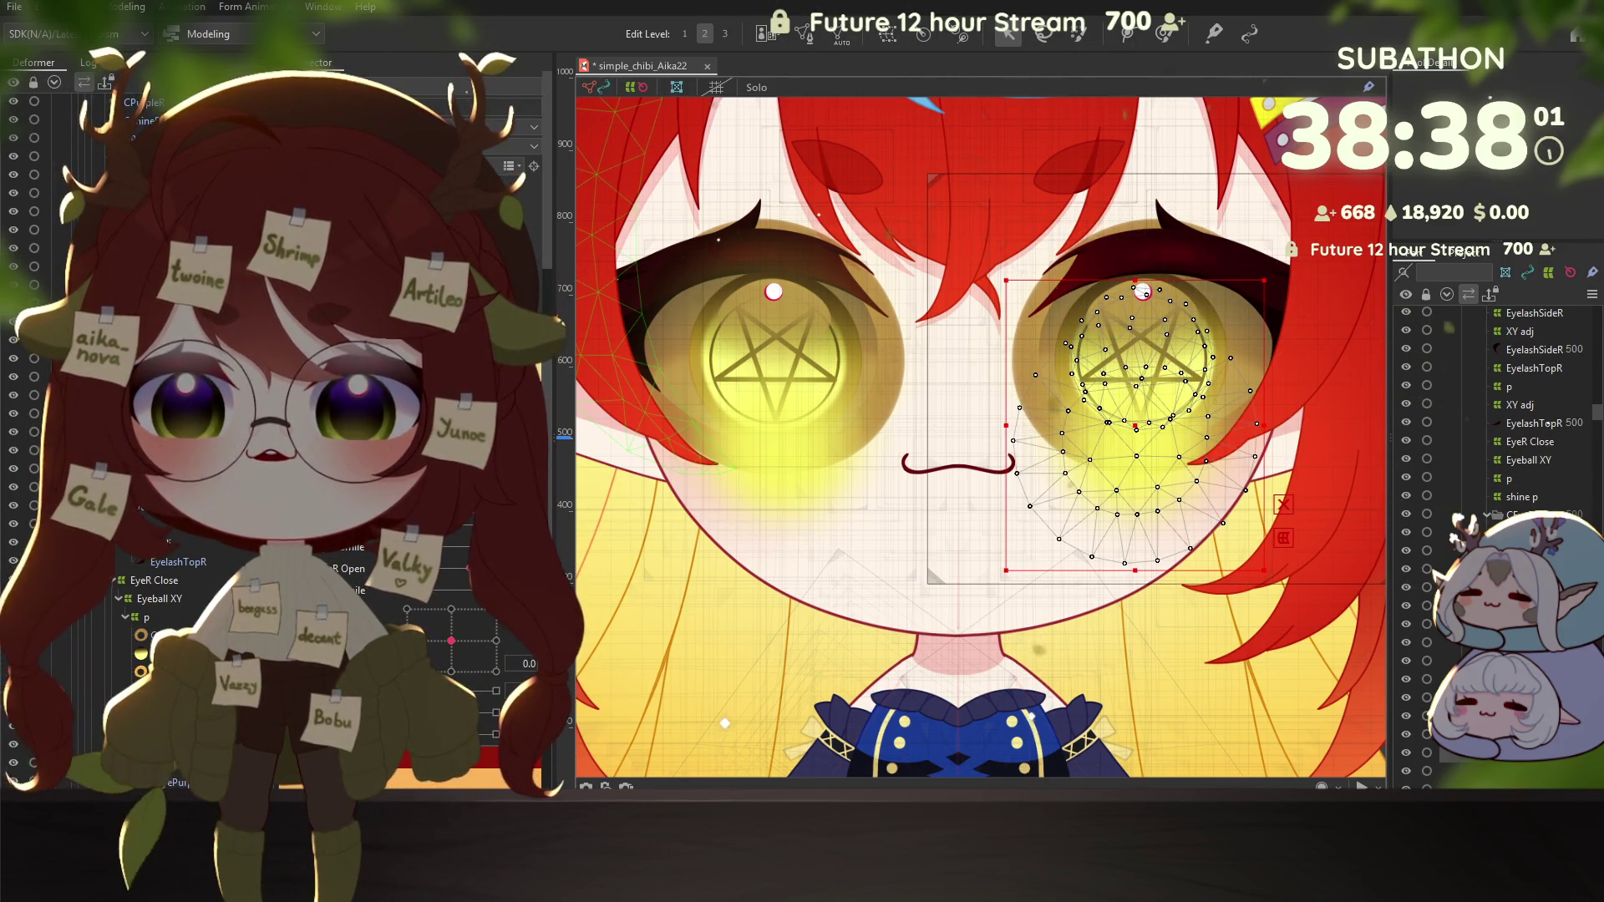
{"action": "left_click", "coordinate": [164, 781]}
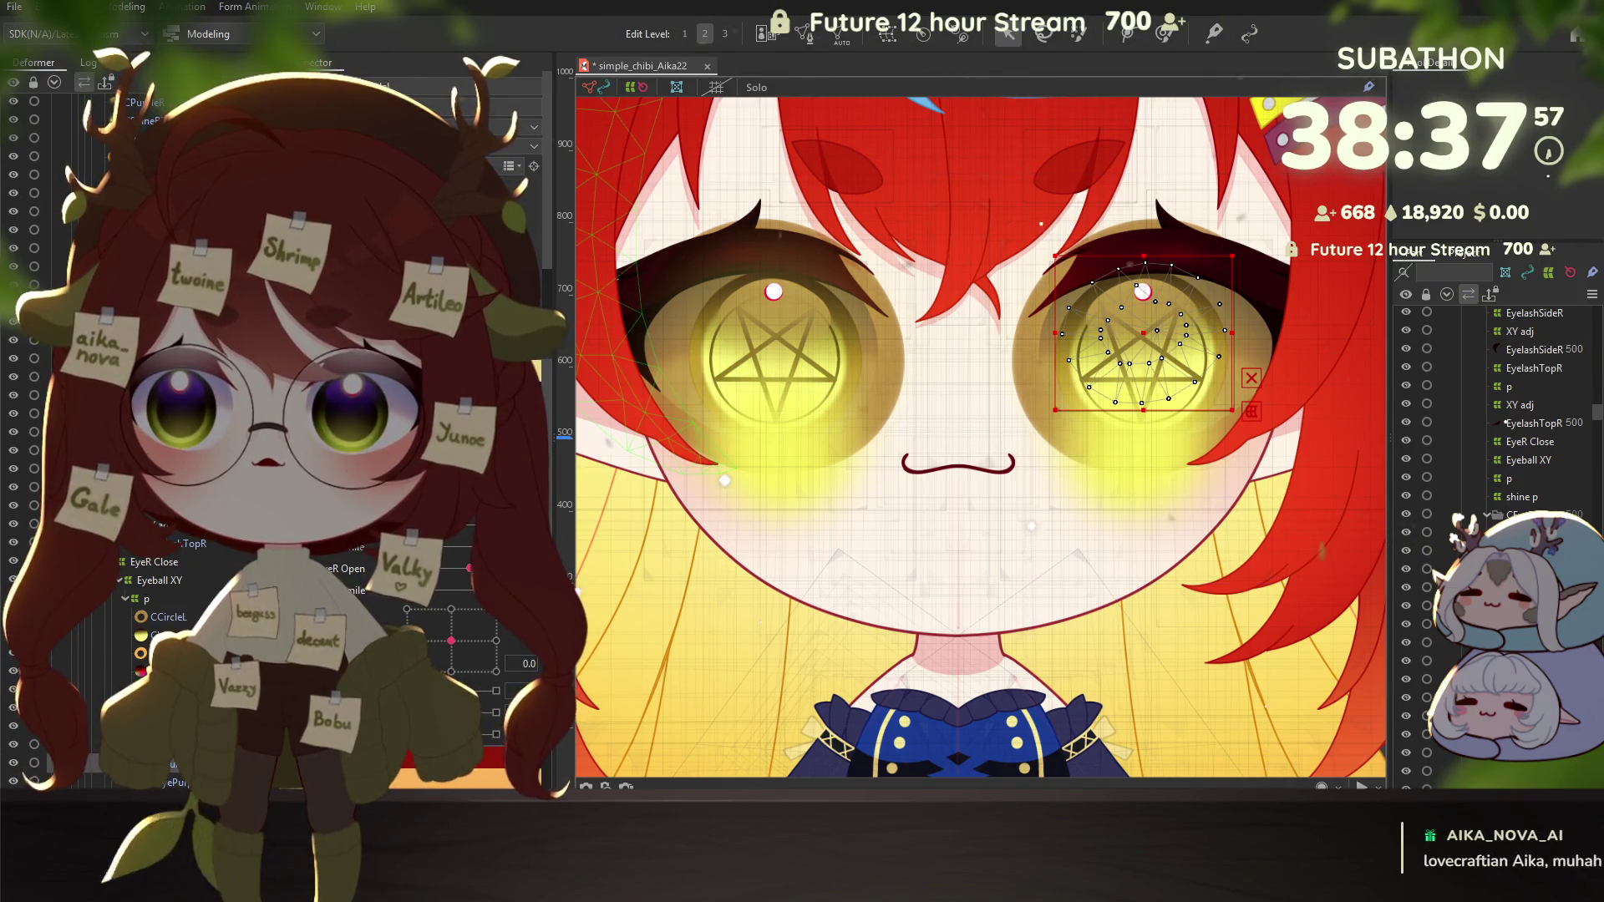
{"action": "key", "text": "Down"}
{"action": "scroll", "coordinate": [172, 773], "scroll_direction": "down", "scroll_amount": 1}
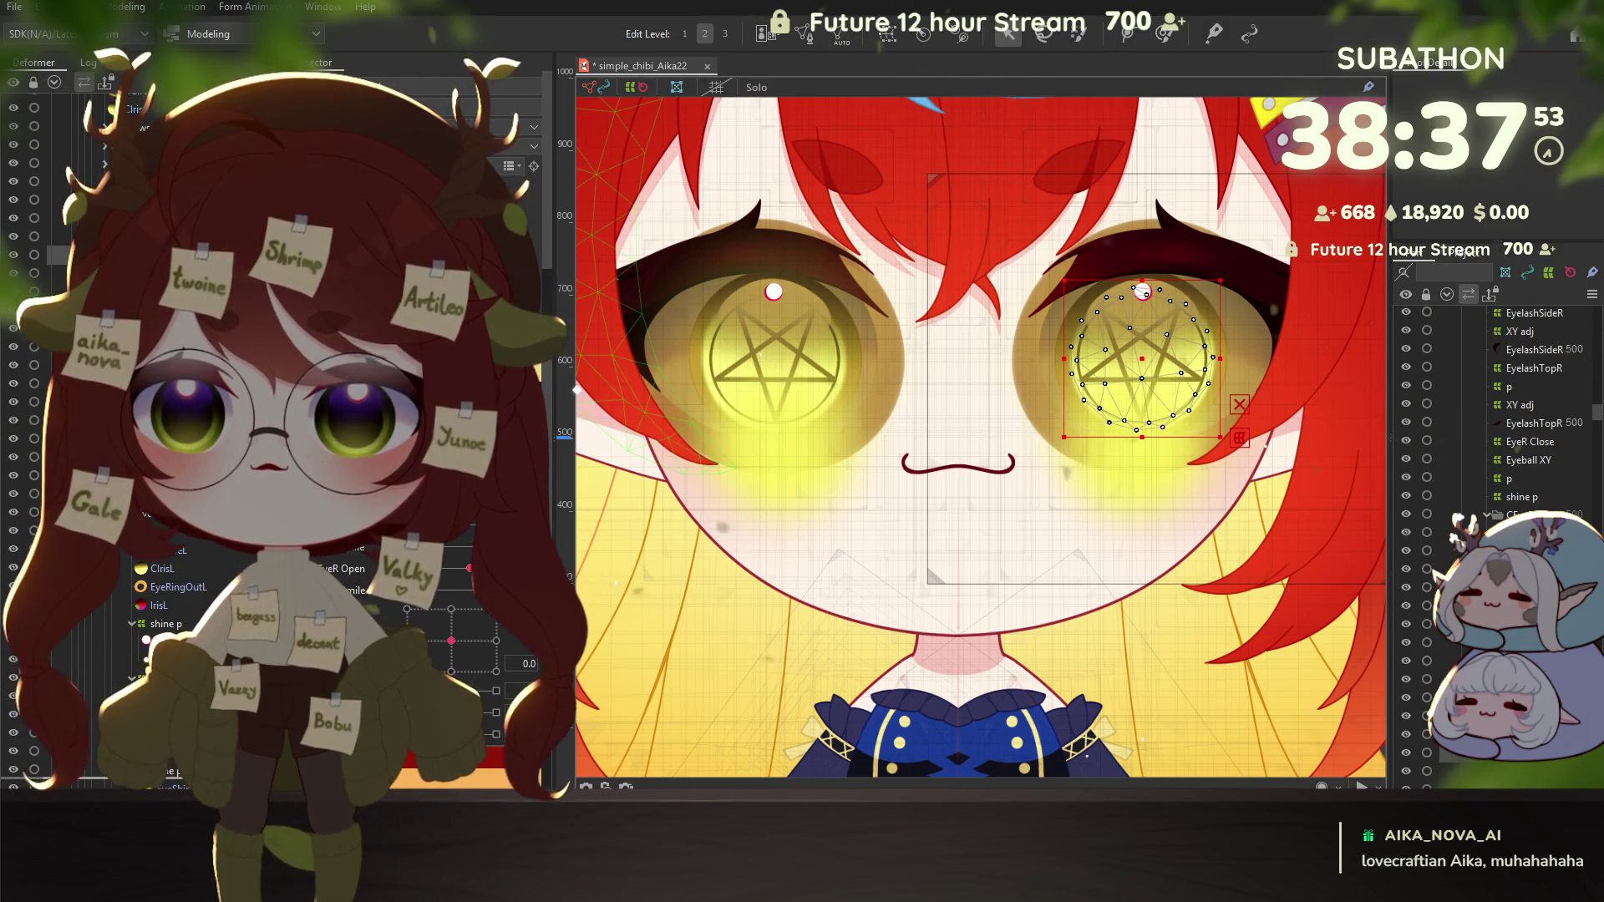
{"action": "scroll", "coordinate": [173, 767], "scroll_direction": "down", "scroll_amount": 1}
{"action": "scroll", "coordinate": [173, 767], "scroll_direction": "down", "scroll_amount": 1}
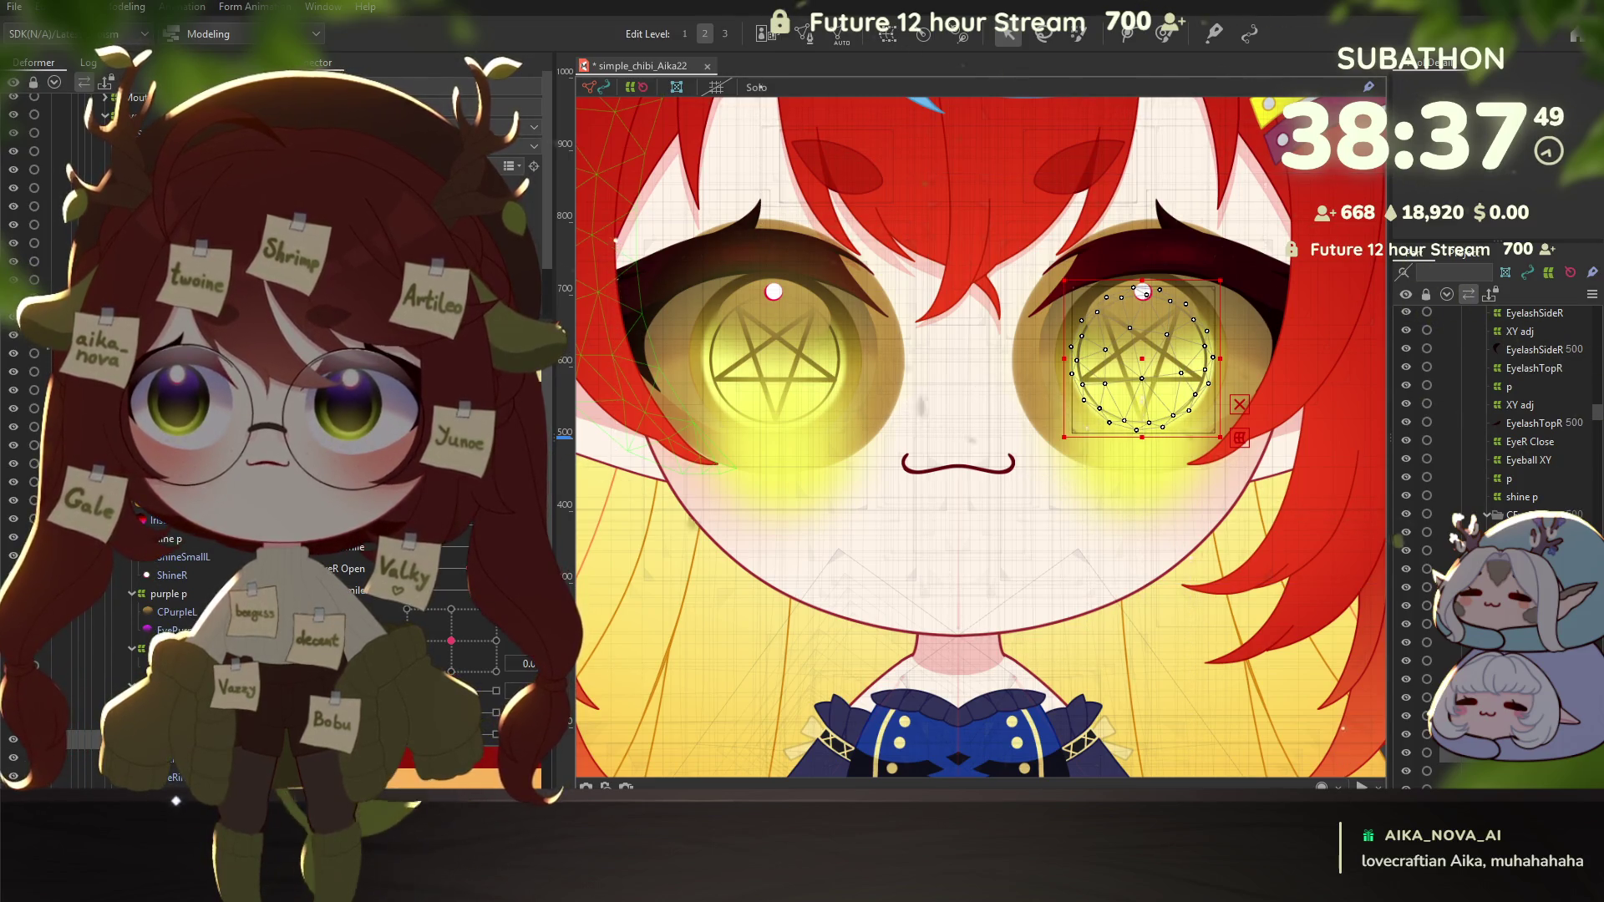
{"action": "left_click", "coordinate": [79, 169]}
{"action": "scroll", "coordinate": [174, 576], "scroll_direction": "down", "scroll_amount": 1}
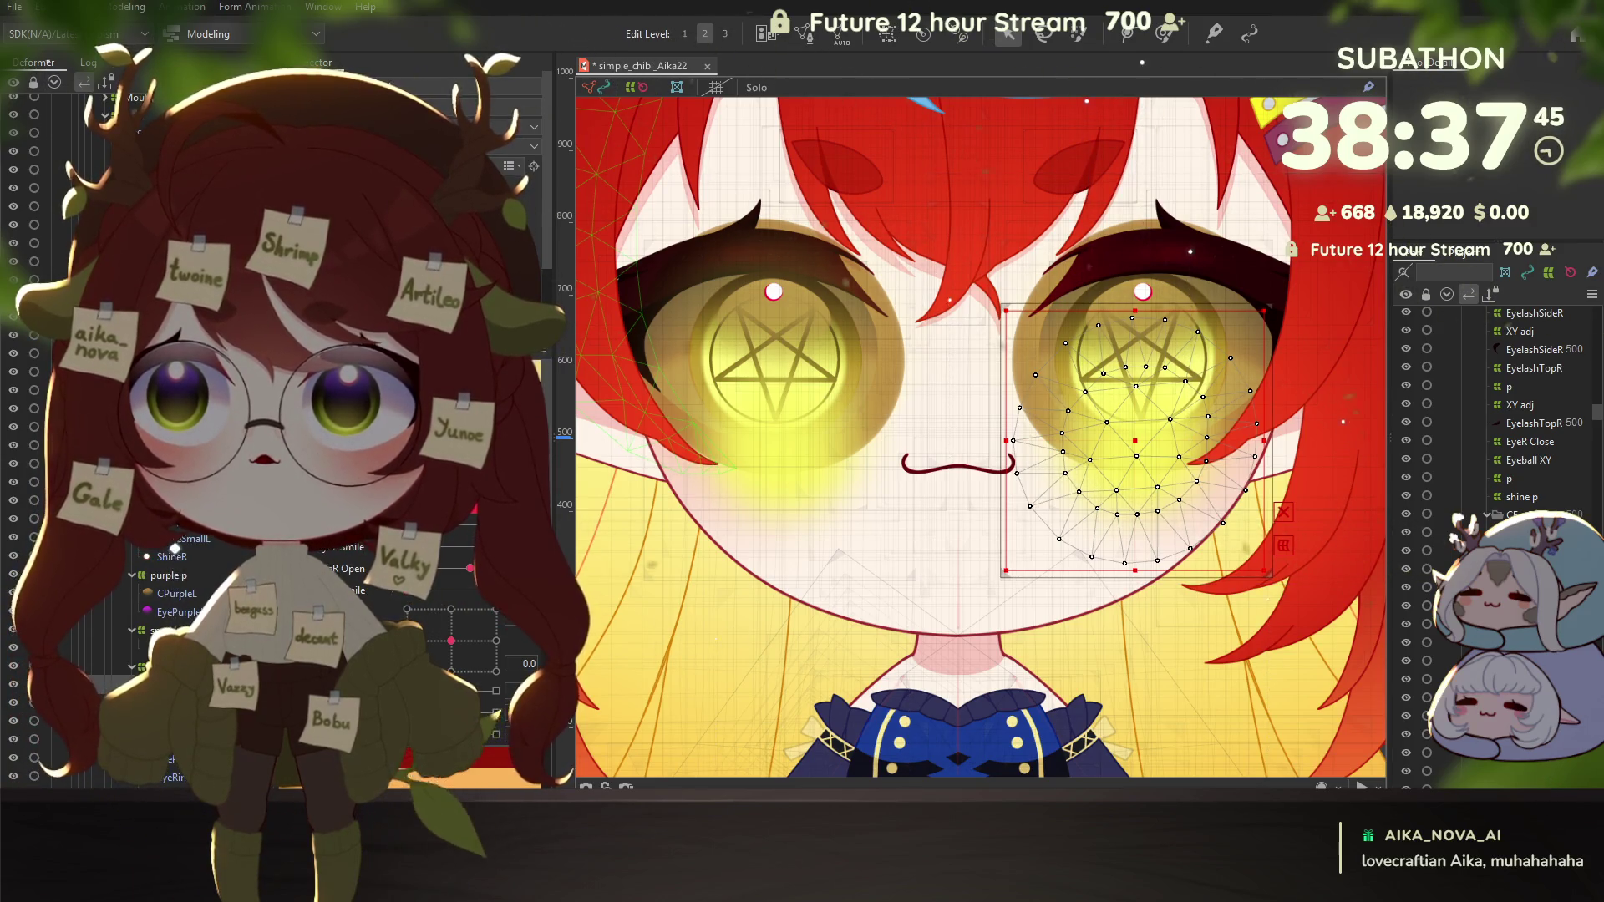
{"action": "left_click", "coordinate": [80, 151]}
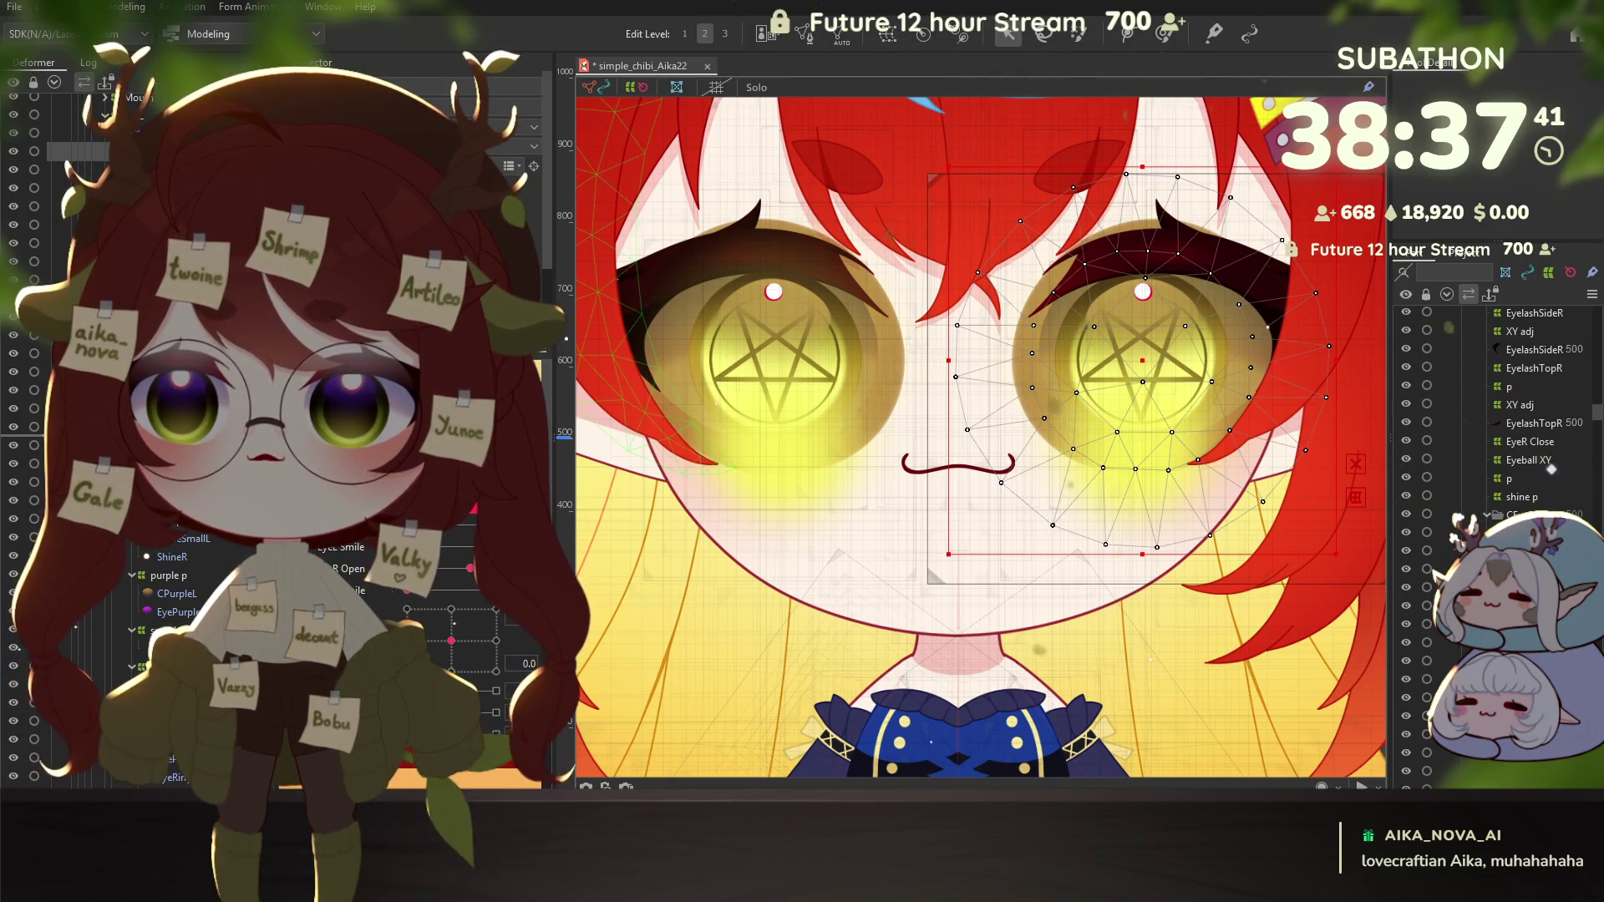
{"action": "key", "text": "ctrl+s"}
Step: Inspect the smaller right-eye mesh, its white highlight, and the full right-eye mesh
{"action": "left_click", "coordinate": [1150, 360]}
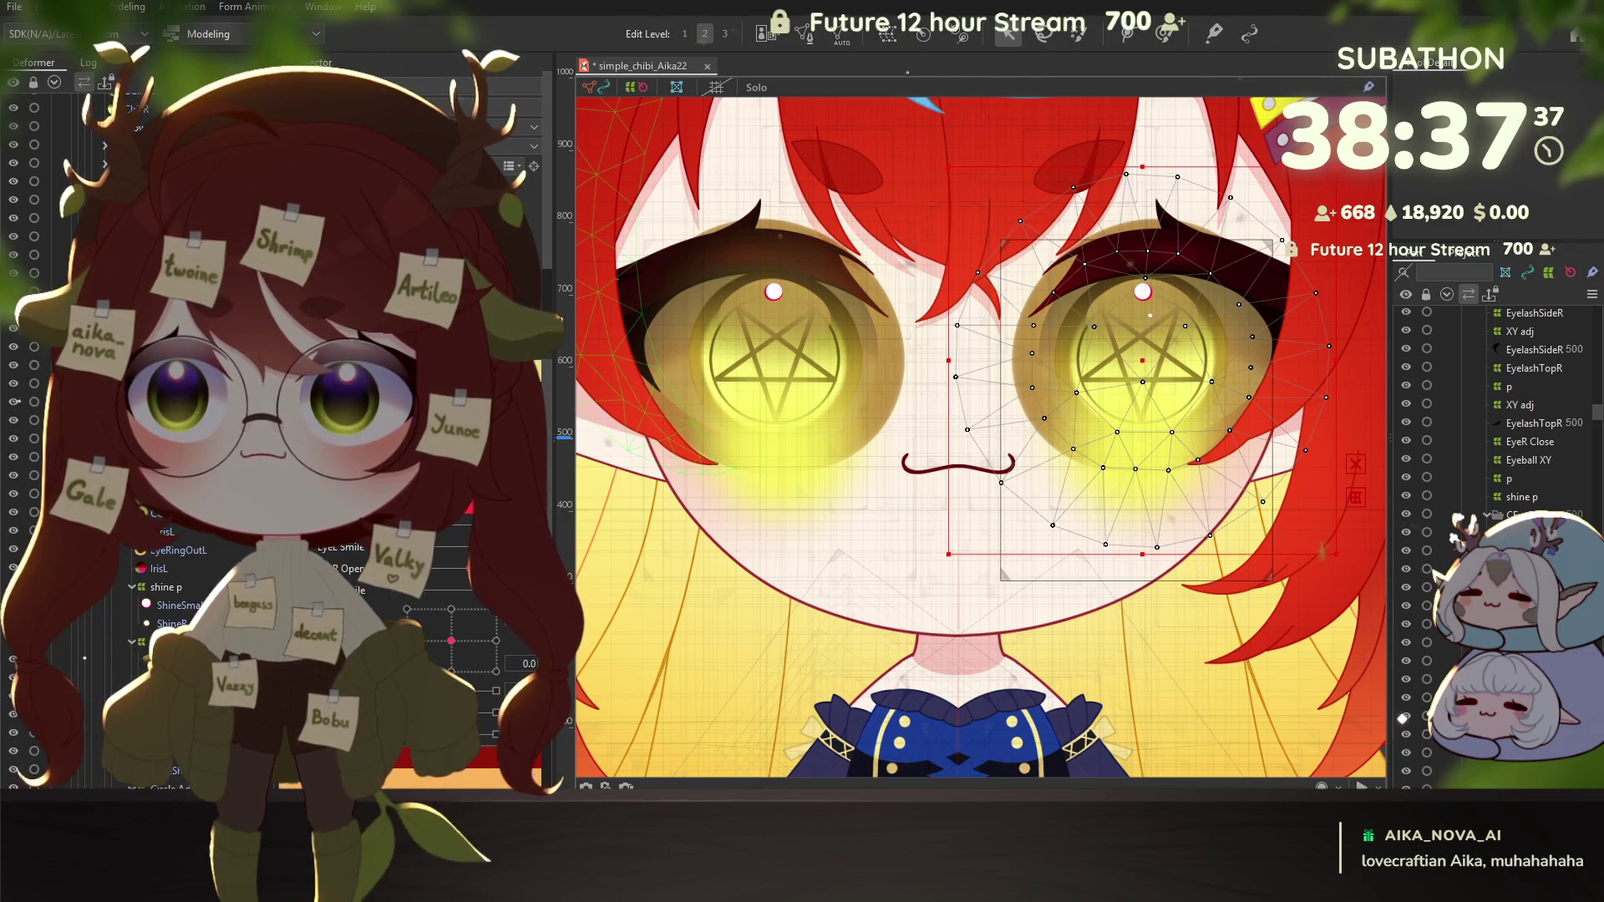
{"action": "left_click", "coordinate": [1143, 291]}
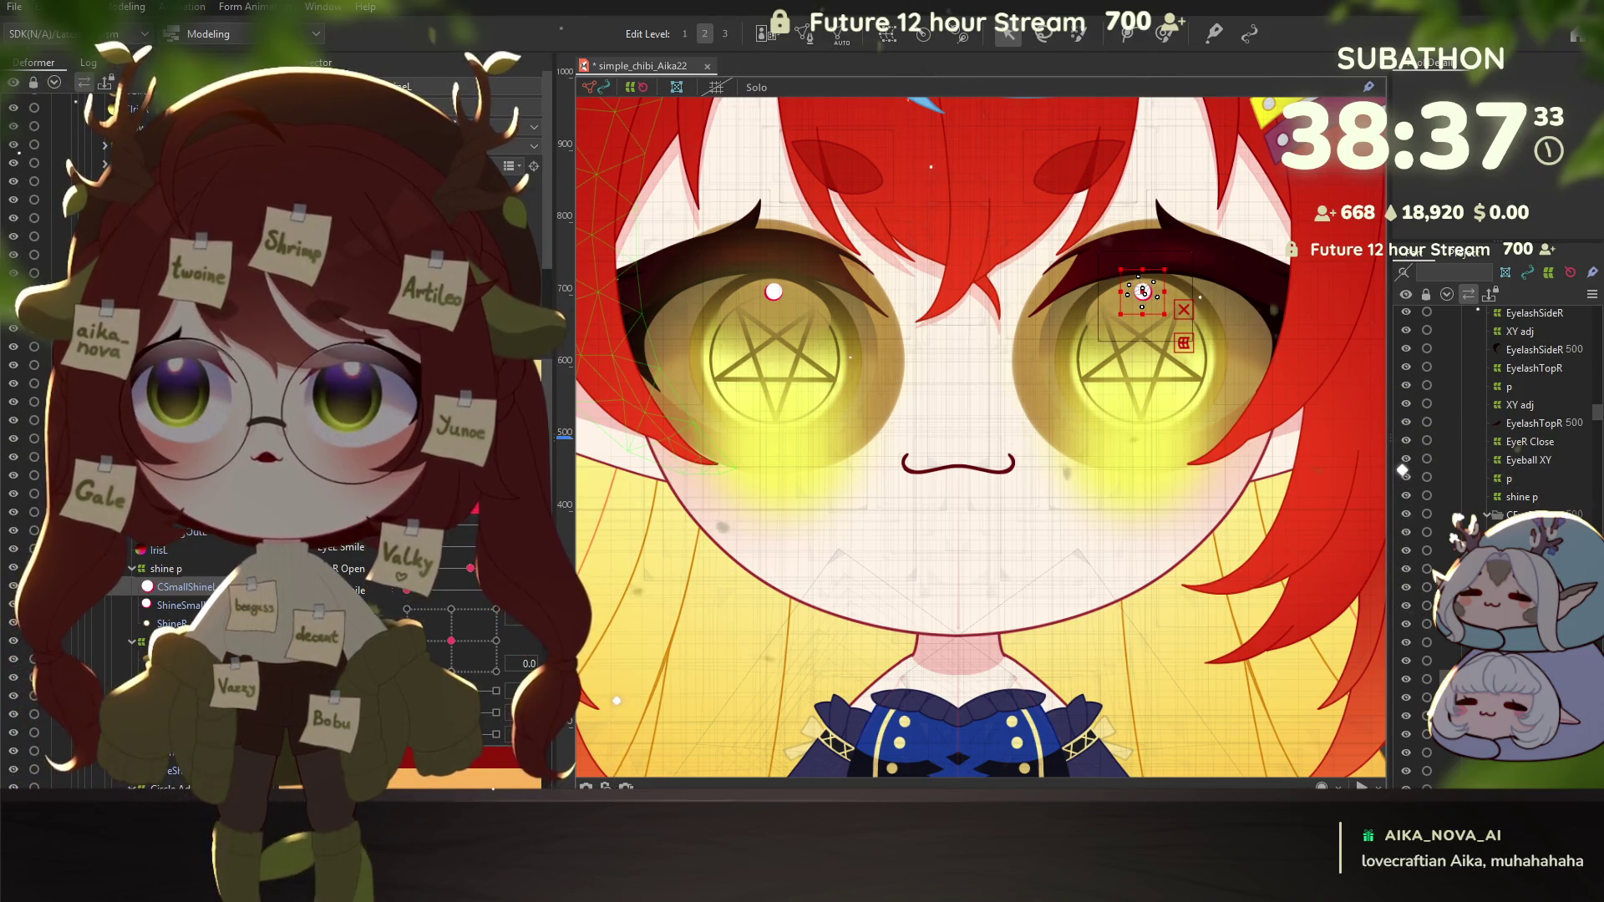
{"action": "scroll", "coordinate": [216, 564], "scroll_direction": "down", "scroll_amount": 3}
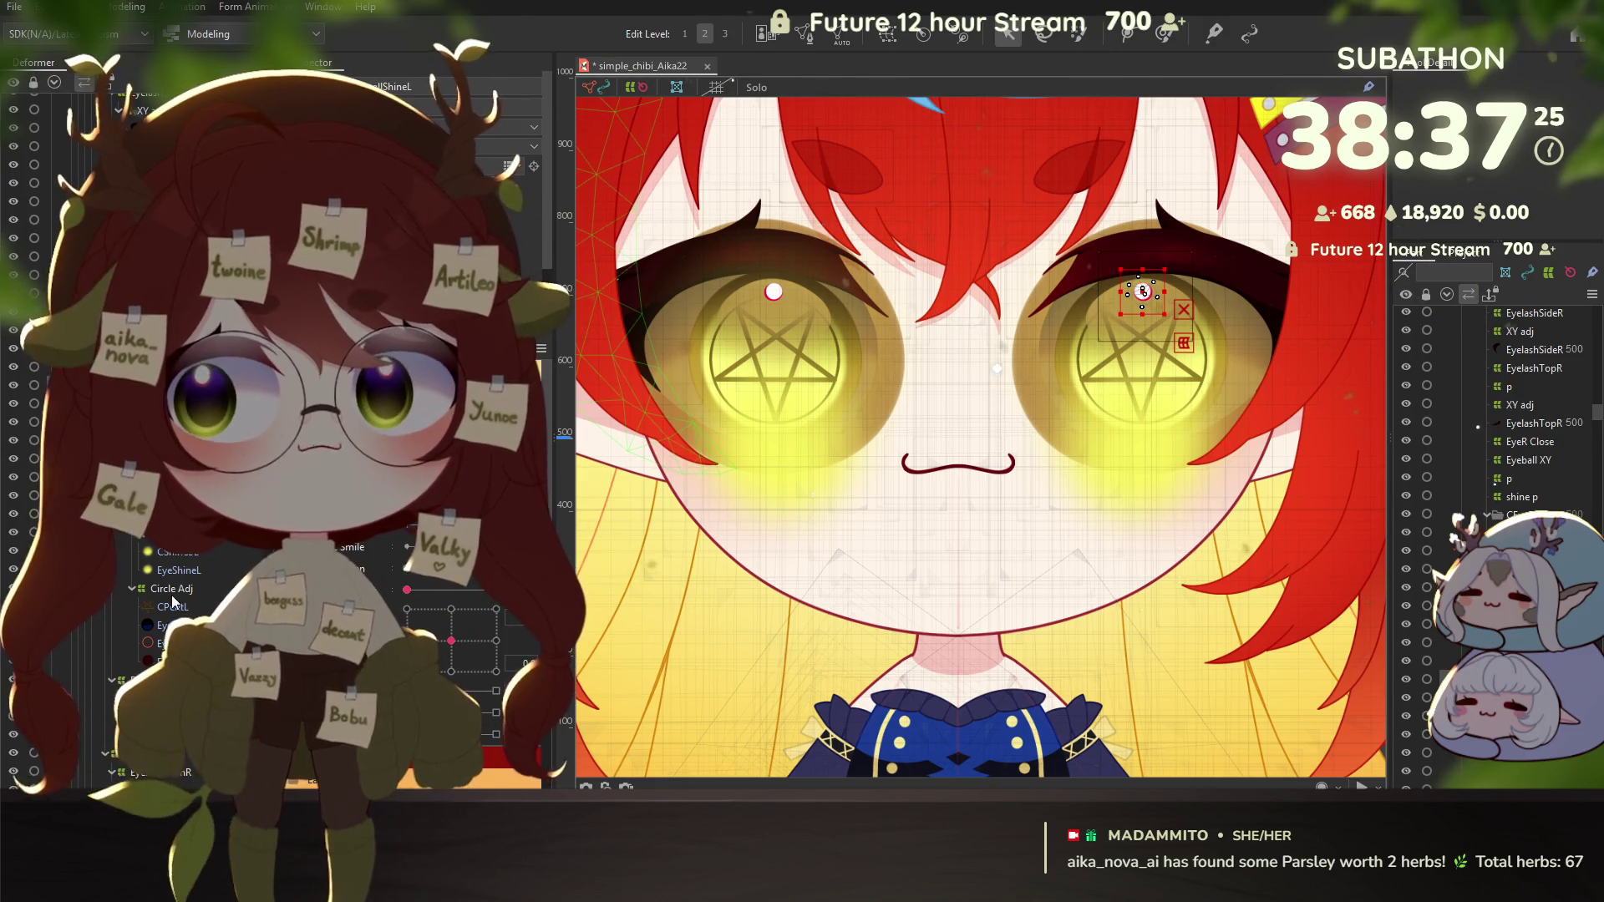
{"action": "left_click", "coordinate": [1143, 291]}
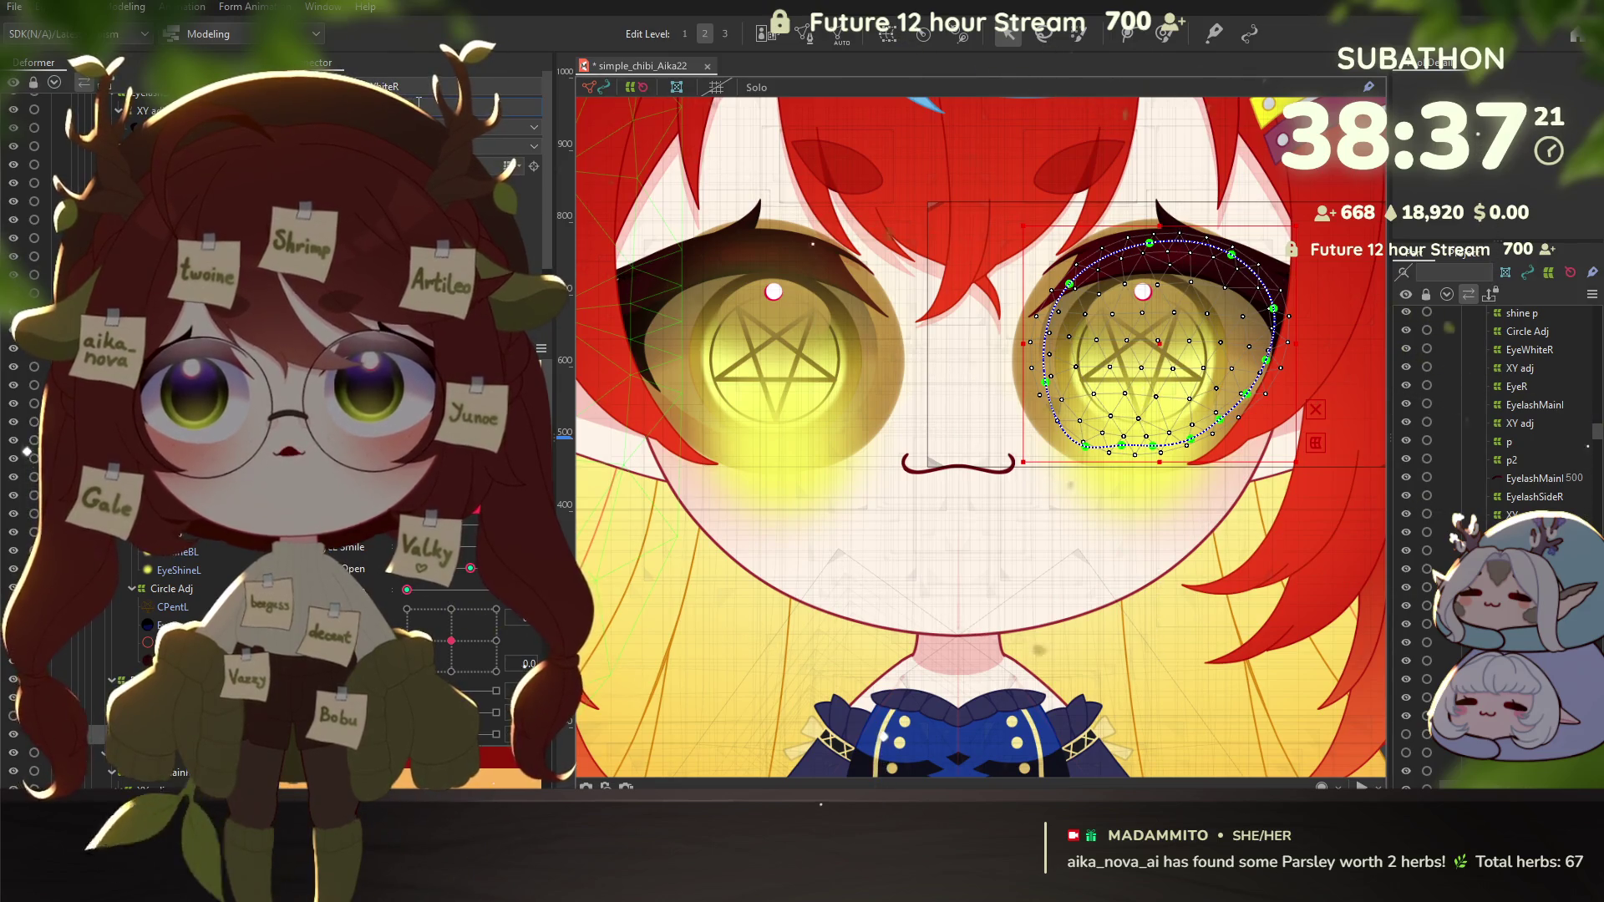
{"action": "left_click", "coordinate": [188, 615]}
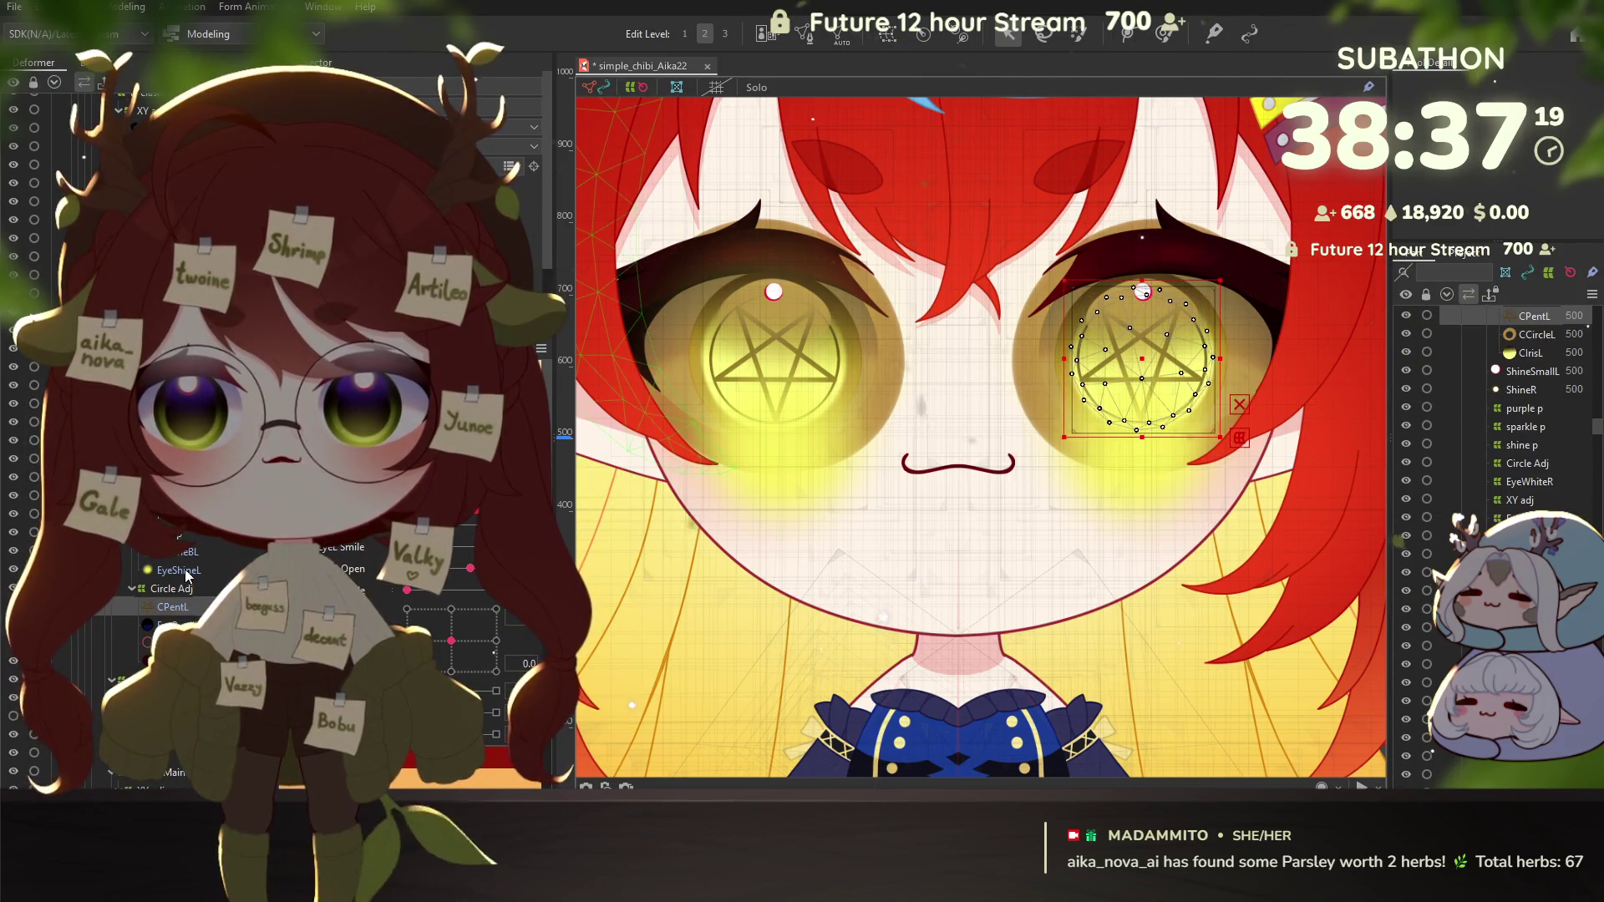
{"action": "left_click", "coordinate": [188, 613]}
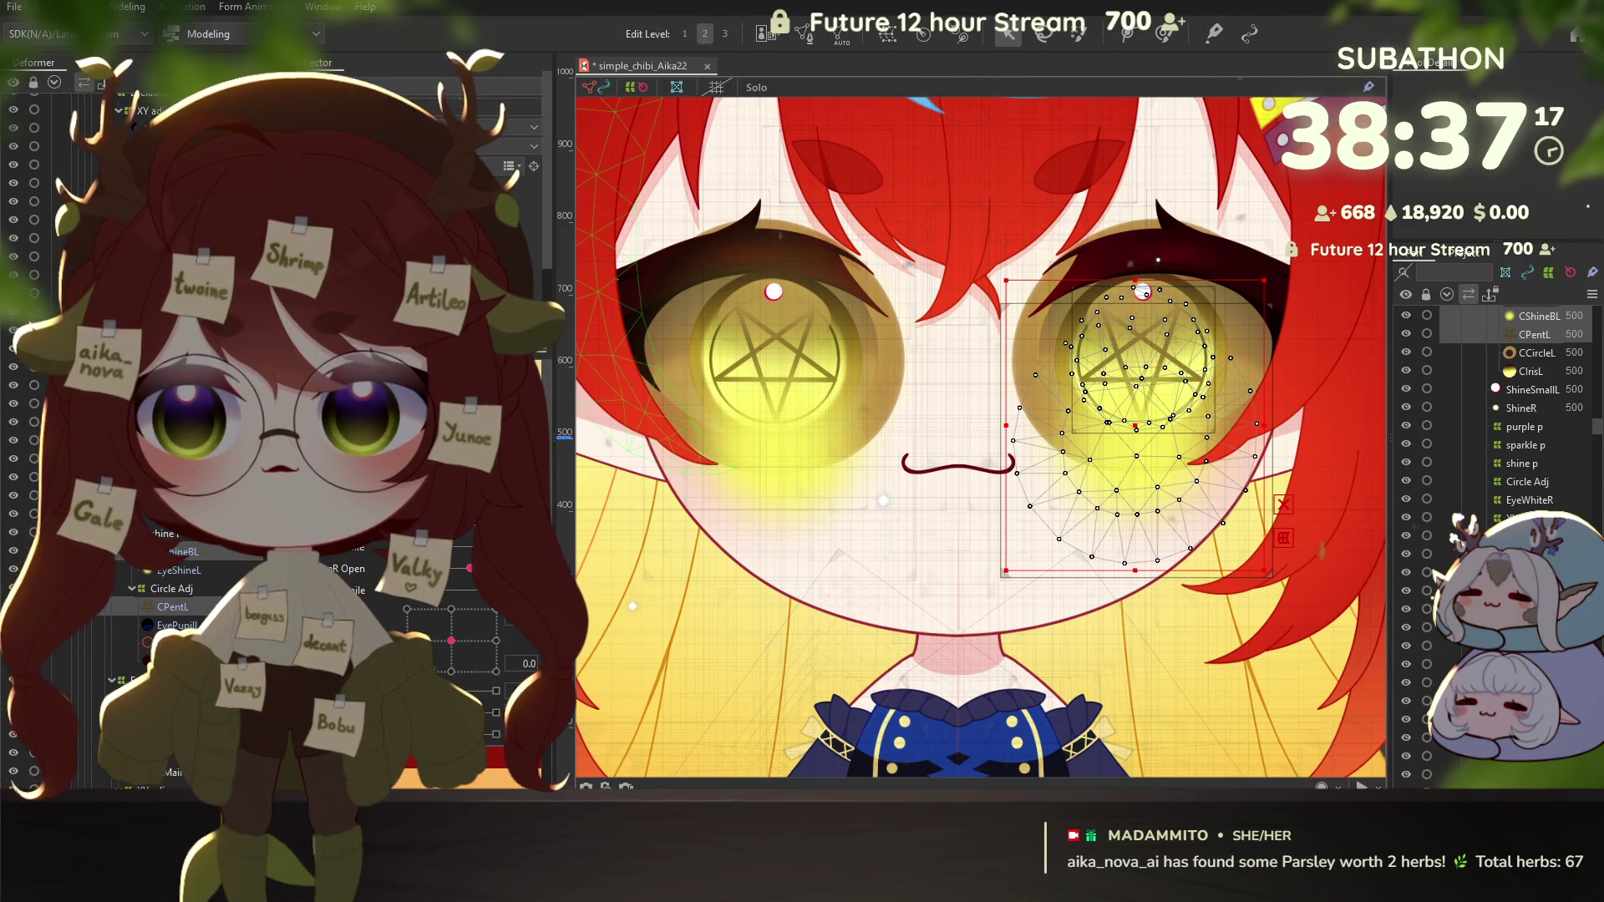
{"action": "left_click", "coordinate": [1142, 292], "text": "shift"}
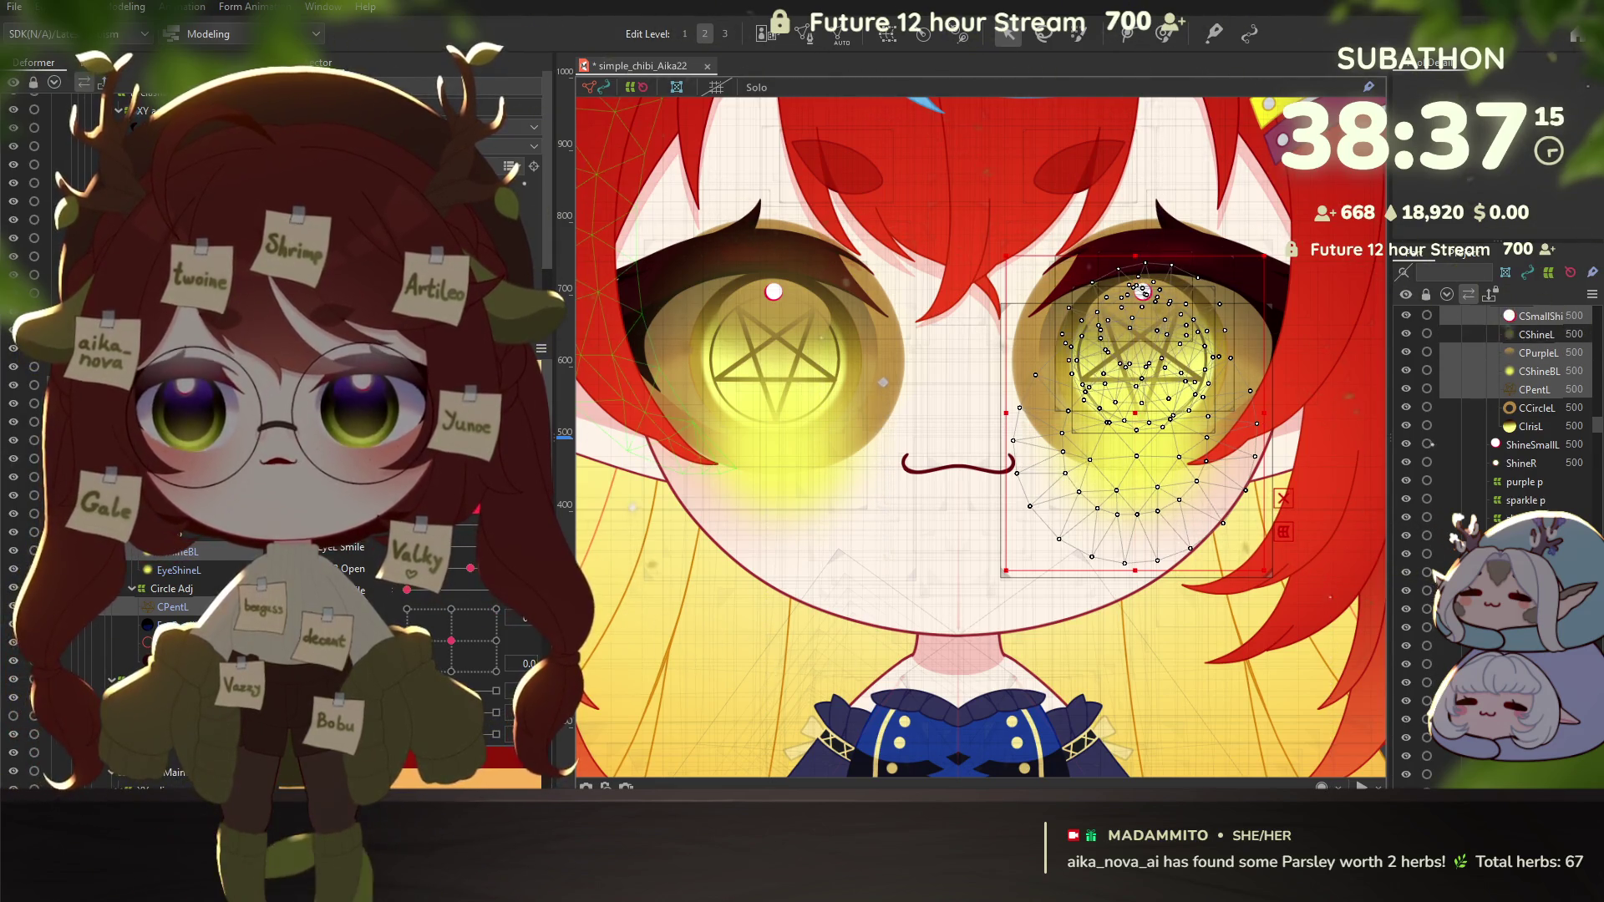
{"action": "left_click", "coordinate": [1142, 291], "text": "shift"}
{"action": "left_click", "coordinate": [1143, 291], "text": "shift"}
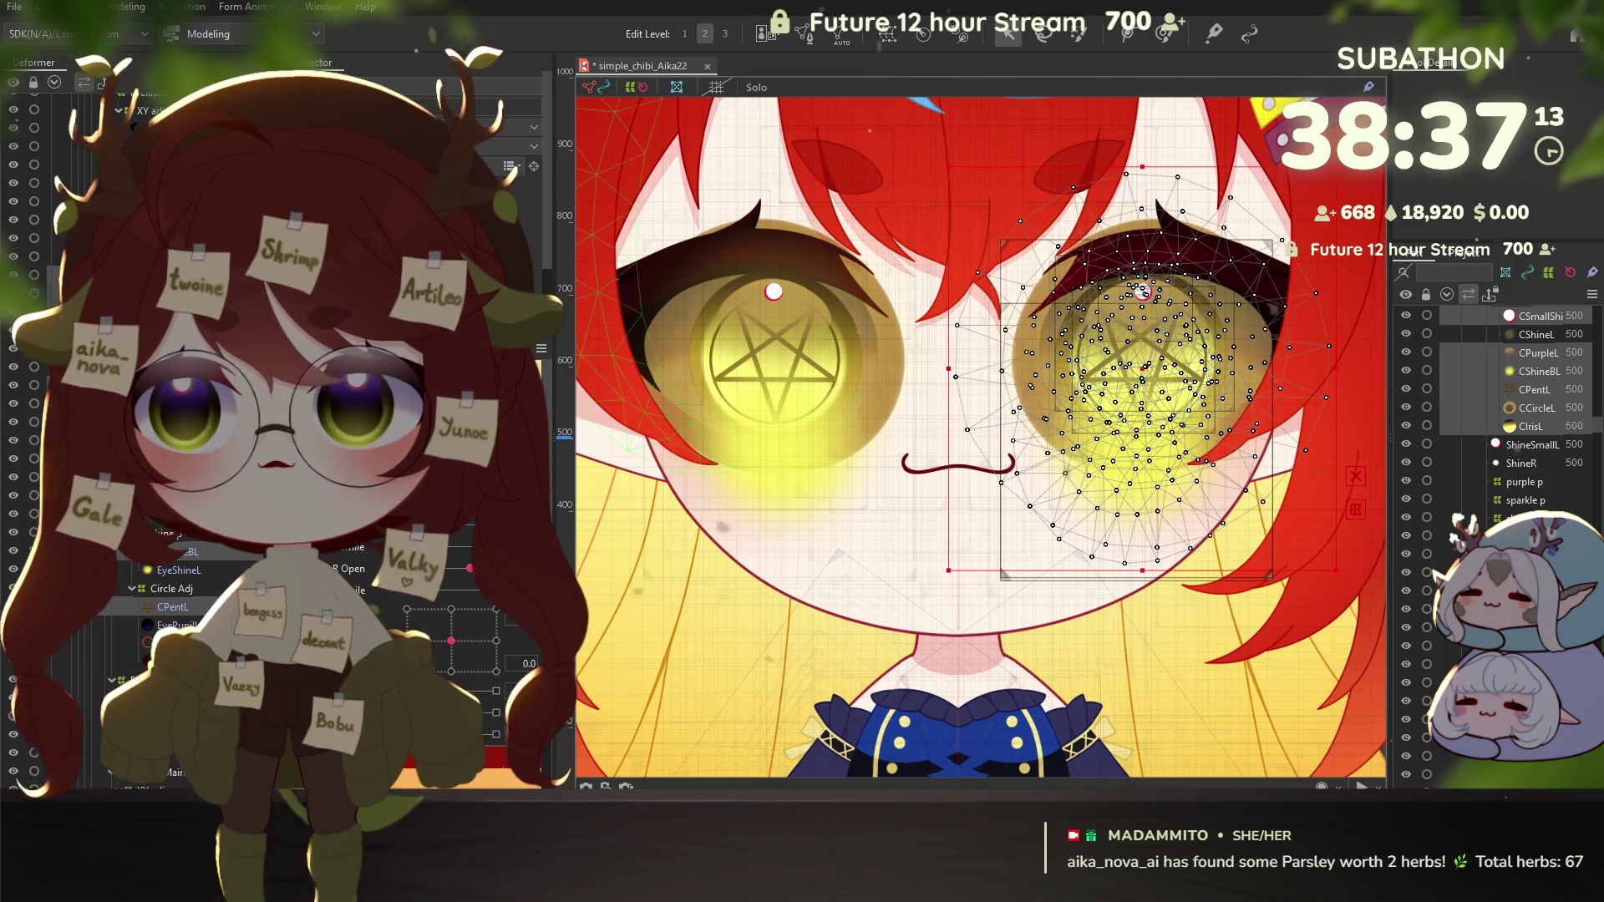
{"action": "left_click", "coordinate": [1142, 292], "text": "shift"}
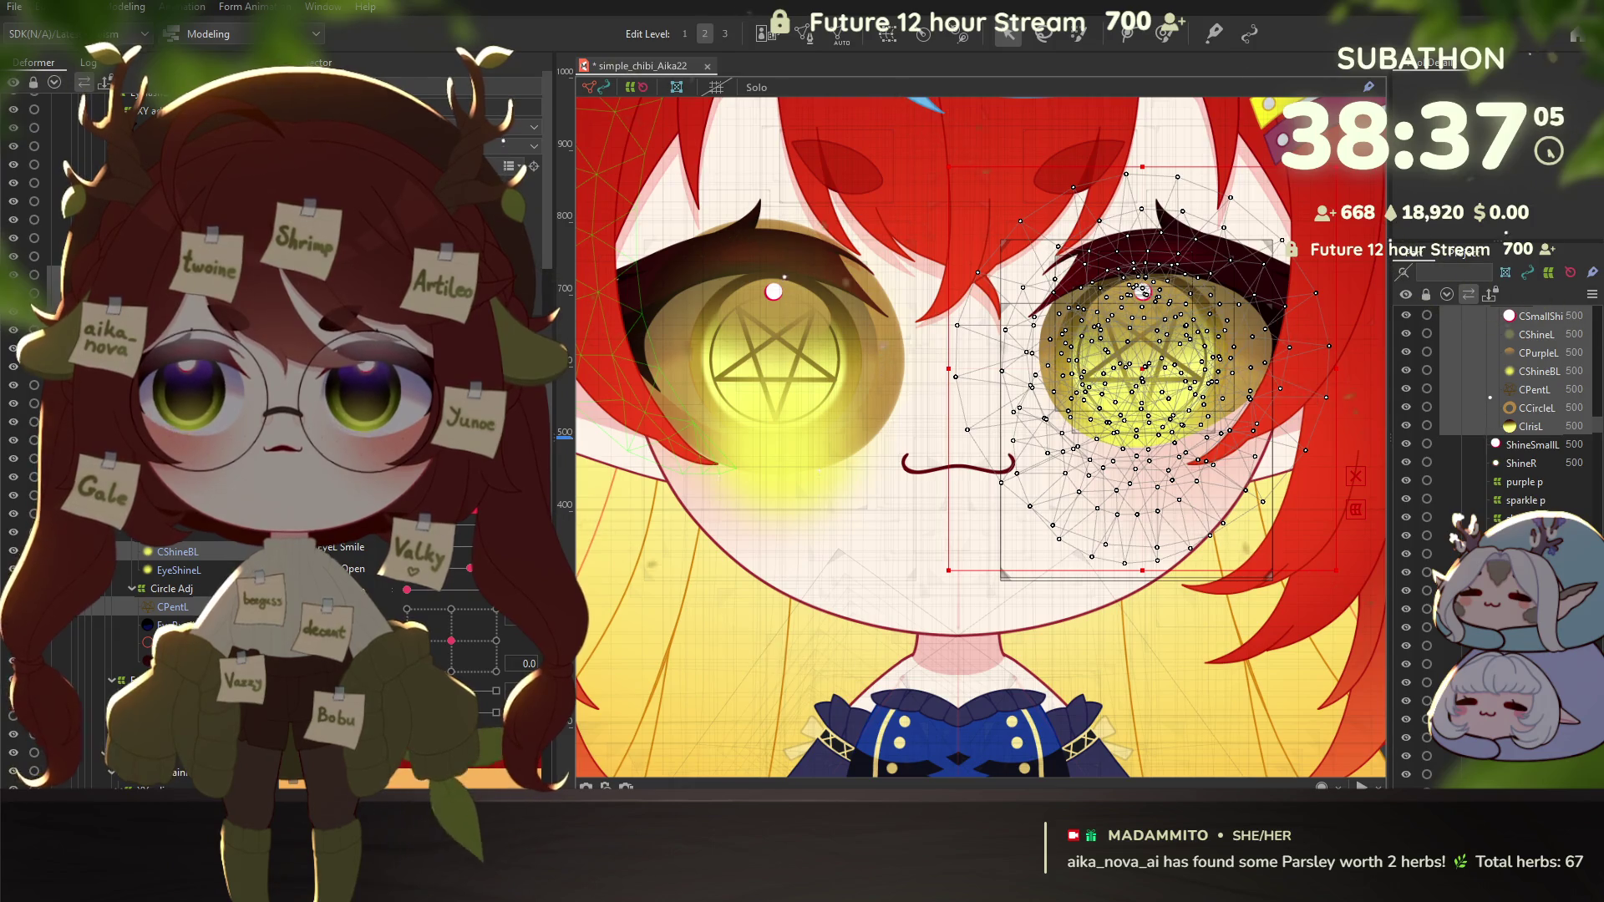
{"action": "left_click", "coordinate": [1531, 426]}
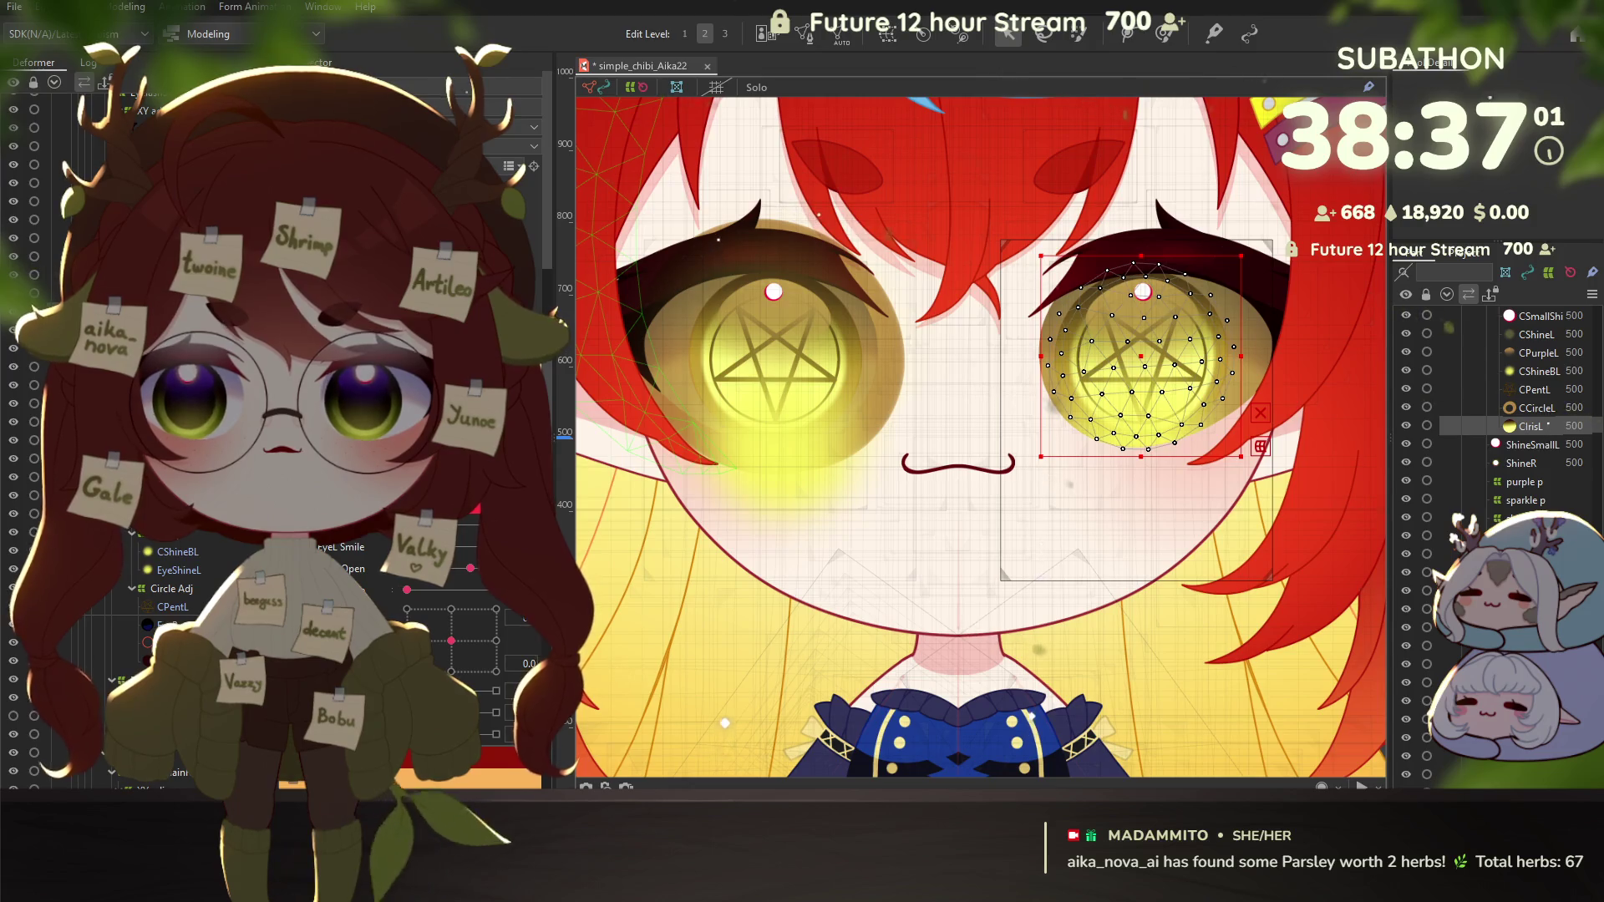
{"action": "left_click", "coordinate": [1159, 342]}
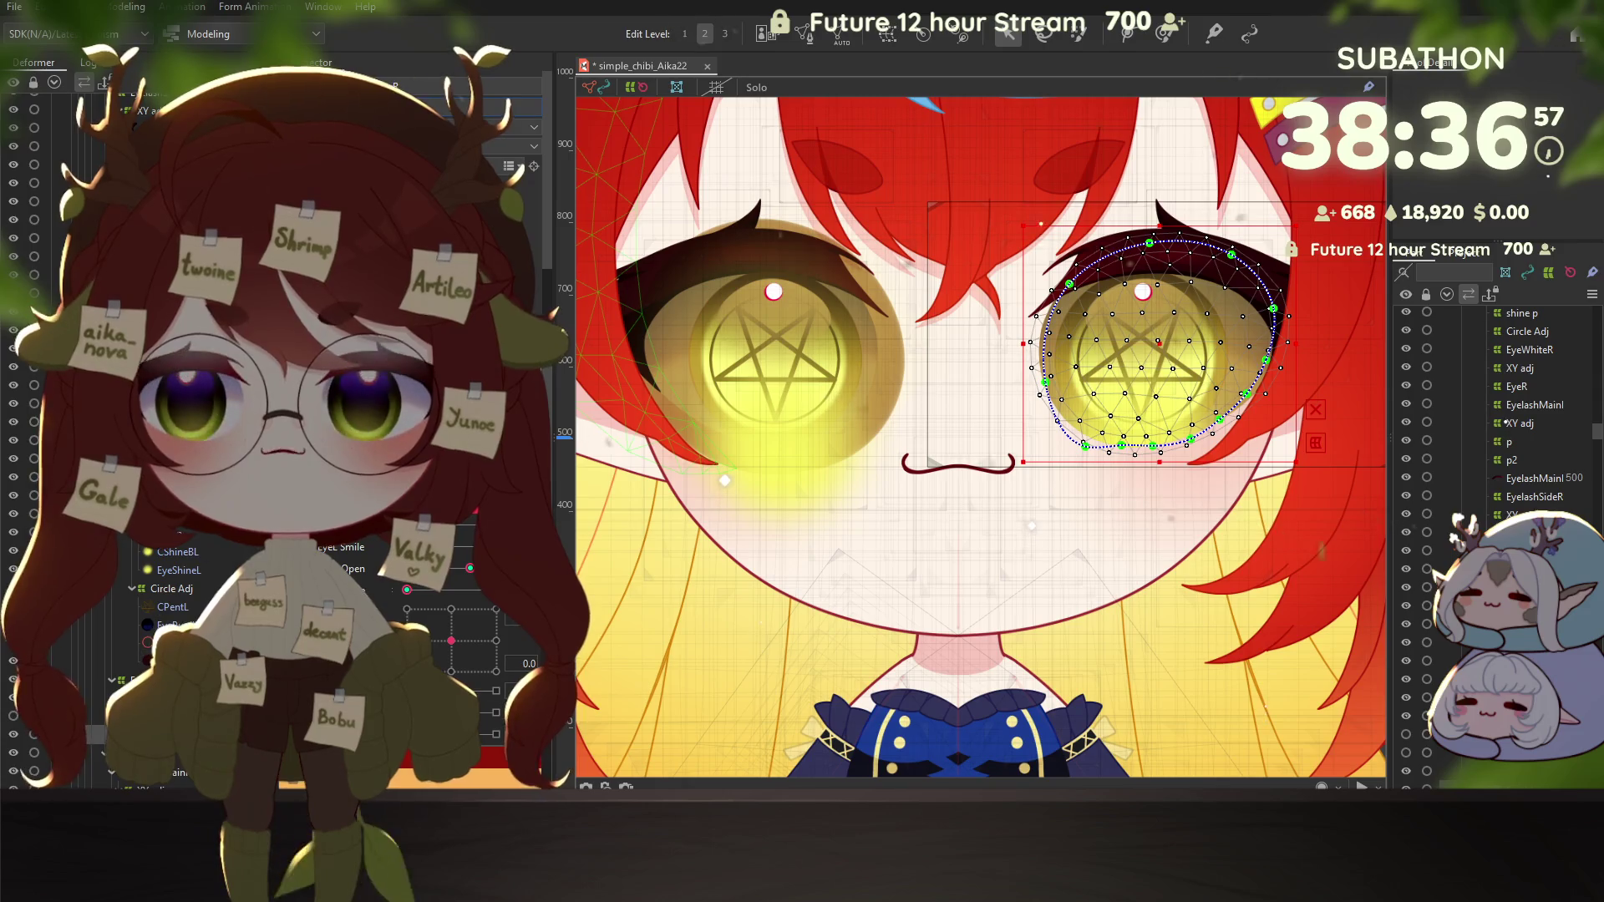
{"action": "left_click", "coordinate": [1141, 359]}
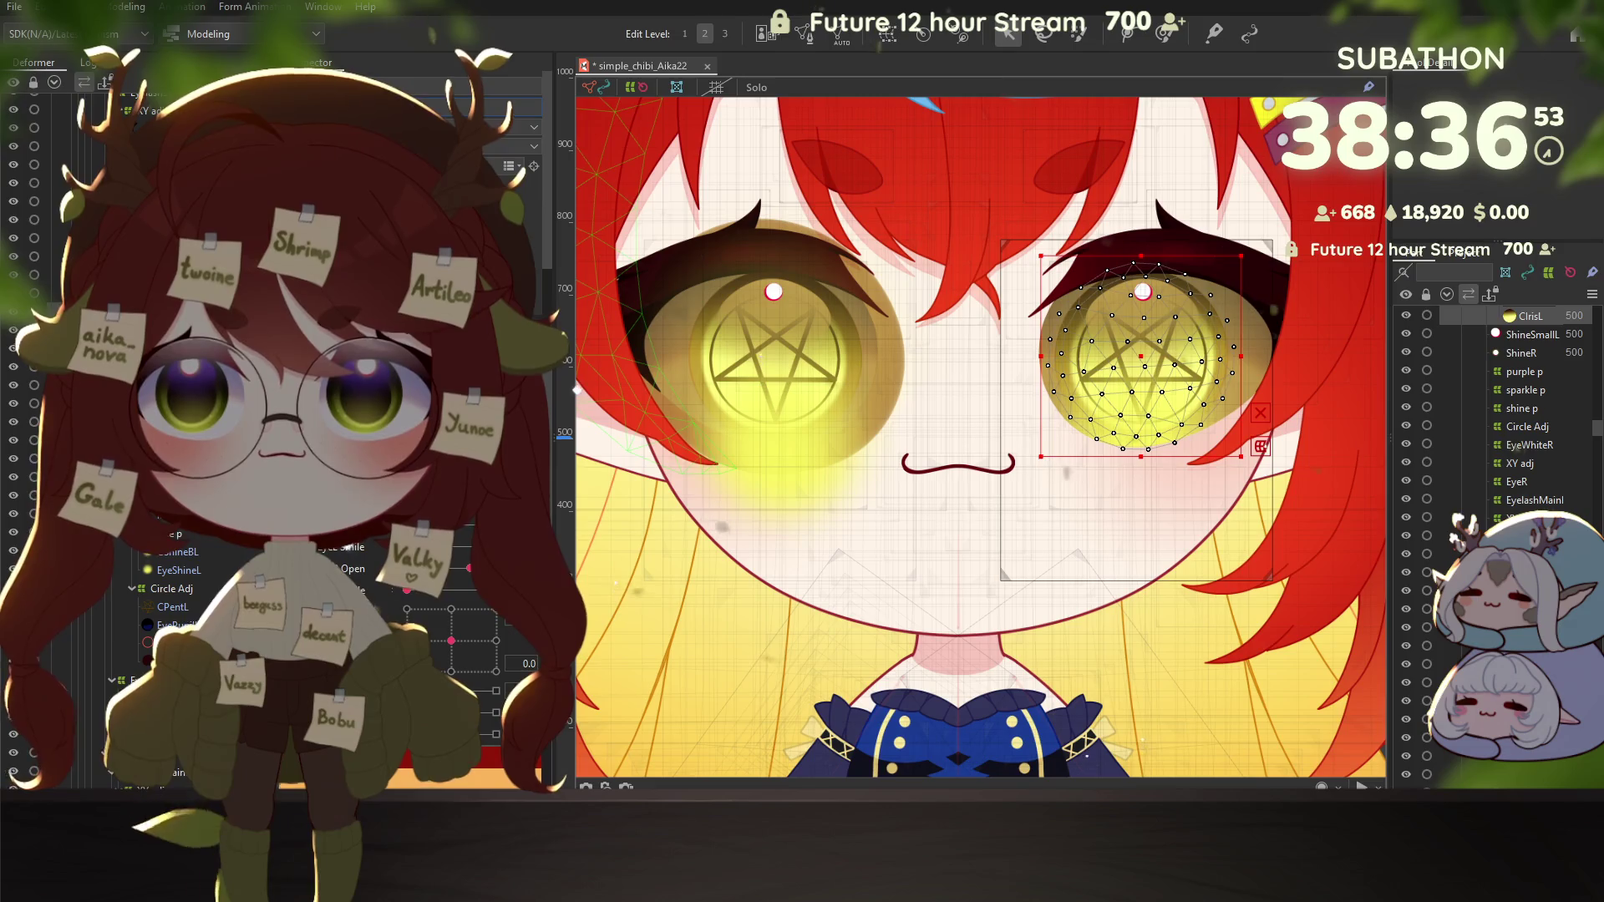
{"action": "left_click", "coordinate": [1158, 343]}
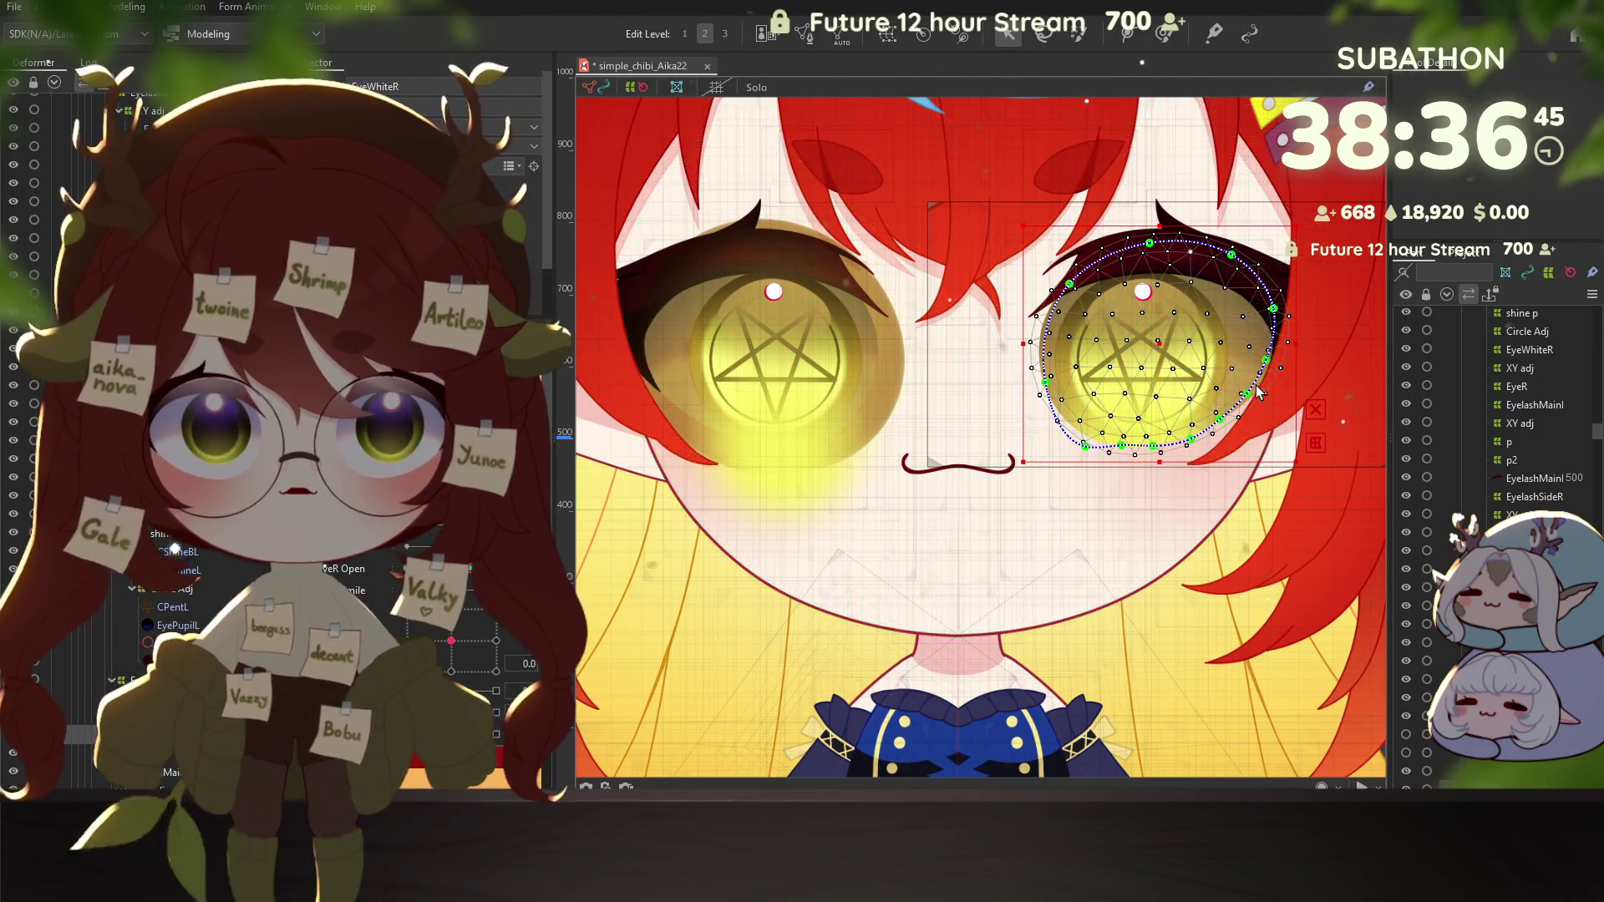
{"action": "scroll", "coordinate": [1259, 394], "scroll_direction": "up", "scroll_amount": 1}
{"action": "scroll", "coordinate": [1245, 393], "scroll_direction": "up", "scroll_amount": 2}
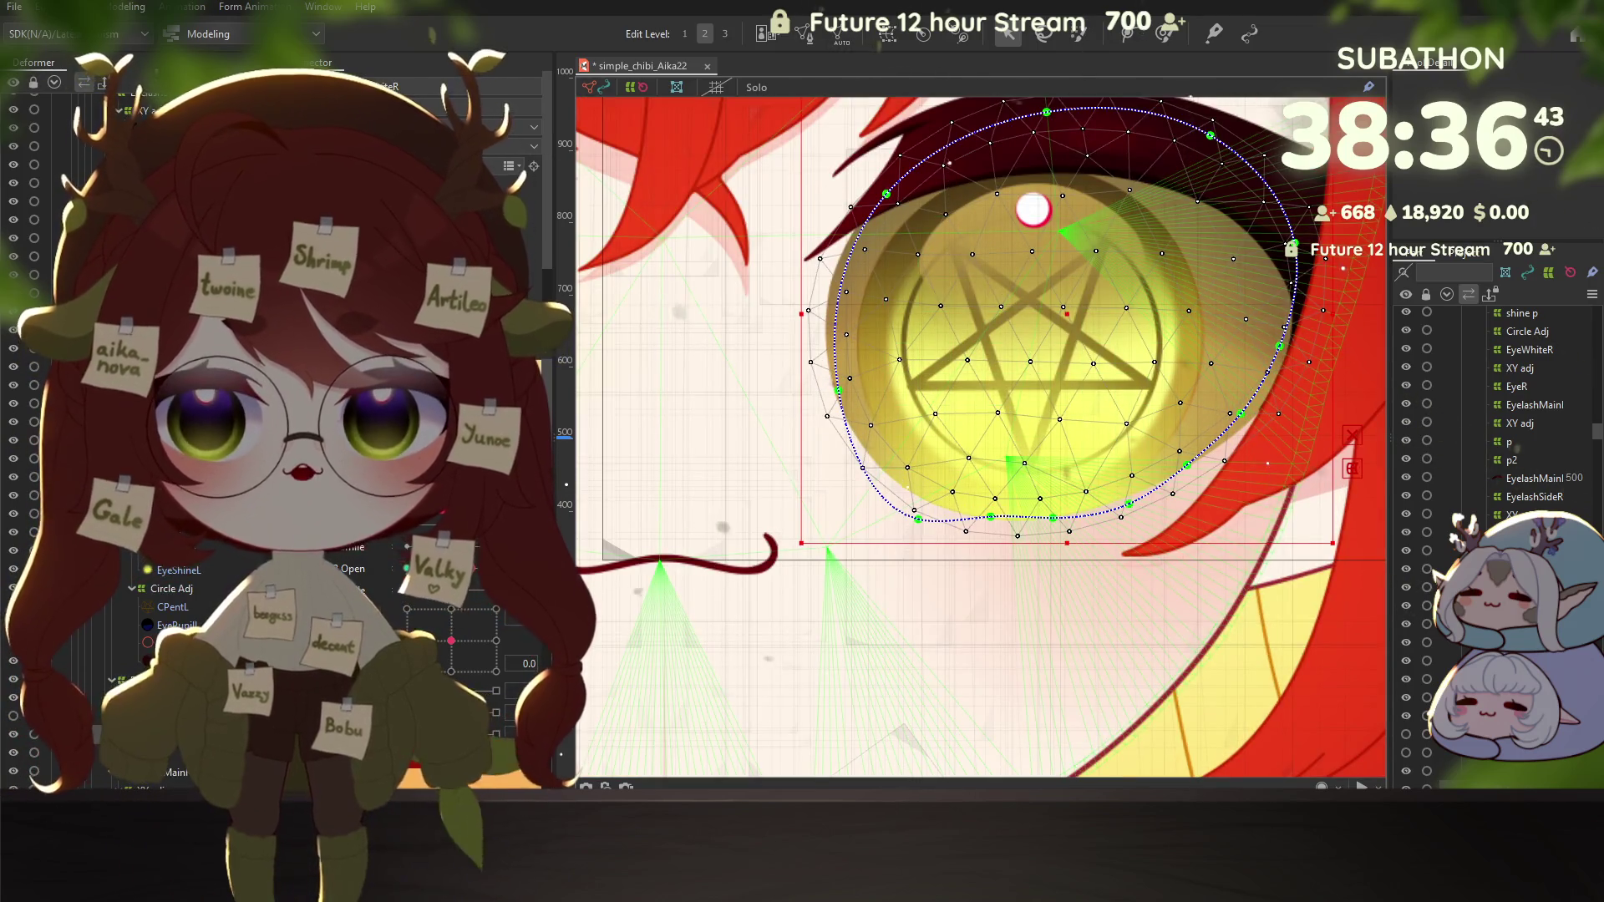
{"action": "left_click", "coordinate": [187, 620]}
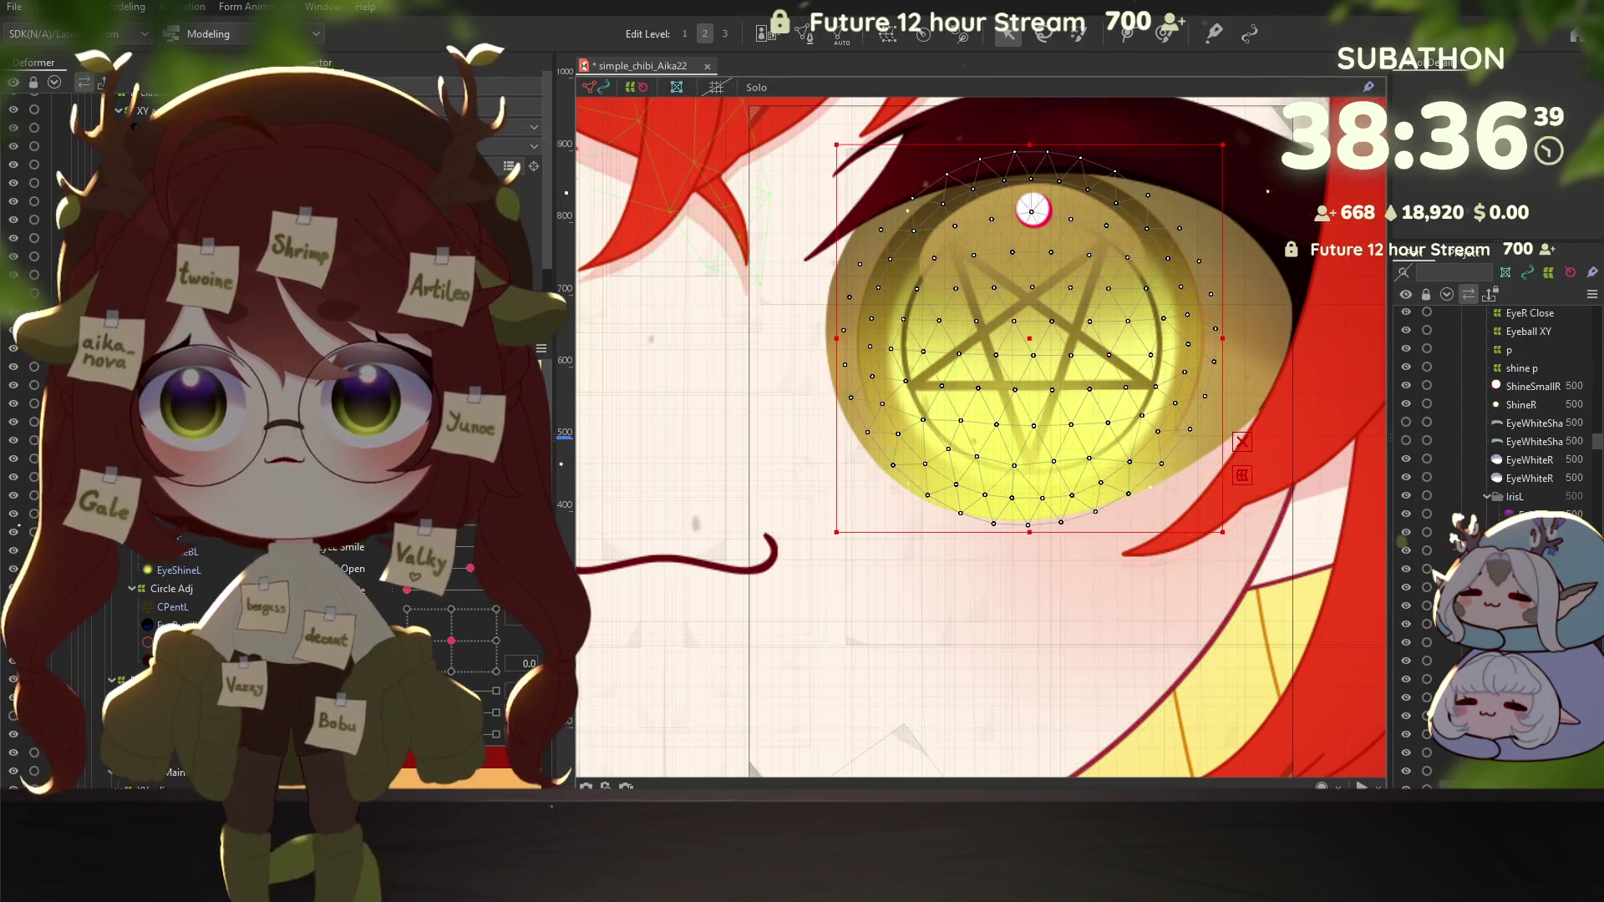
{"action": "left_click", "coordinate": [1531, 316]}
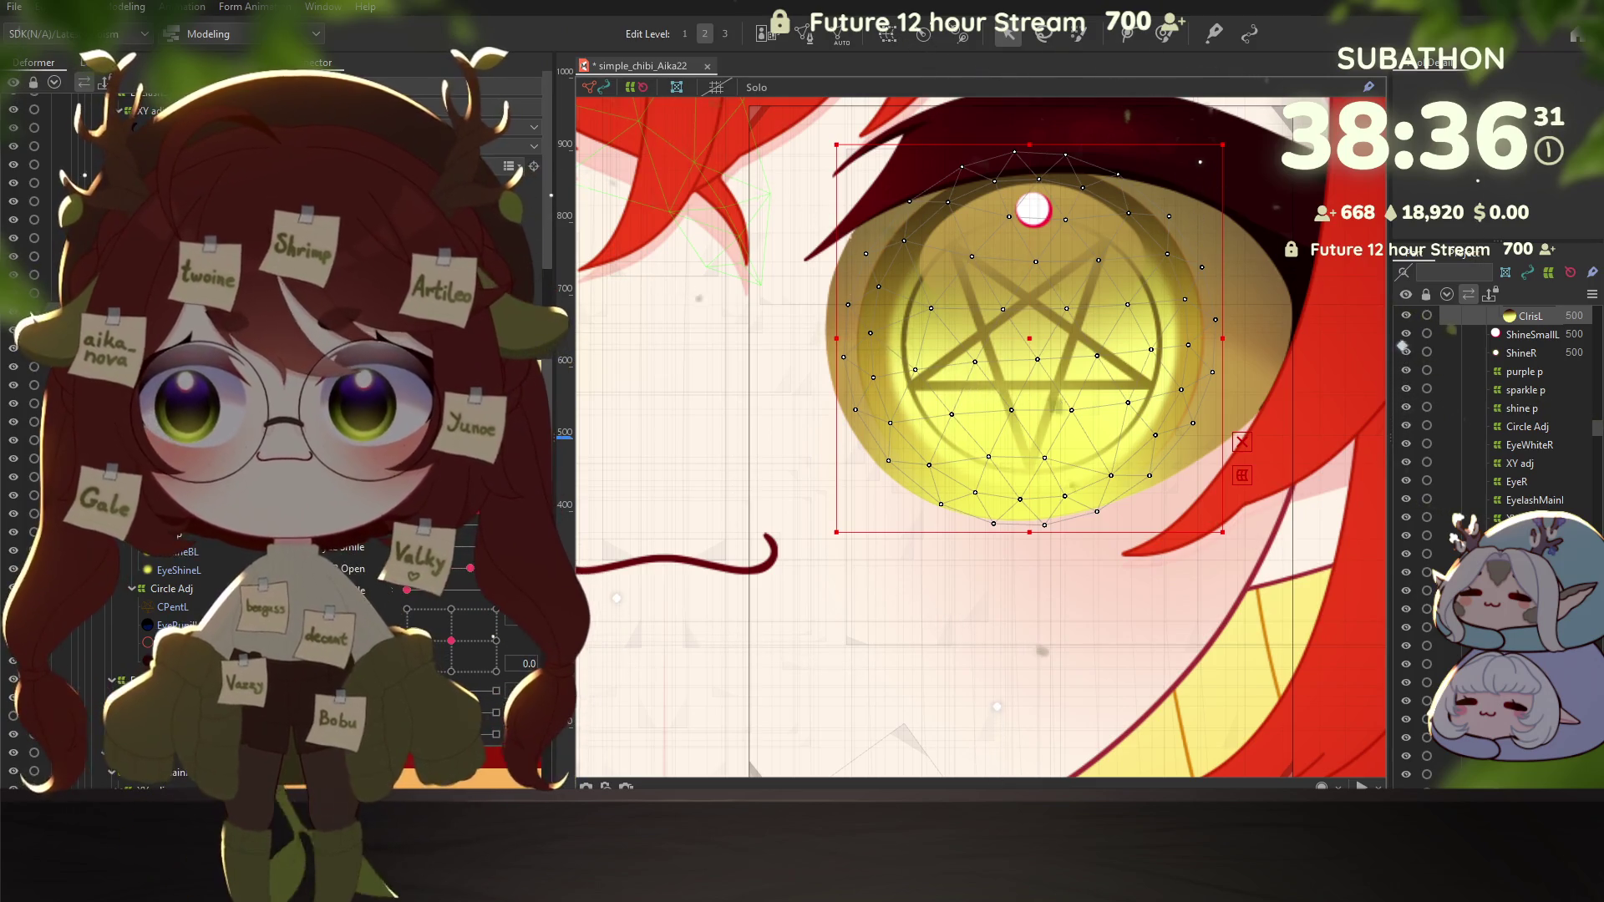
{"action": "left_click", "coordinate": [12, 349]}
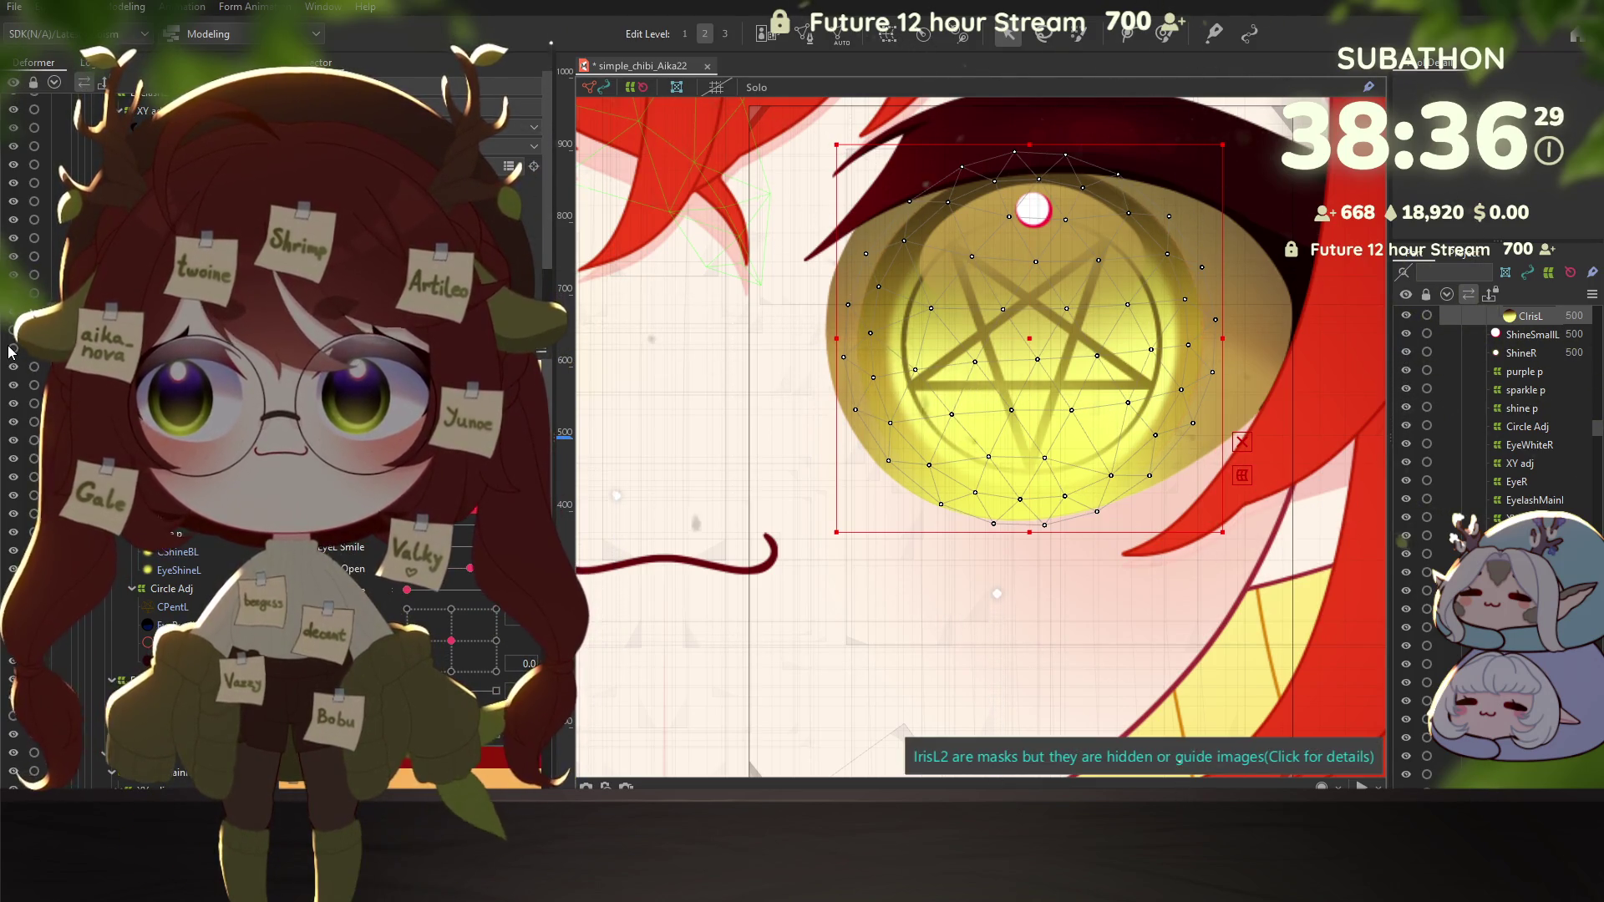
{"action": "left_click", "coordinate": [53, 276]}
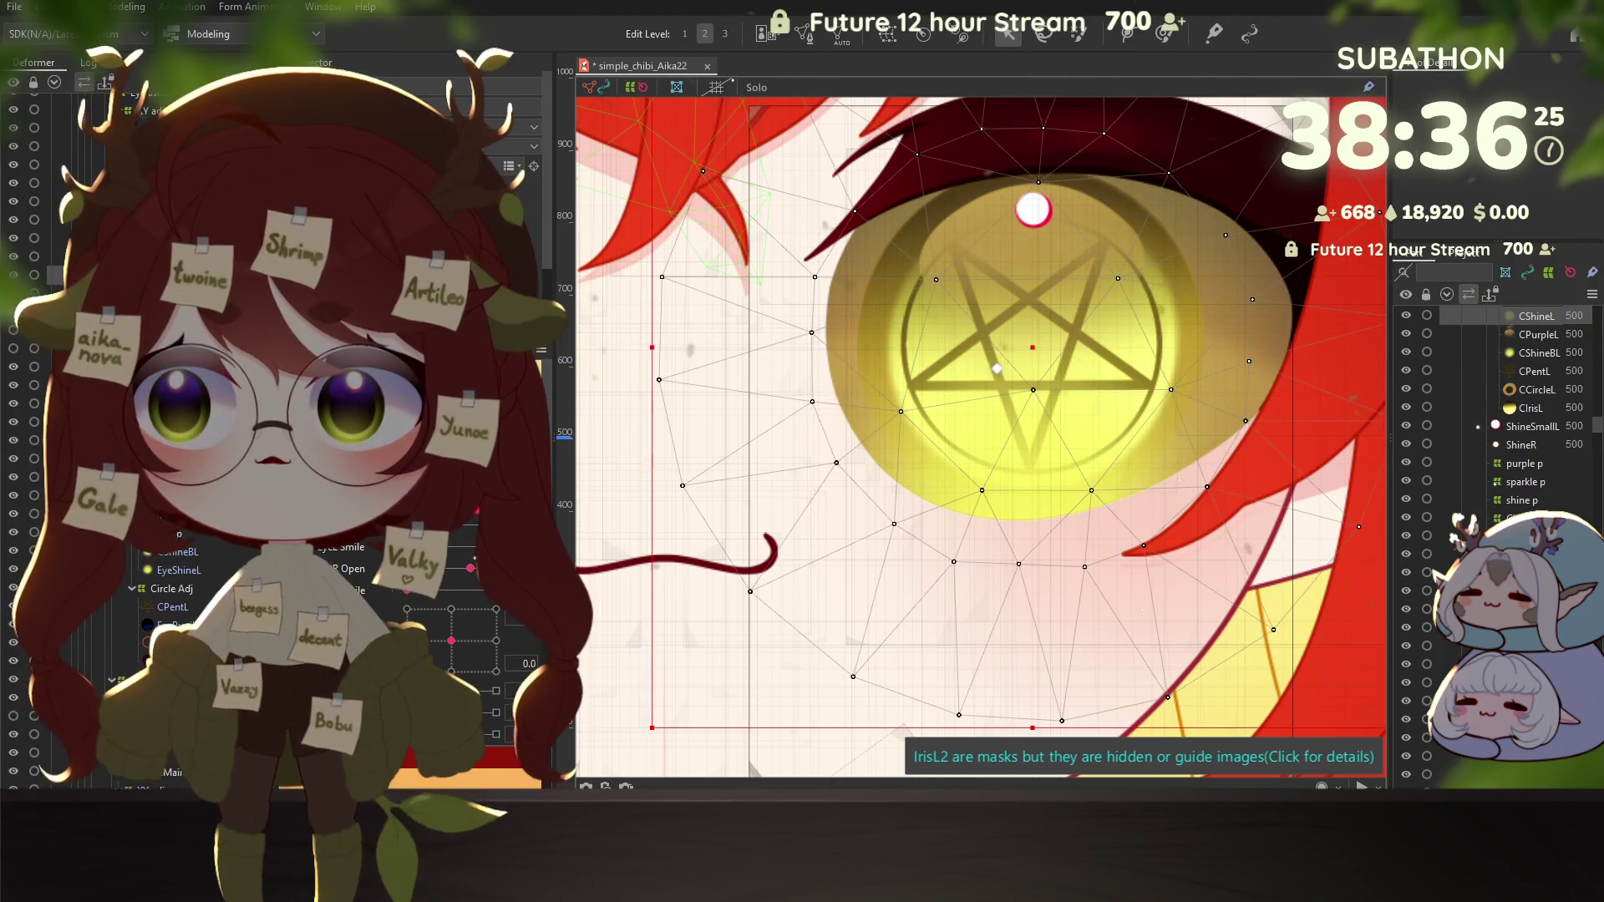
{"action": "left_click", "coordinate": [1530, 407]}
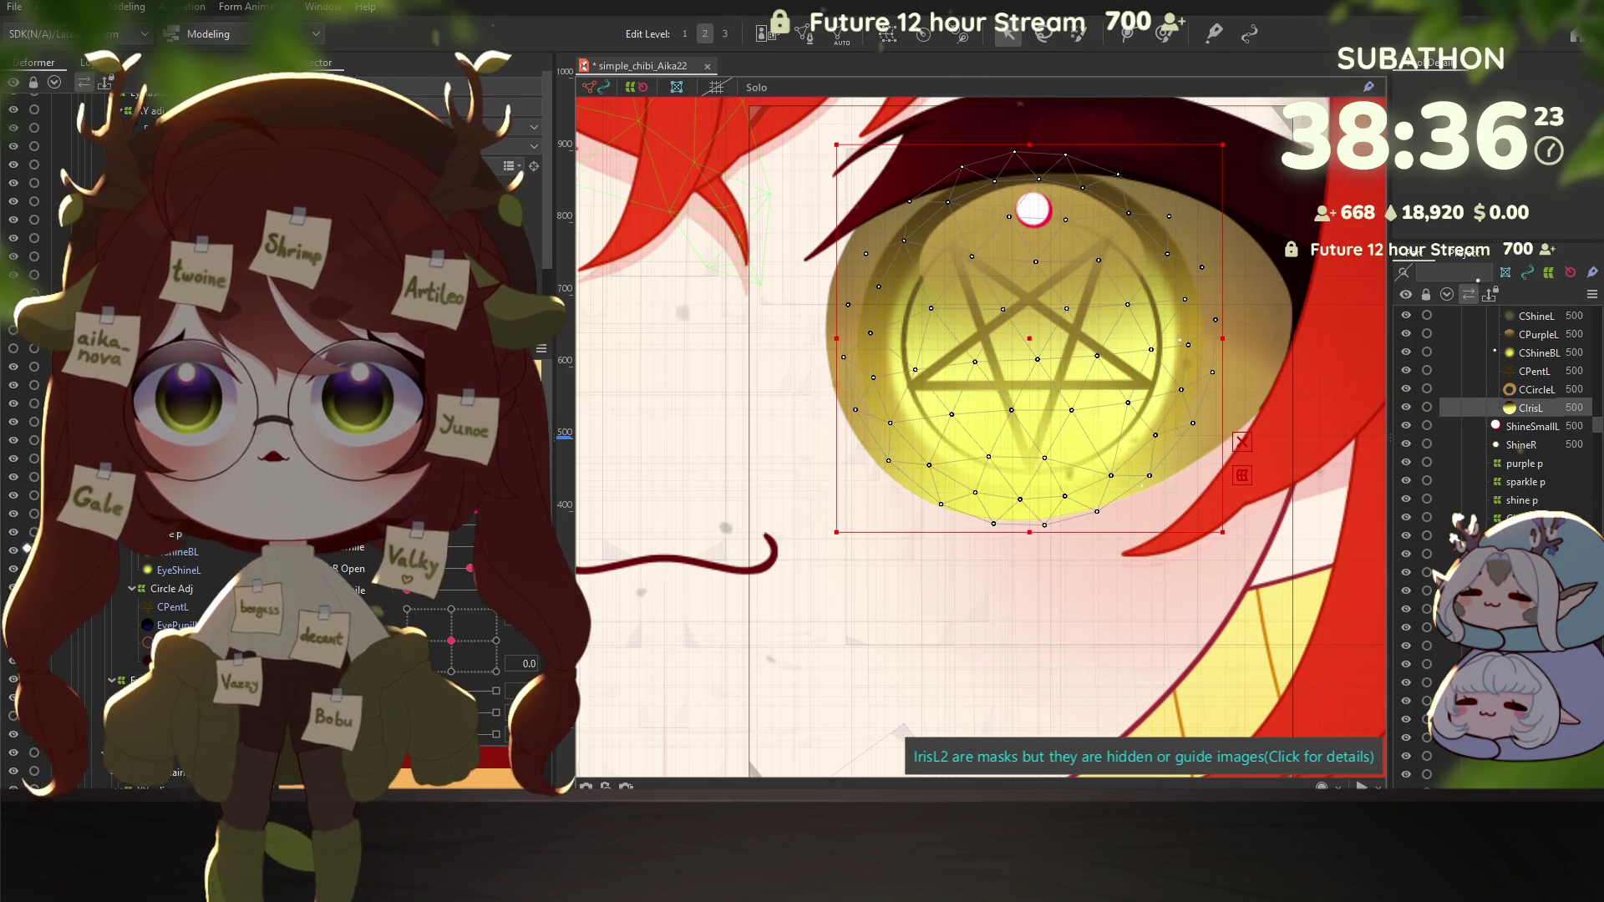
{"action": "left_click", "coordinate": [54, 276]}
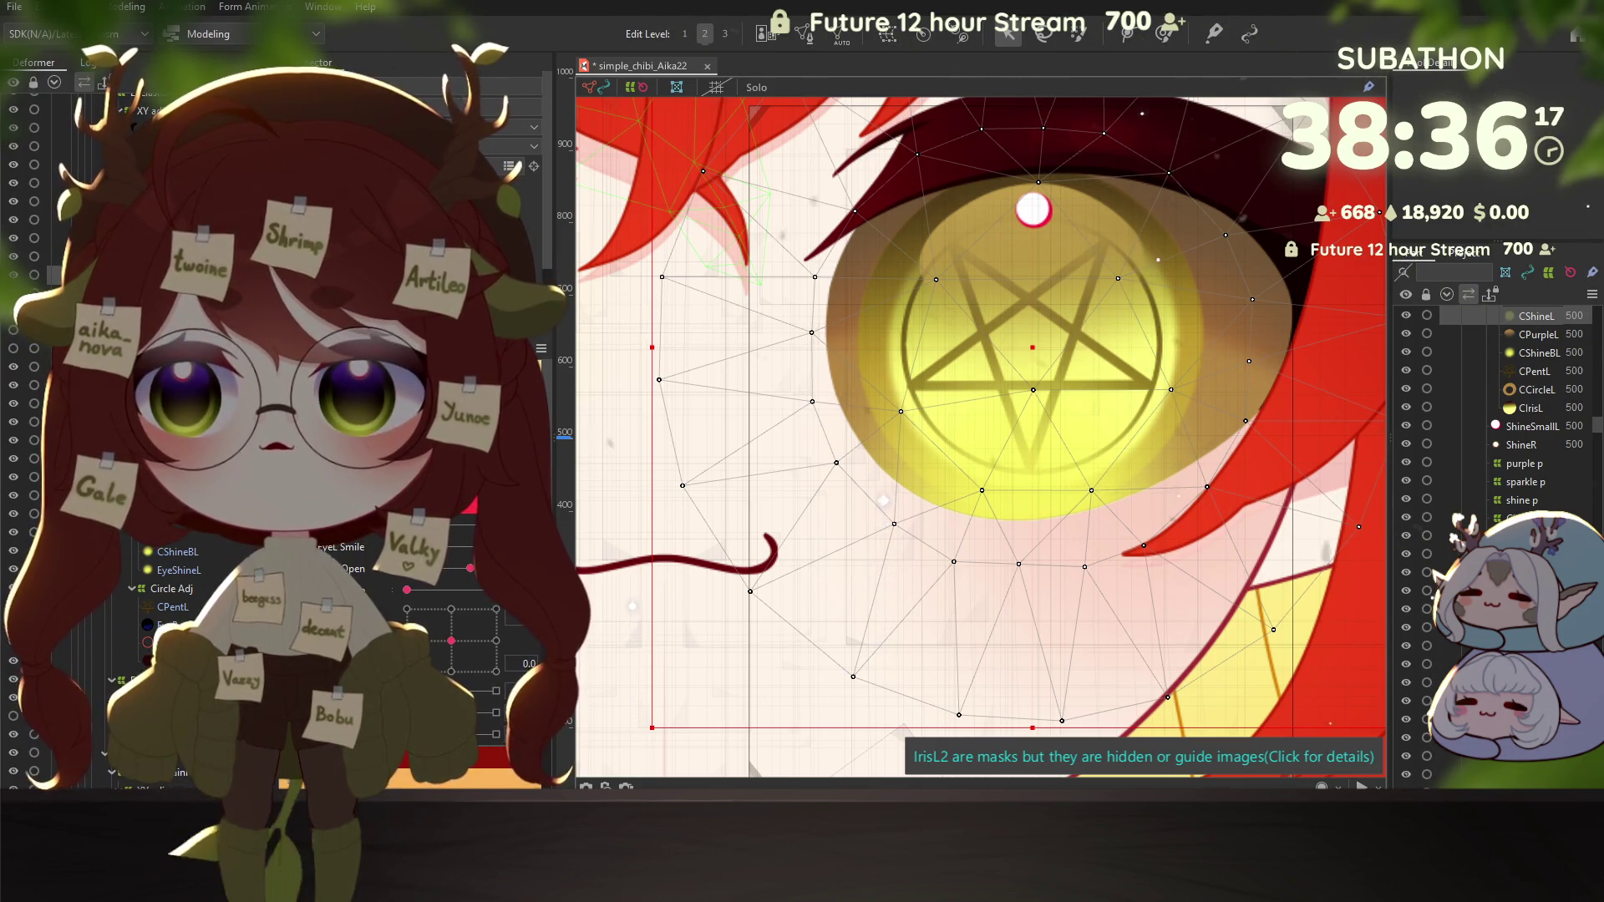
{"action": "scroll", "coordinate": [28, 273], "scroll_direction": "down", "scroll_amount": 3}
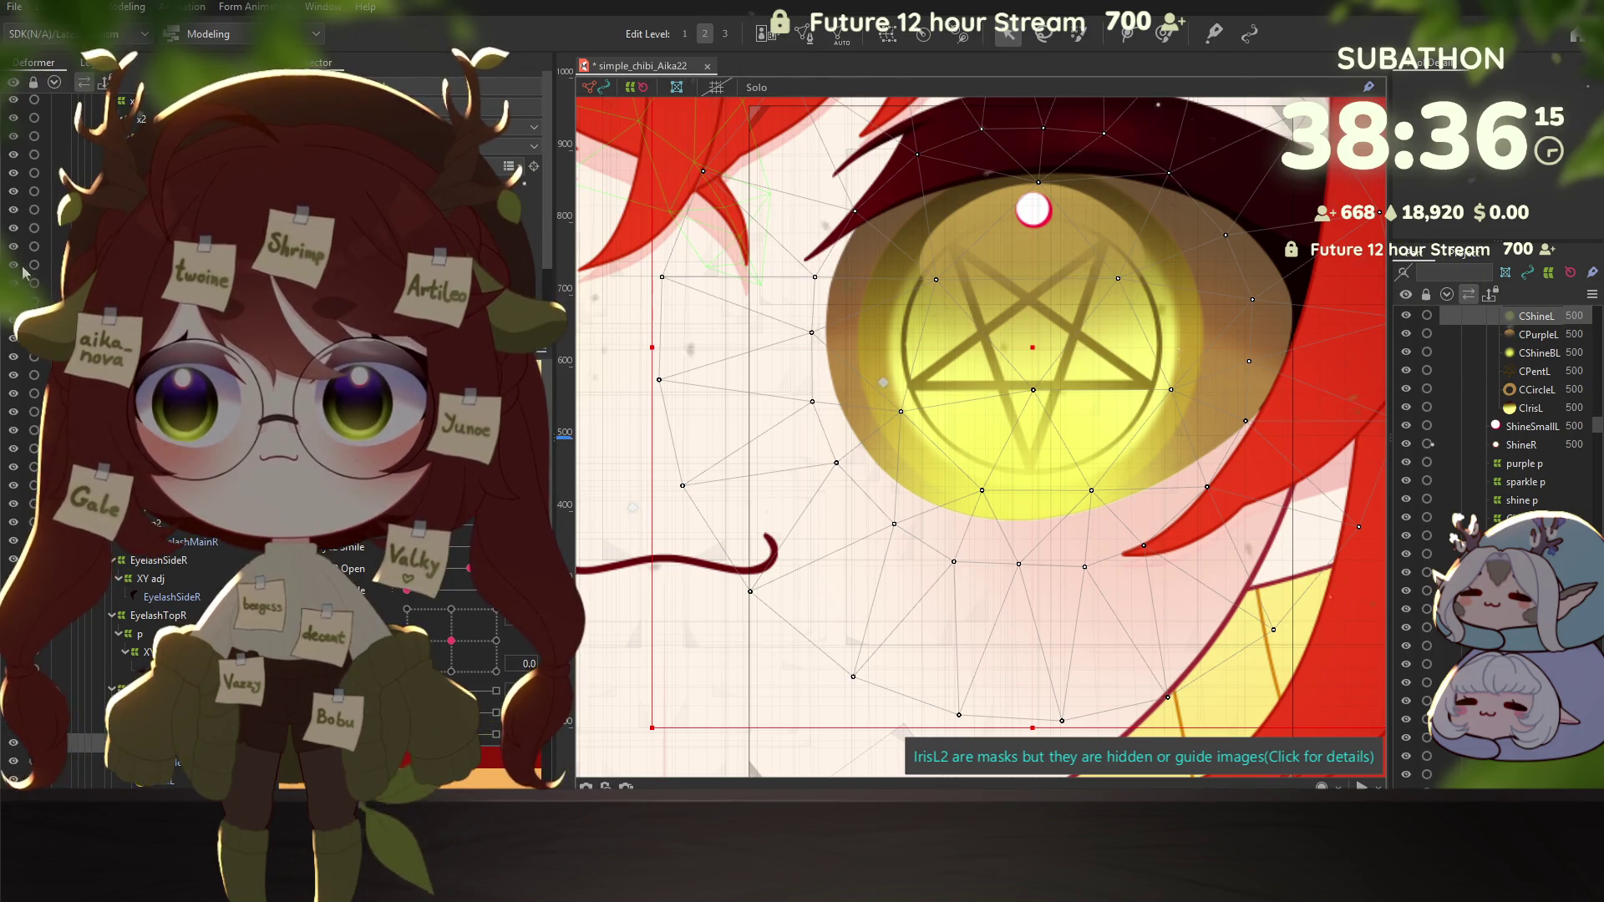
{"action": "scroll", "coordinate": [15, 381], "scroll_direction": "up", "scroll_amount": 3}
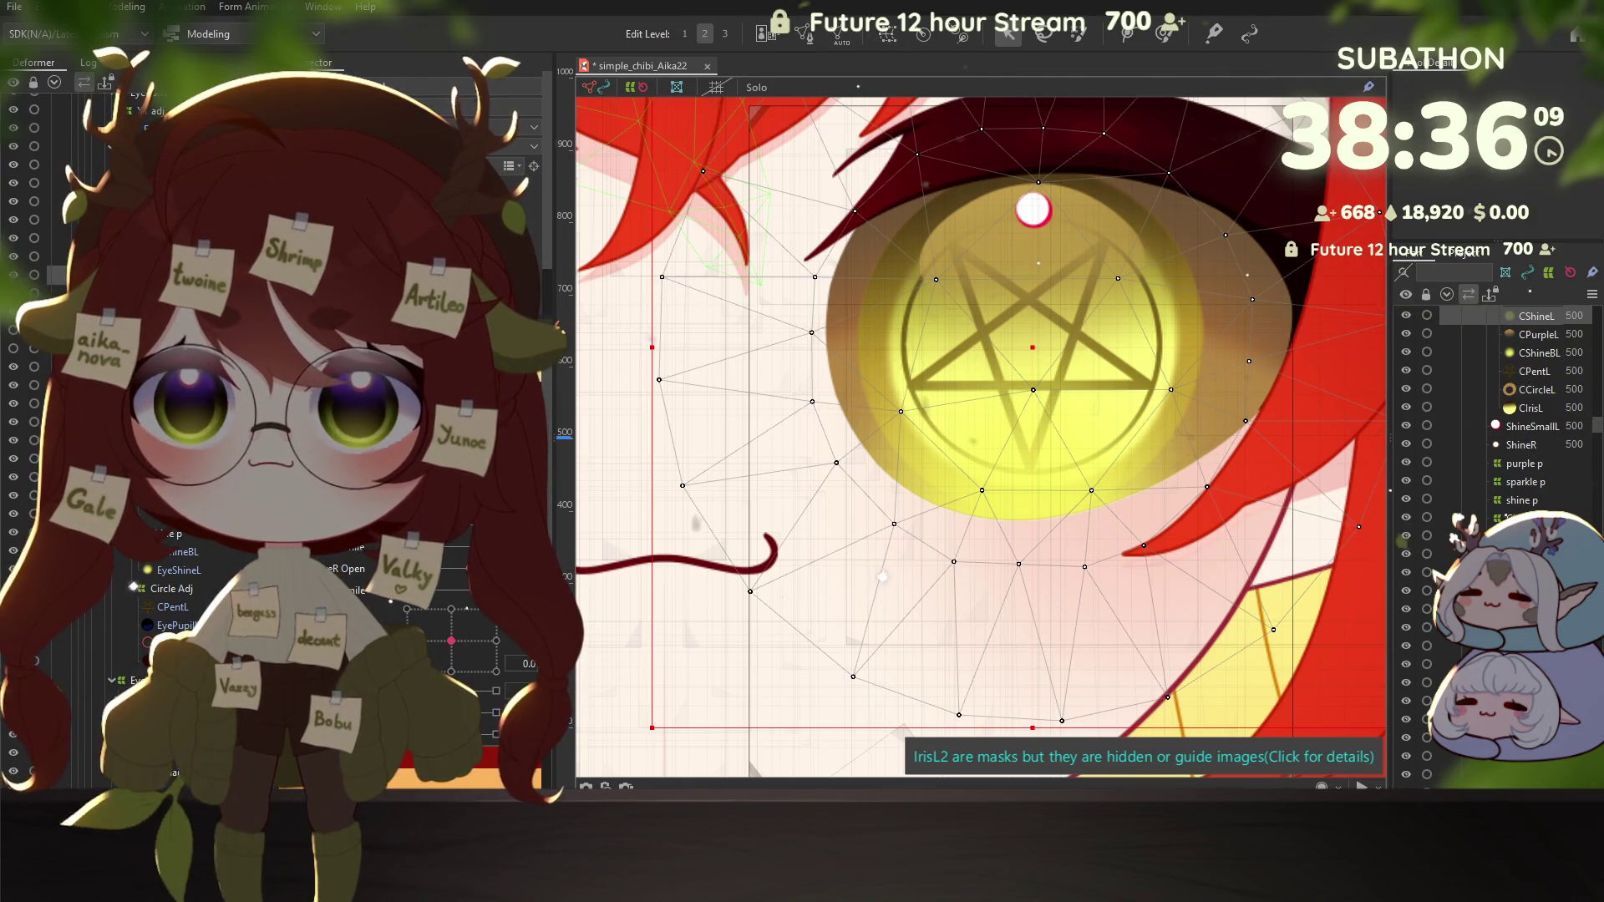
{"action": "left_click", "coordinate": [1535, 390]}
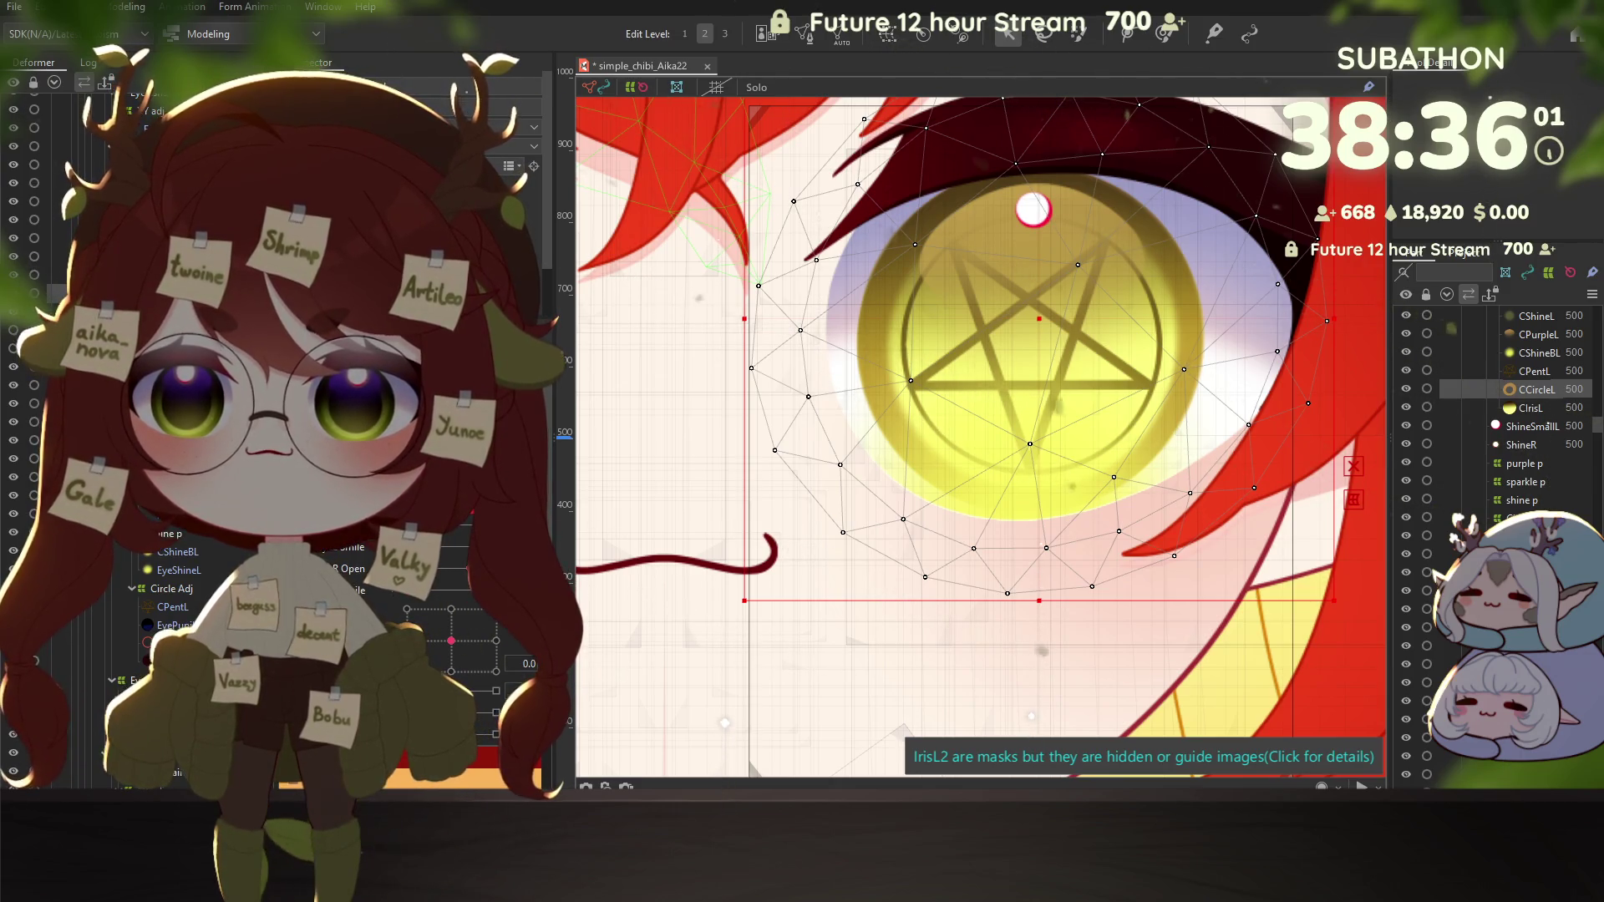
{"action": "left_click", "coordinate": [1538, 334]}
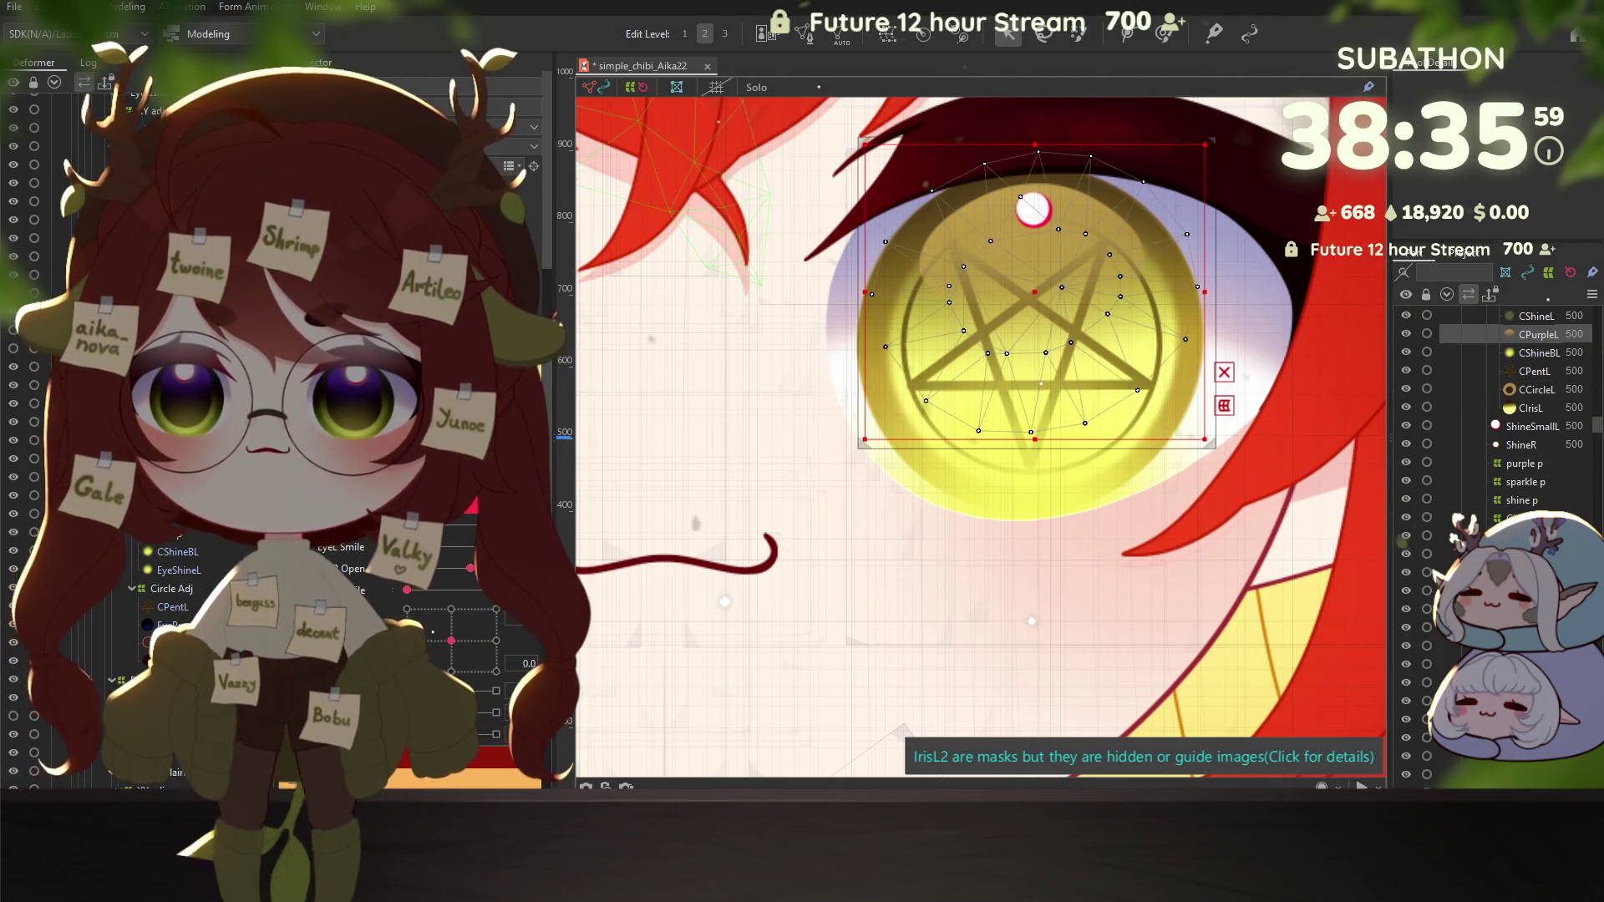
{"action": "left_click", "coordinate": [173, 552]}
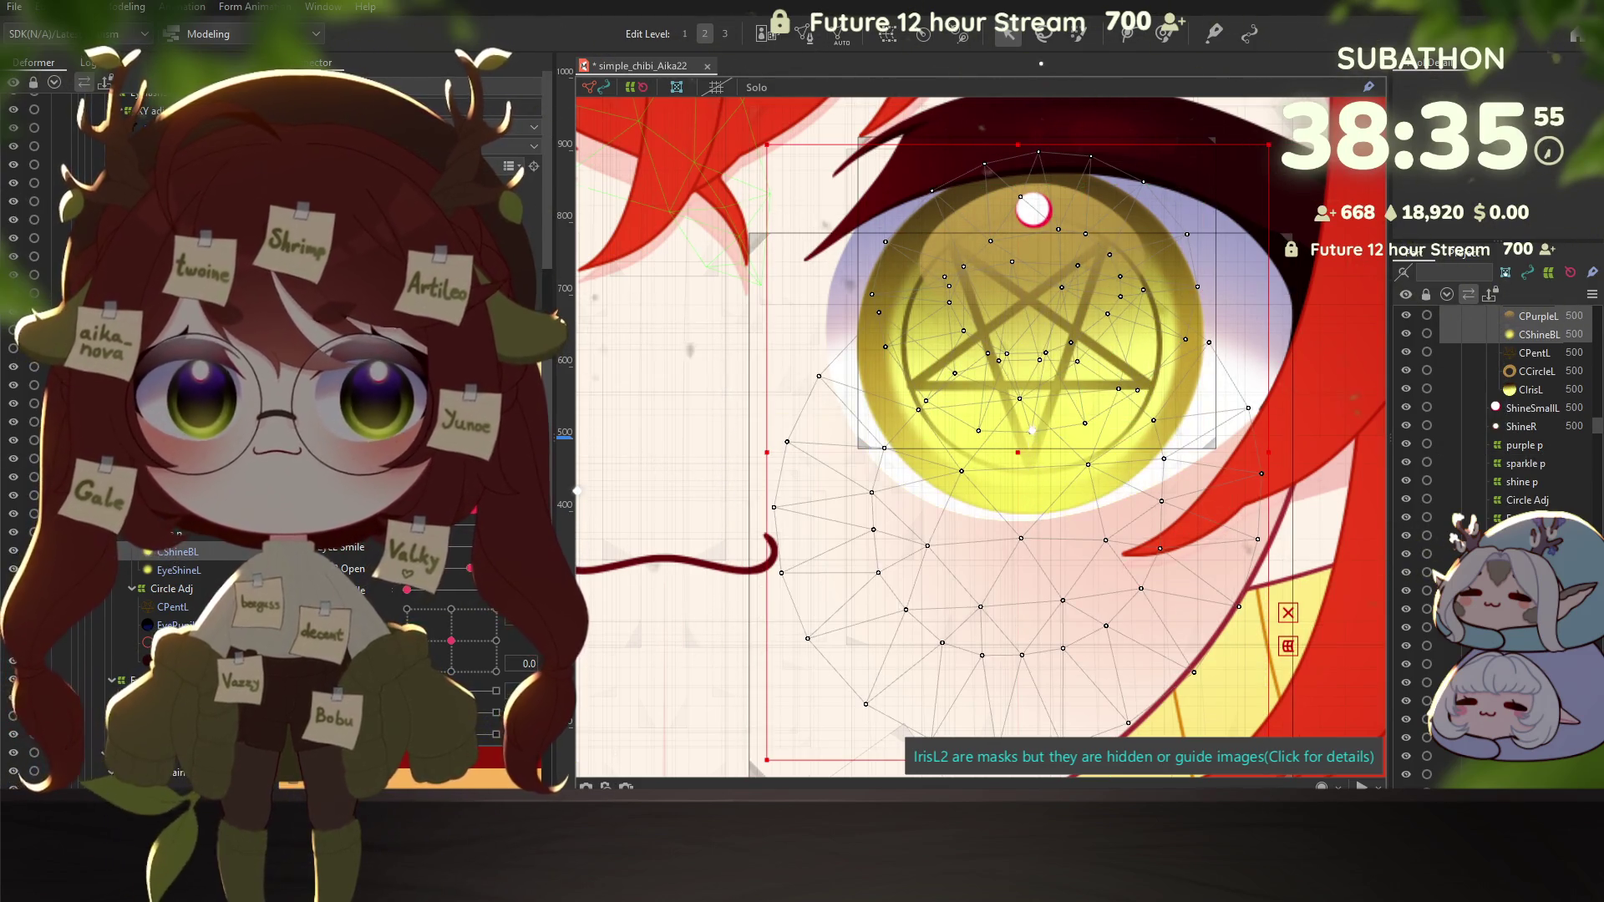
{"action": "left_click", "coordinate": [165, 553]}
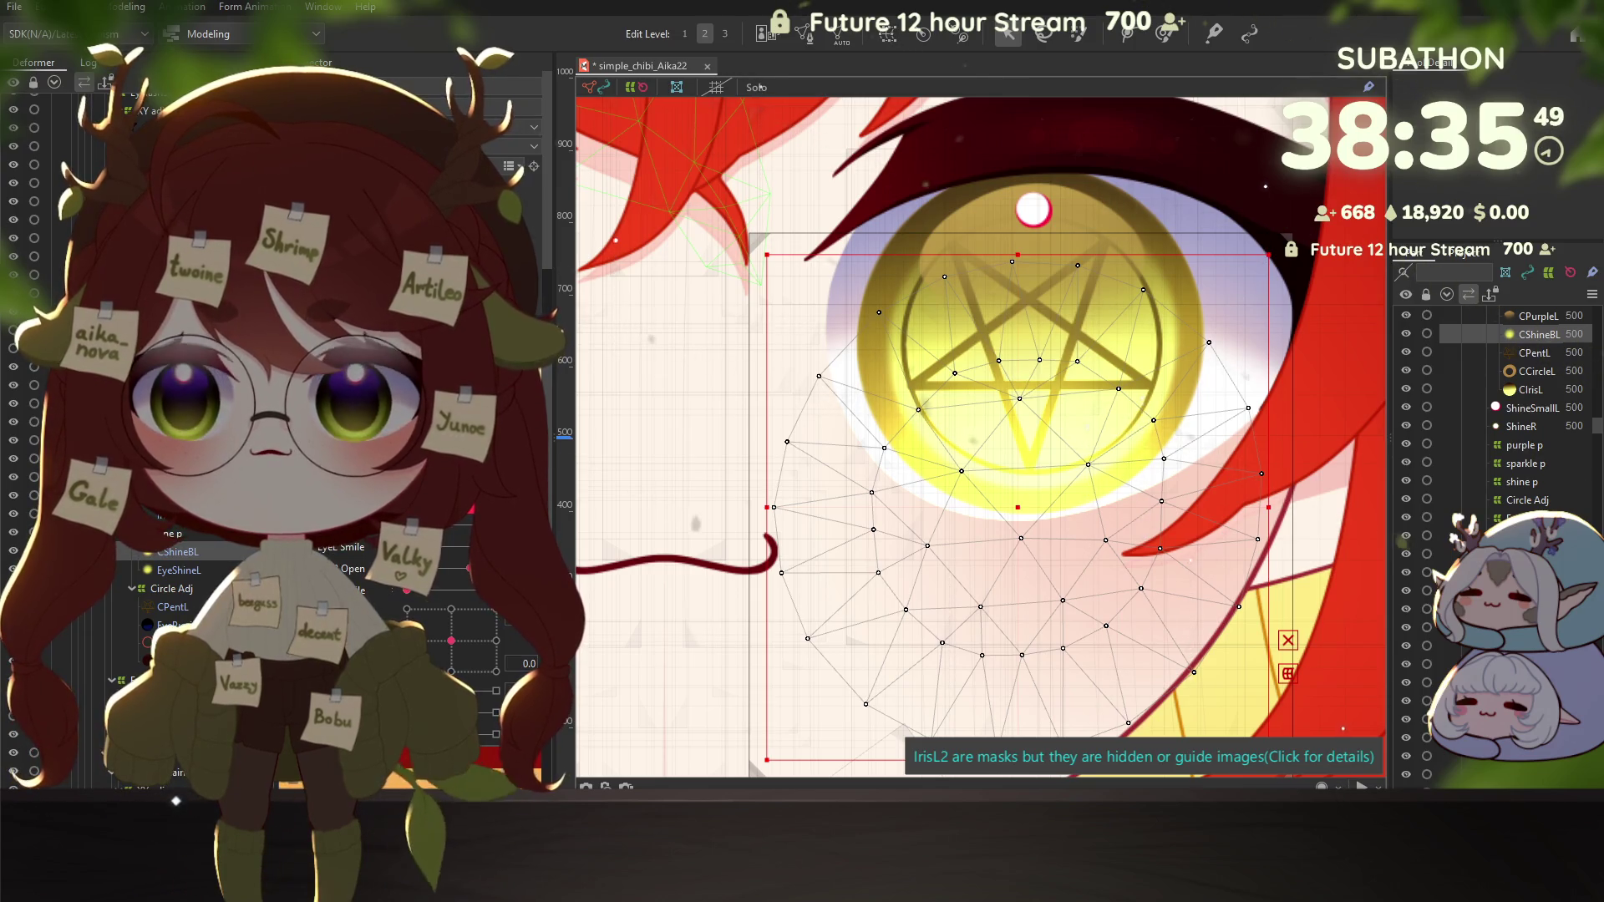
{"action": "left_click", "coordinate": [176, 769]}
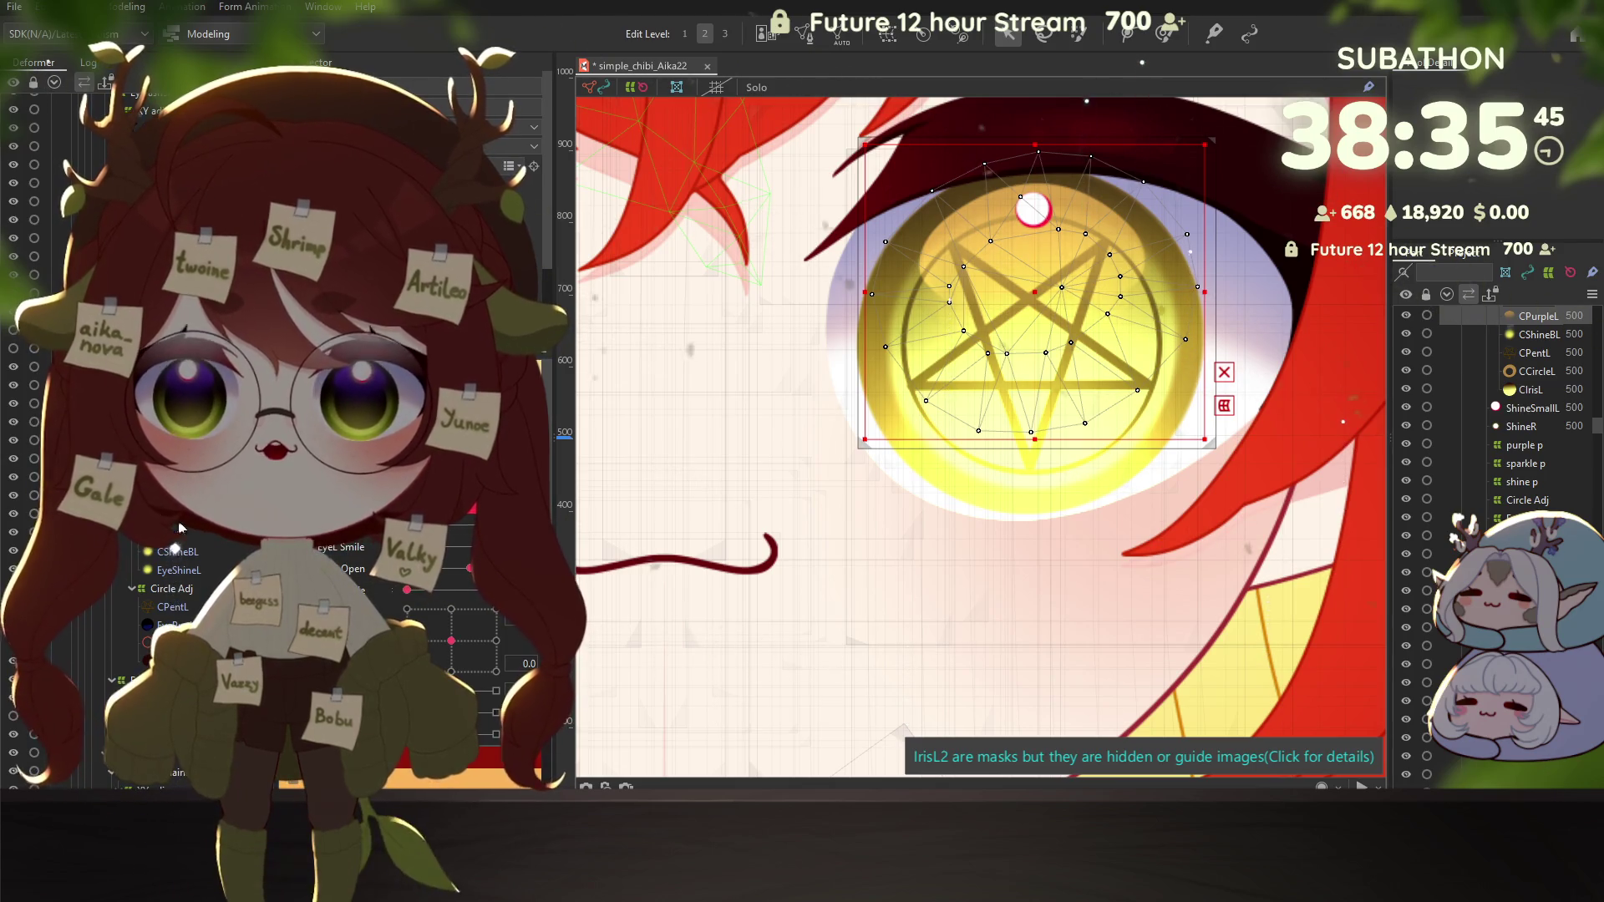
{"action": "left_click", "coordinate": [169, 607]}
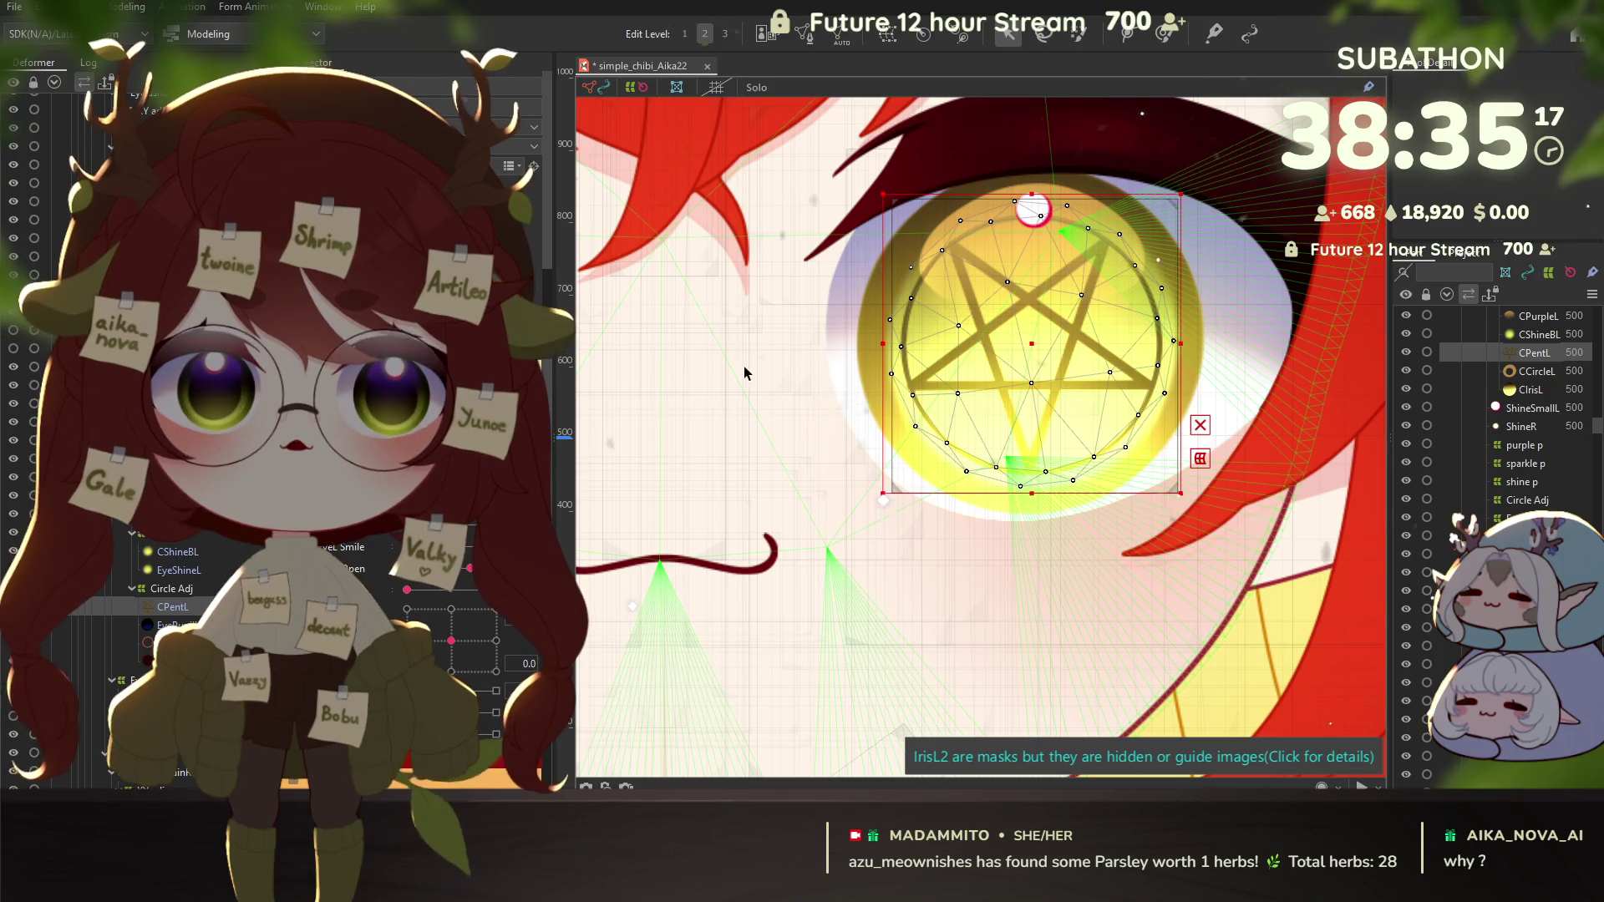
Step: Select the right iris, preview the model image, and save the project
{"action": "scroll", "coordinate": [1263, 349], "scroll_direction": "down", "scroll_amount": 3}
{"action": "scroll", "coordinate": [629, 553], "scroll_direction": "up", "scroll_amount": 2}
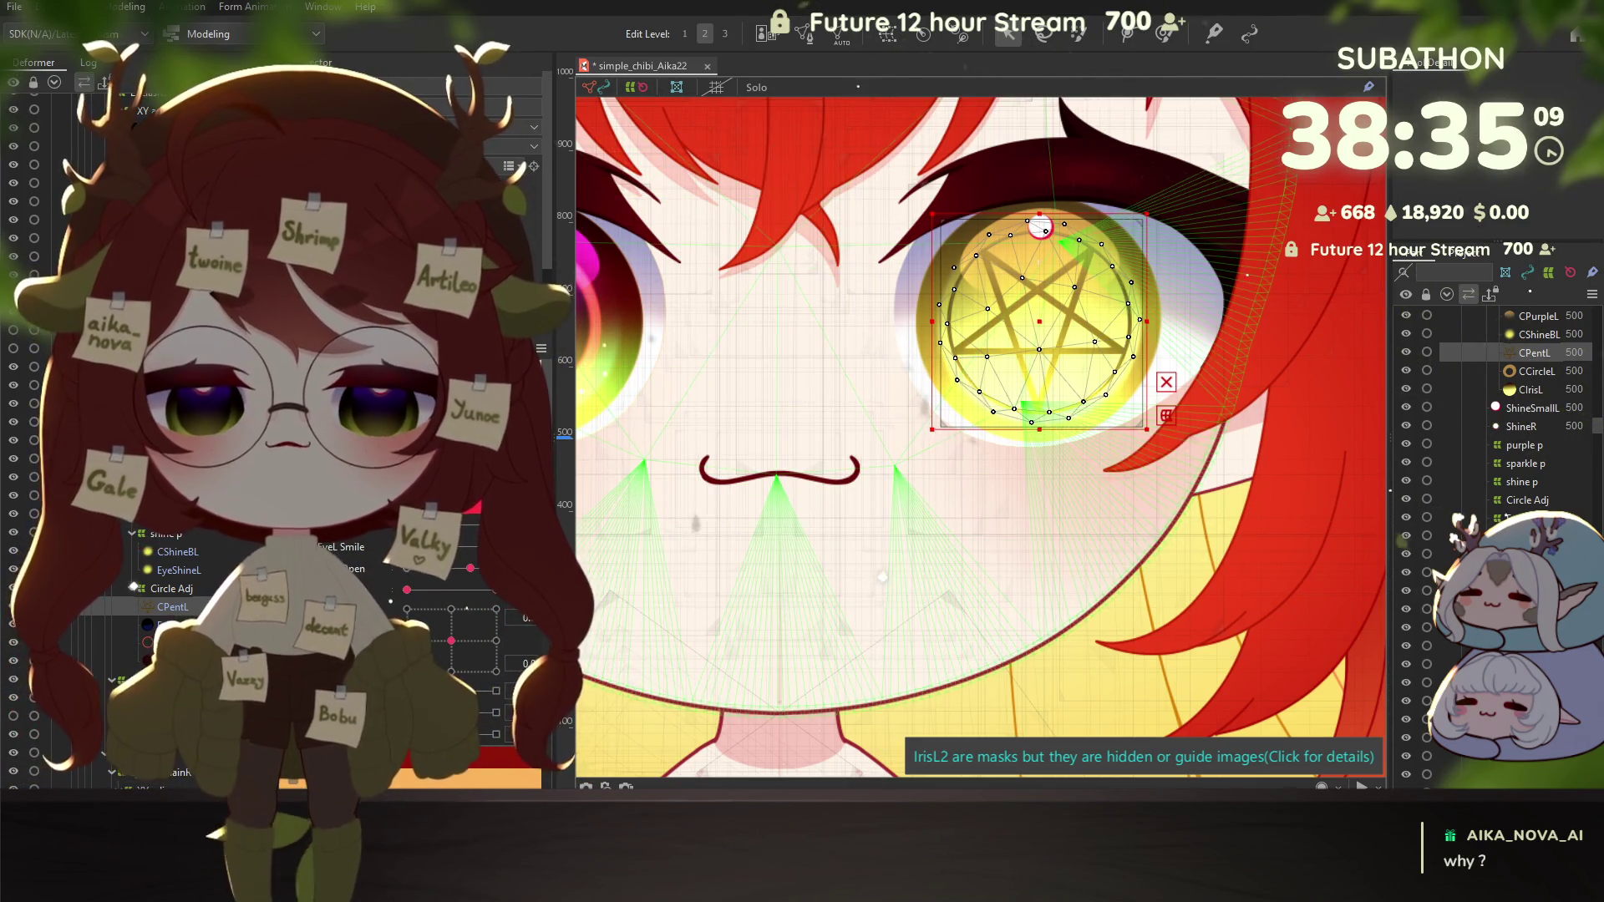
{"action": "left_click", "coordinate": [883, 461]}
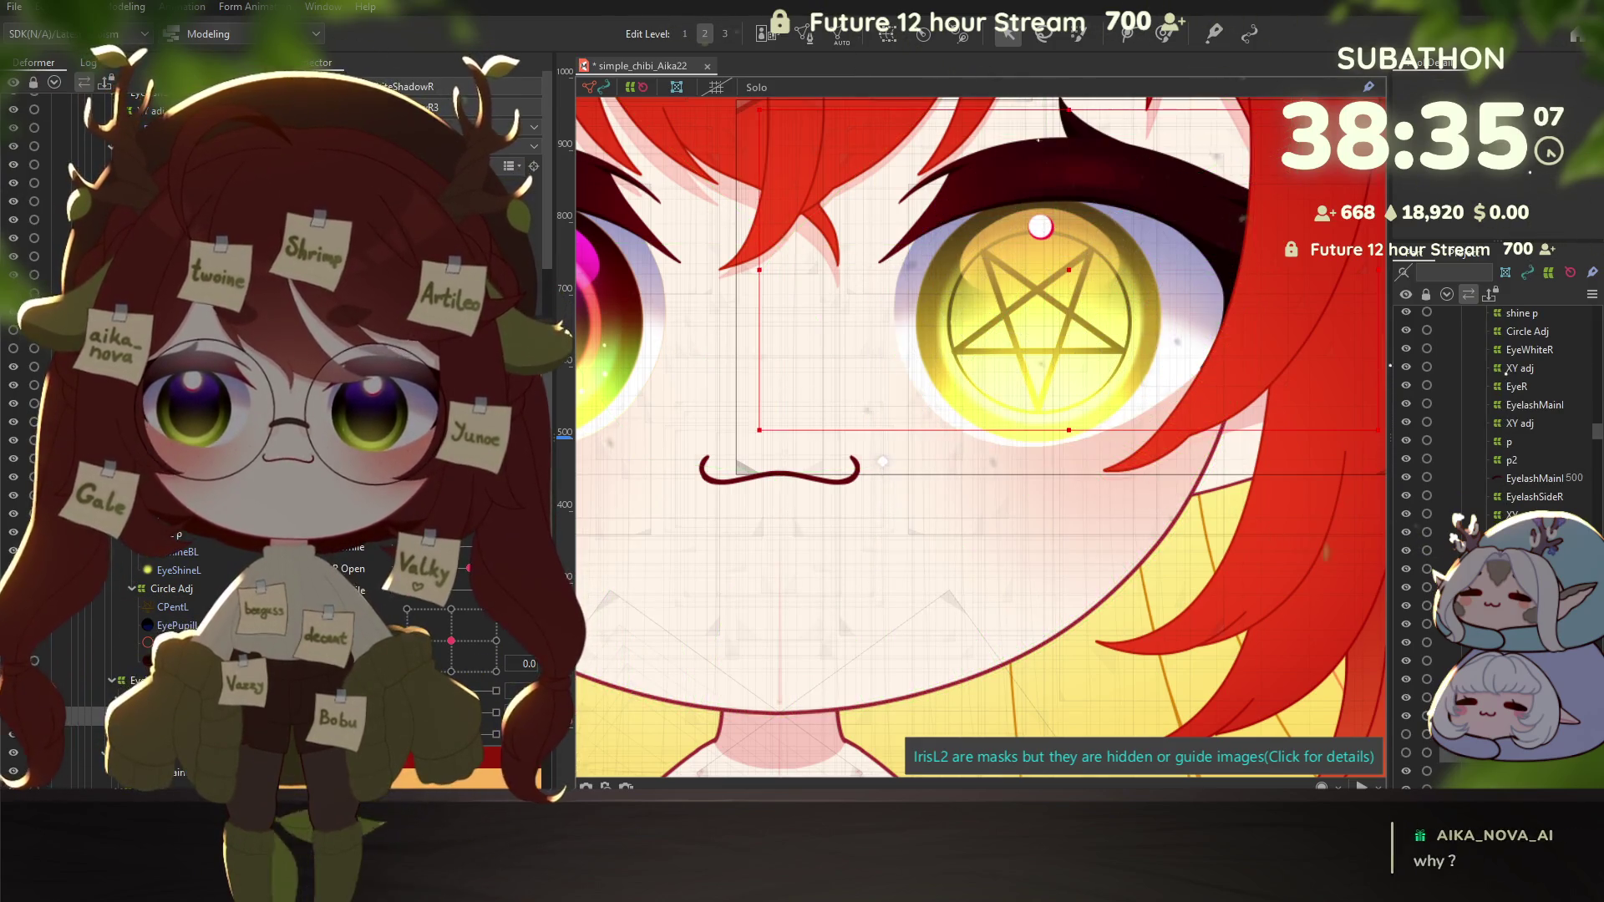
{"action": "left_click", "coordinate": [883, 375]}
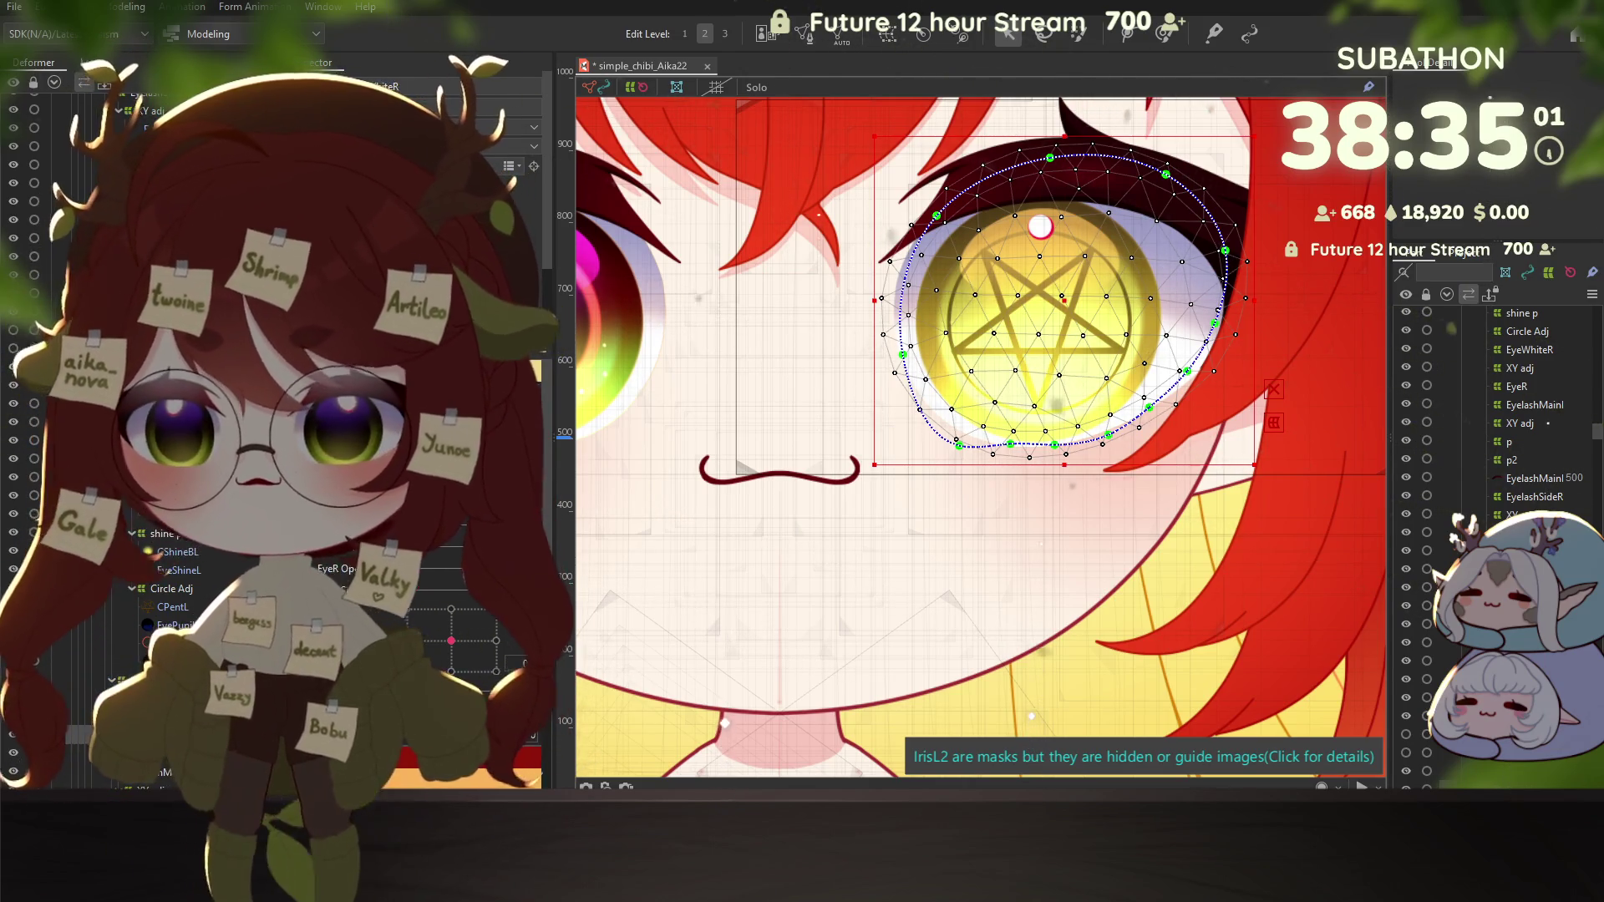
{"action": "key", "text": "t"}
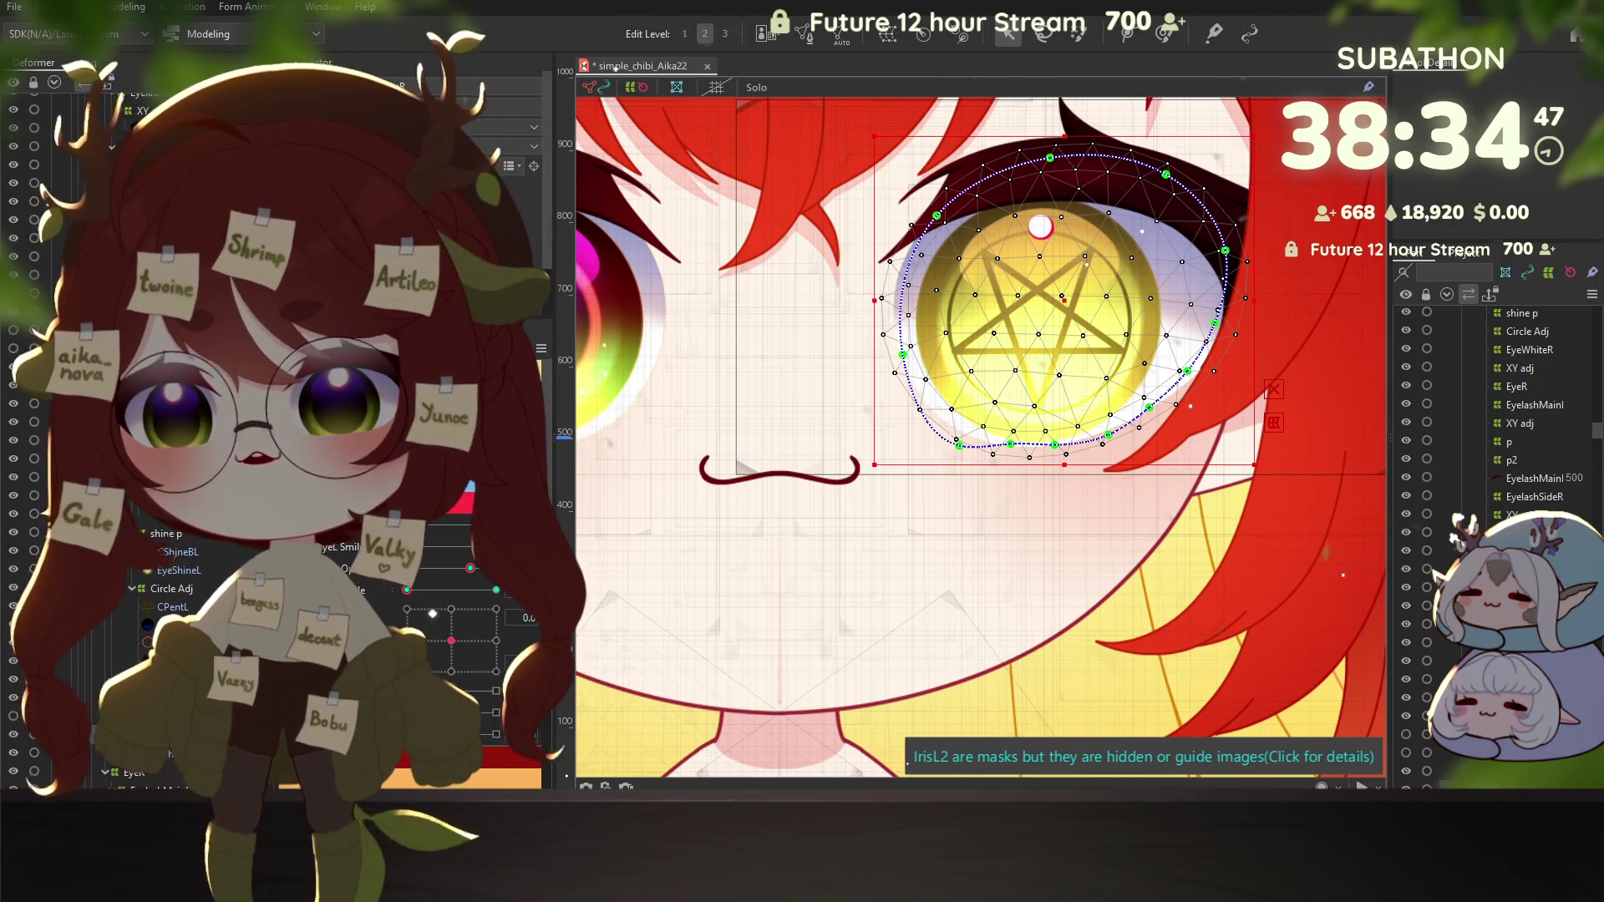
{"action": "key", "text": "ctrl+s"}
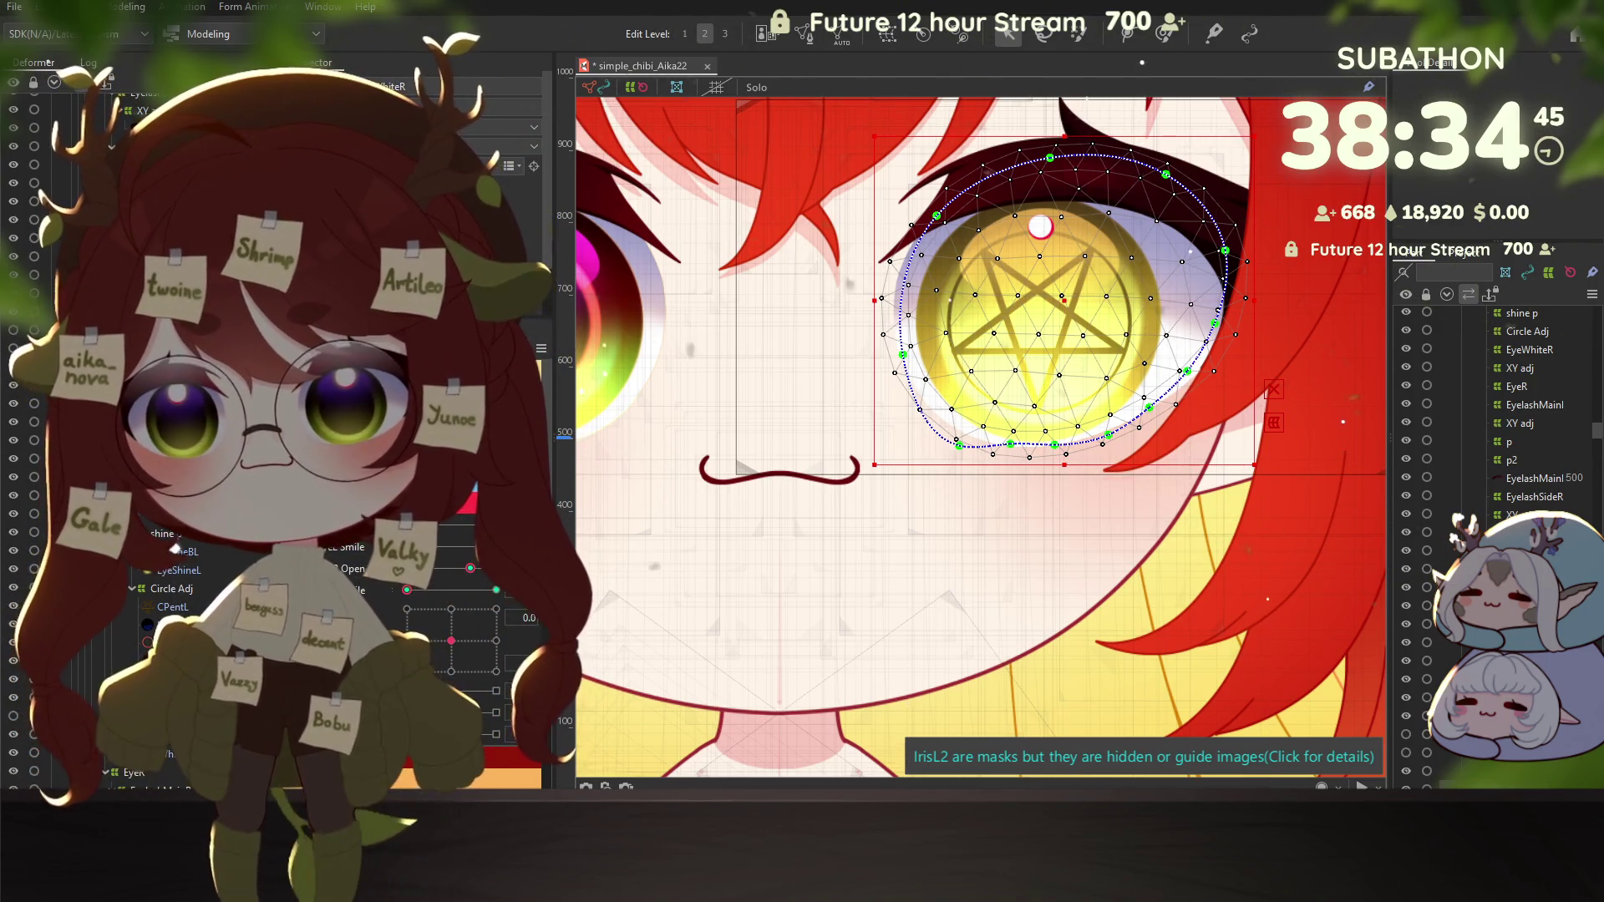
Step: Inspect the EyeShineL part, the right iris, and the EyeWhiteR mesh
{"action": "left_click", "coordinate": [180, 571]}
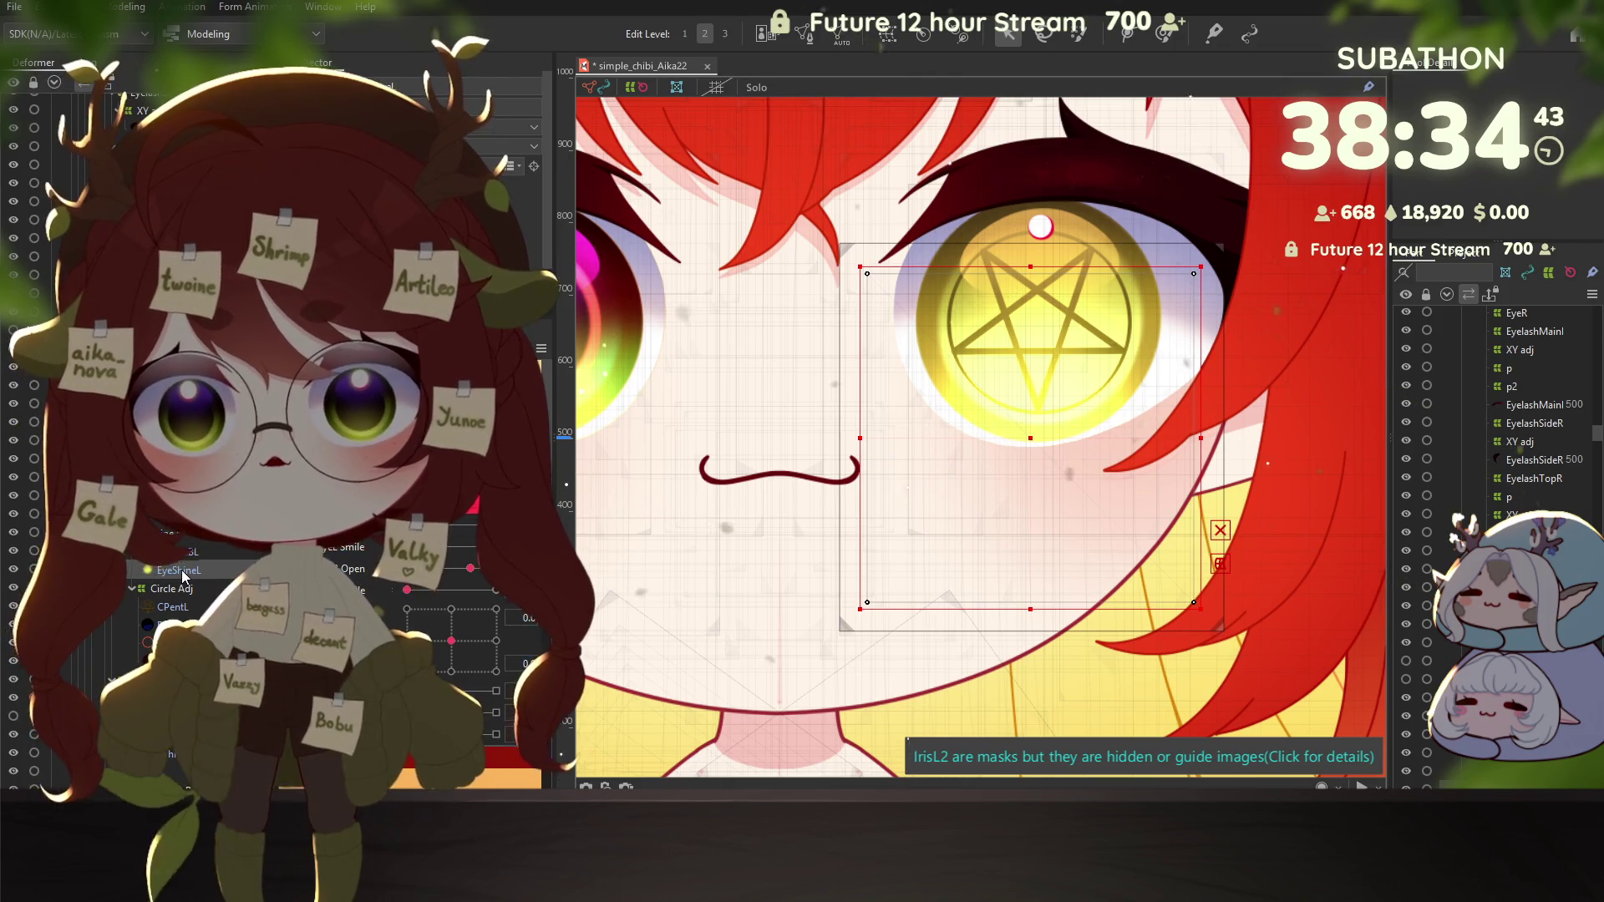
{"action": "left_click", "coordinate": [1038, 334]}
{"action": "left_click", "coordinate": [169, 761]}
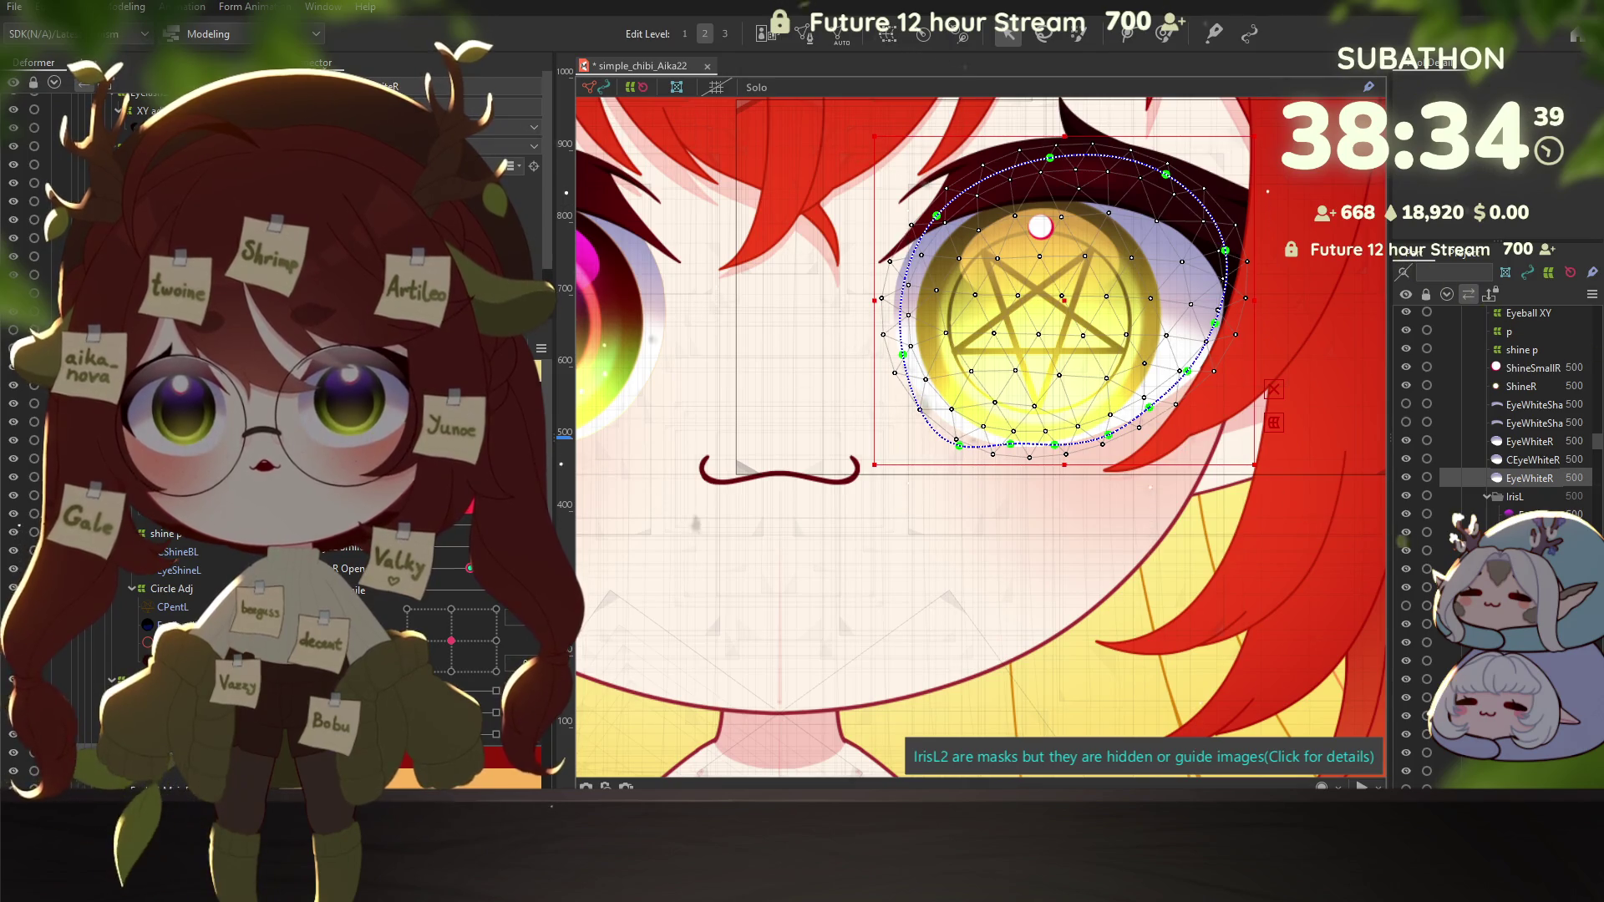